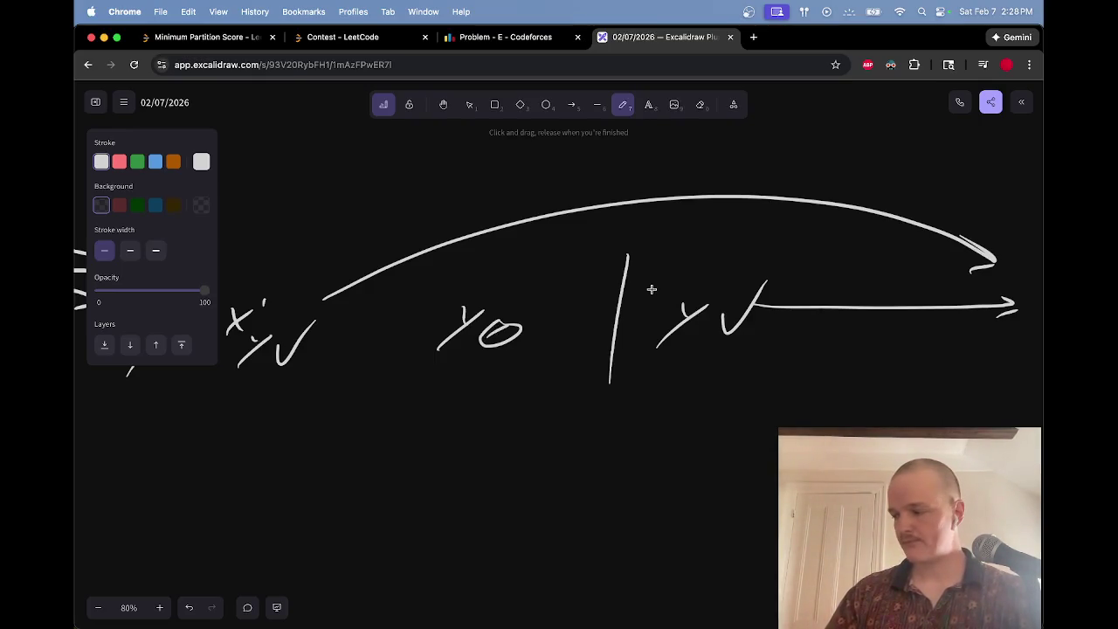
# Step: Erase the stray dots after x and handwrite 'all val' after 'query' on the first line
pyautogui.scroll(-10, 652, 289)
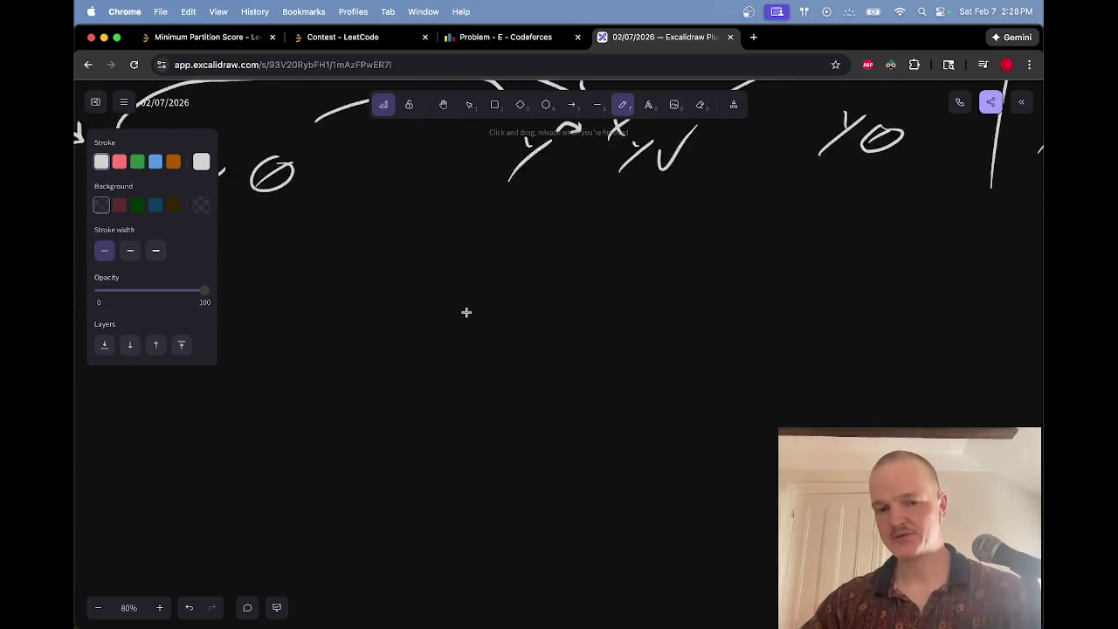
pyautogui.scroll(3, 509, 292)
pyautogui.press('e')
pyautogui.moveTo(500, 282)
pyautogui.mouseDown()
pyautogui.moveTo(651, 266)
pyautogui.moveTo(648, 291)
pyautogui.mouseUp()
pyautogui.press('p')
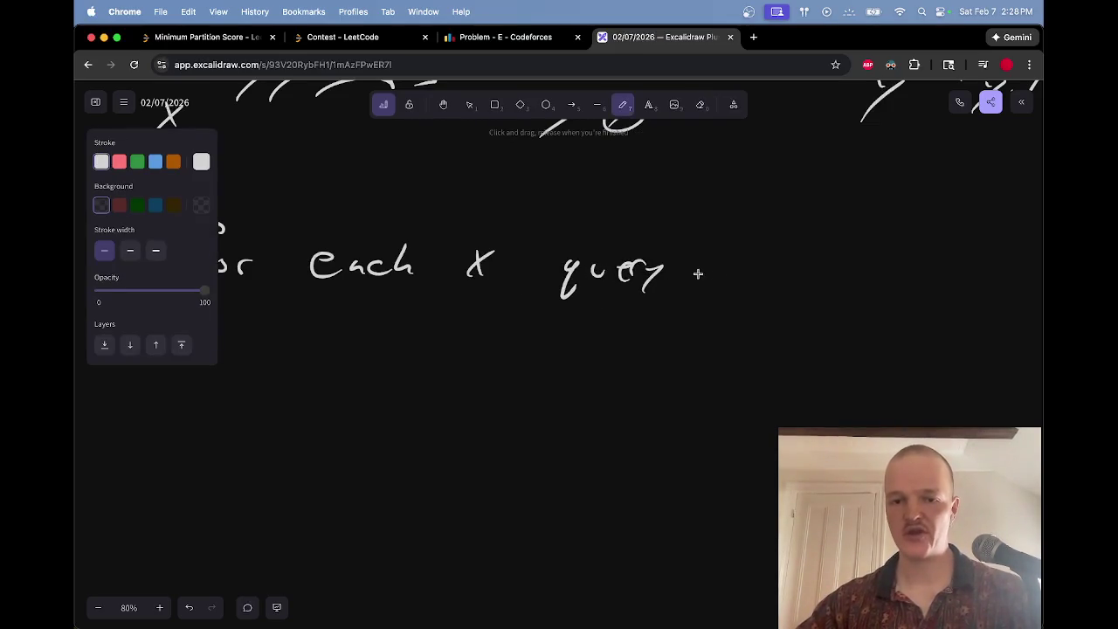
pyautogui.moveTo(711, 270)
pyautogui.mouseDown()
pyautogui.moveTo(917, 274)
pyautogui.moveTo(931, 301)
pyautogui.mouseUp()
# Step: Start the second line 'for each y' and add the comma after x on the first line
pyautogui.hscroll(-3, 731, 300)
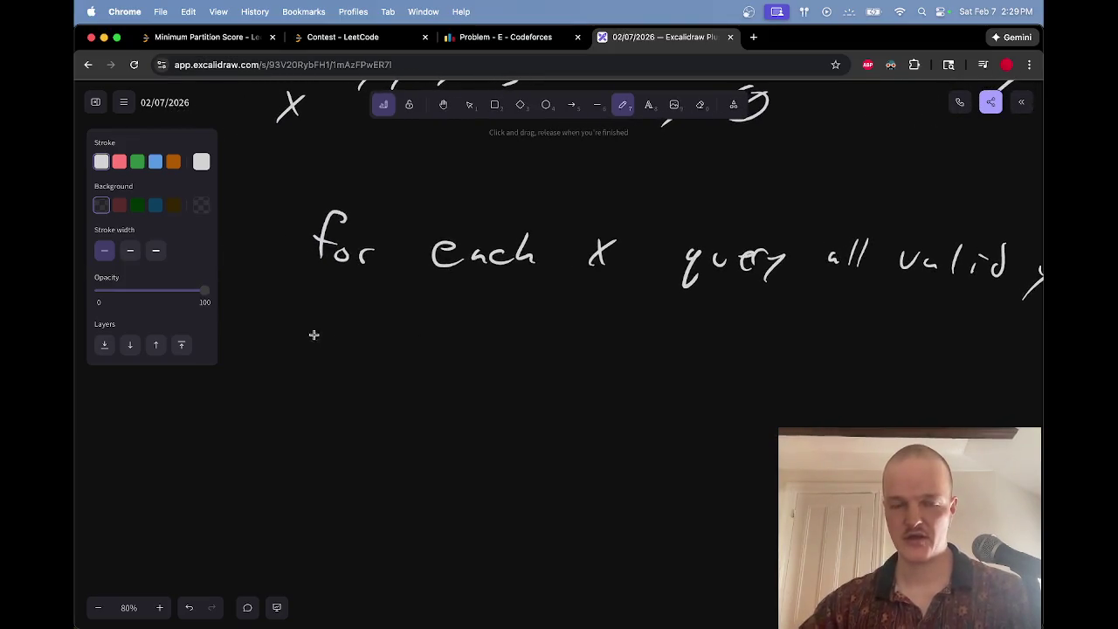
pyautogui.moveTo(306, 334); pyautogui.dragTo(273, 369)
pyautogui.moveTo(273, 355)
pyautogui.mouseDown()
pyautogui.moveTo(322, 371)
pyautogui.moveTo(397, 358)
pyautogui.moveTo(569, 367)
pyautogui.moveTo(542, 393)
pyautogui.mouseUp()
pyautogui.click(570, 386)
pyautogui.moveTo(618, 267); pyautogui.dragTo(620, 274)
# Step: Handwrite 'query all valid x' to finish the second line
pyautogui.moveTo(647, 355)
pyautogui.mouseDown()
pyautogui.moveTo(637, 381)
pyautogui.moveTo(647, 384)
pyautogui.mouseUp()
pyautogui.moveTo(667, 358); pyautogui.dragTo(715, 376)
pyautogui.moveTo(719, 375)
pyautogui.mouseDown()
pyautogui.moveTo(725, 365)
pyautogui.moveTo(736, 393)
pyautogui.moveTo(797, 383)
pyautogui.mouseUp()
pyautogui.moveTo(821, 358)
pyautogui.mouseDown()
pyautogui.moveTo(819, 383)
pyautogui.moveTo(841, 384)
pyautogui.mouseUp()
pyautogui.hscroll(3, 773, 389)
pyautogui.moveTo(766, 384); pyautogui.dragTo(791, 392)
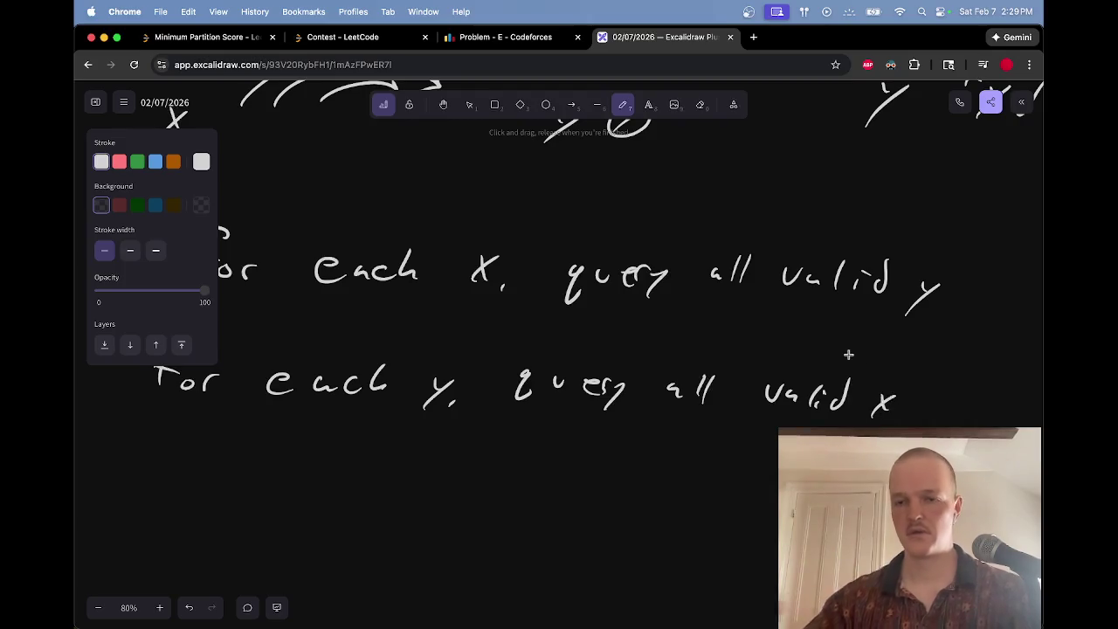
pyautogui.scroll(5, 848, 354)
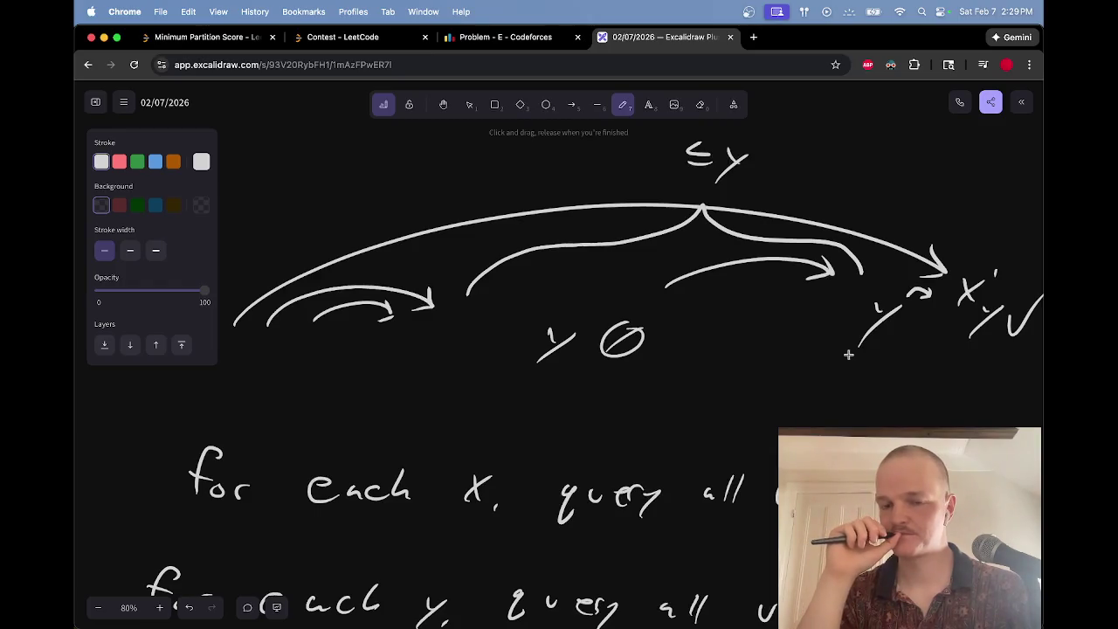
# Step: Draw a long horizontal line and move it up and to the right
pyautogui.scroll(-10, 848, 355)
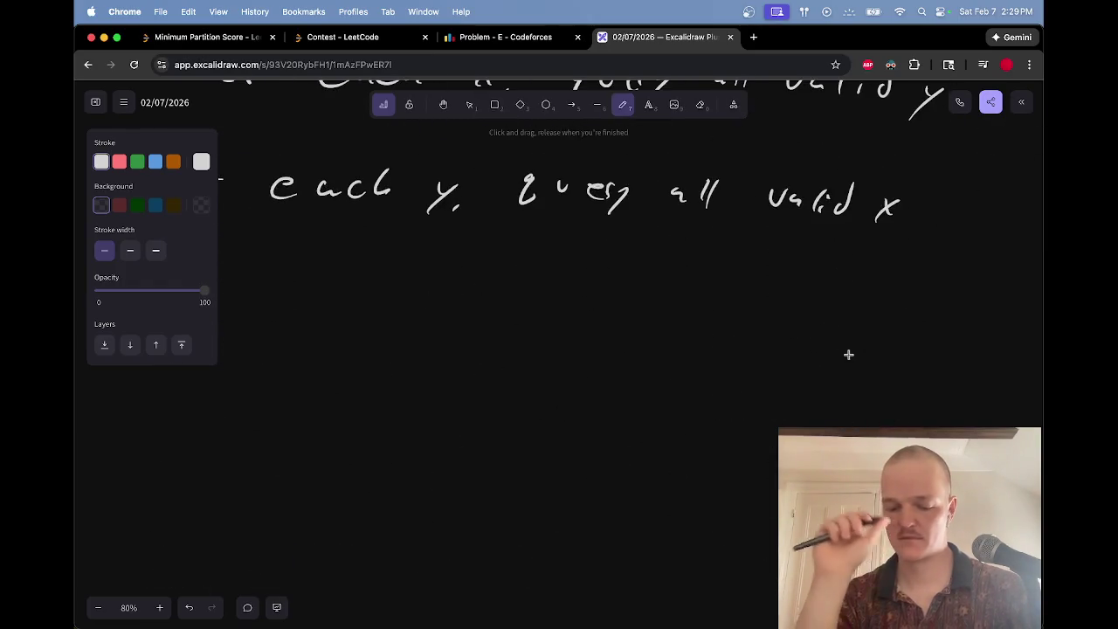
pyautogui.scroll(-1, 848, 354)
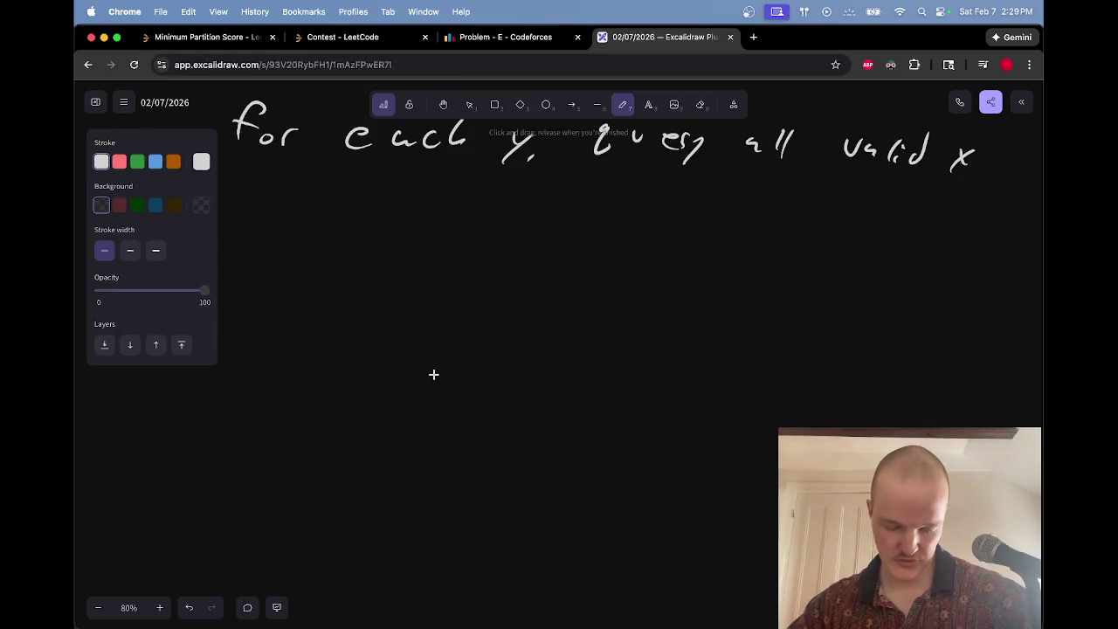
pyautogui.moveTo(132, 406)
pyautogui.mouseDown()
pyautogui.moveTo(242, 432)
pyautogui.moveTo(782, 442)
pyautogui.mouseUp()
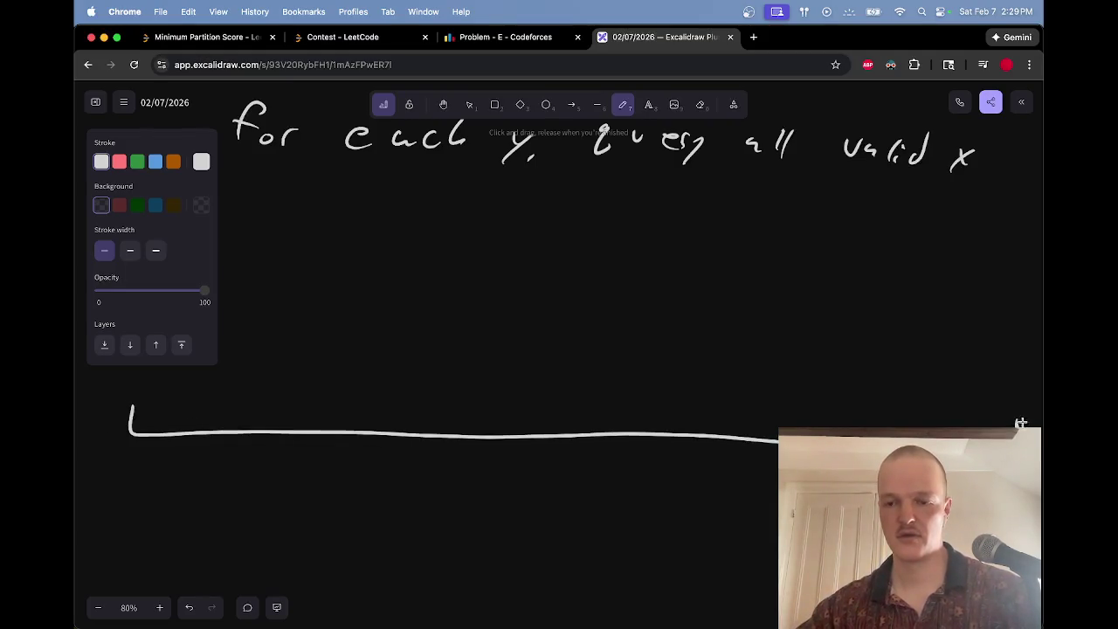
pyautogui.hscroll(-5, 556, 369)
pyautogui.scroll(-2, 557, 370)
pyautogui.press('v')
pyautogui.moveTo(496, 379); pyautogui.dragTo(589, 261)
pyautogui.click(470, 318)
# Step: Select the long line again and adjust its position on the canvas
pyautogui.press('p')
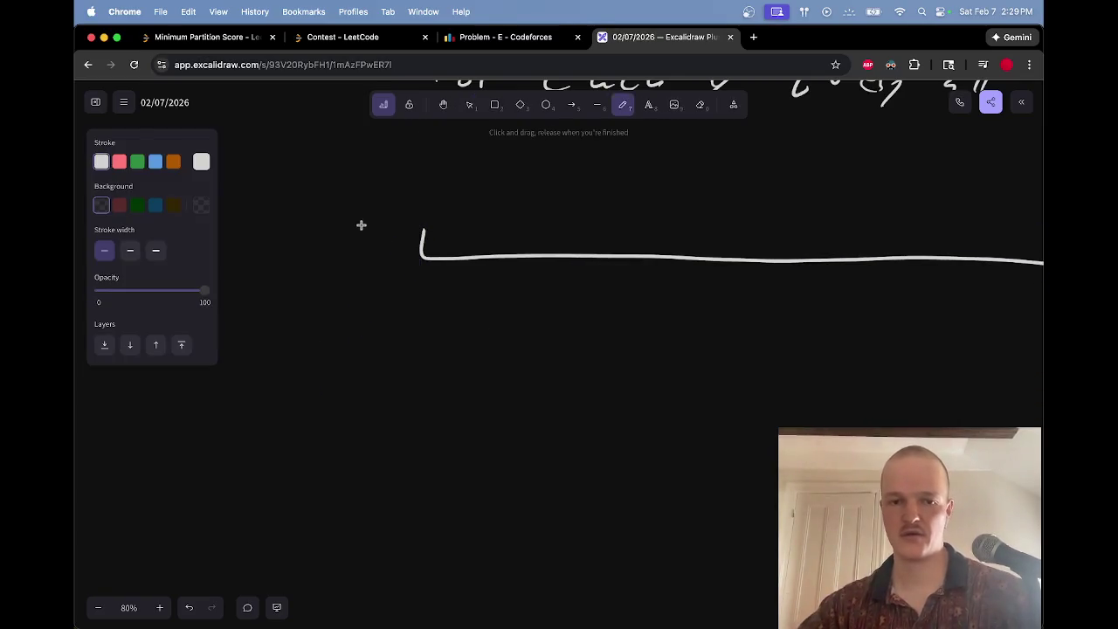
pyautogui.scroll(10, 362, 234)
pyautogui.scroll(-5, 367, 241)
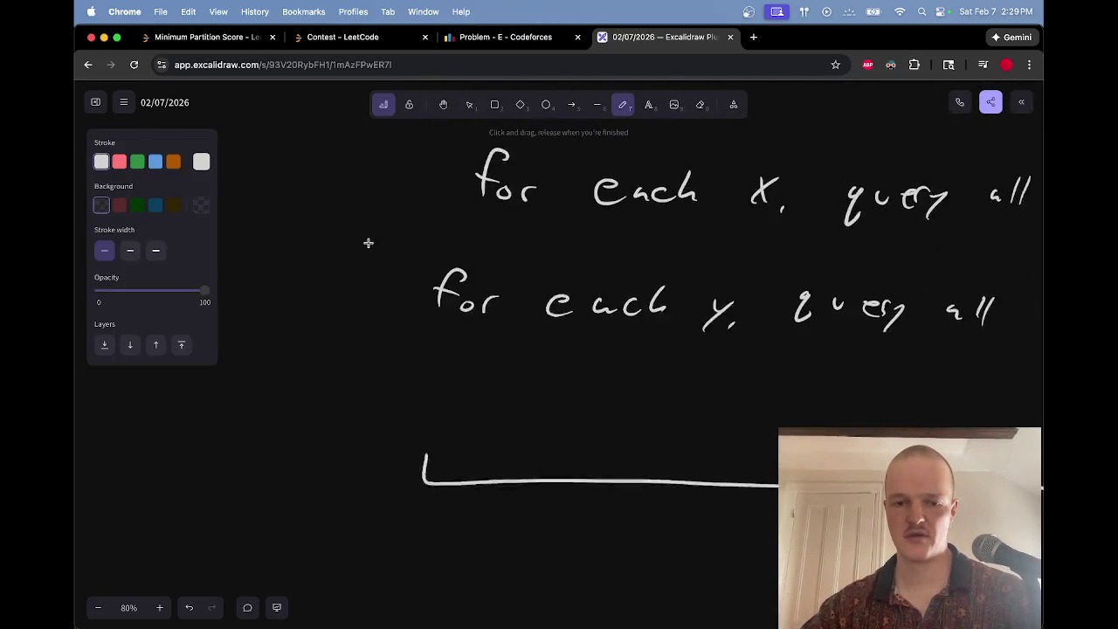
pyautogui.scroll(-2, 362, 324)
pyautogui.press('v')
pyautogui.moveTo(468, 391)
pyautogui.mouseDown()
pyautogui.moveTo(444, 414)
pyautogui.moveTo(458, 416)
pyautogui.moveTo(344, 533)
pyautogui.mouseUp()
pyautogui.click(419, 425)
pyautogui.press('p')
pyautogui.scroll(-2, 439, 407)
pyautogui.scroll(-2, 439, 408)
# Step: Draw nested curved arrows over the line and another further right, undoing the last one
pyautogui.moveTo(272, 338)
pyautogui.mouseDown()
pyautogui.moveTo(649, 330)
pyautogui.moveTo(620, 337)
pyautogui.mouseUp()
pyautogui.moveTo(384, 323); pyautogui.dragTo(523, 320)
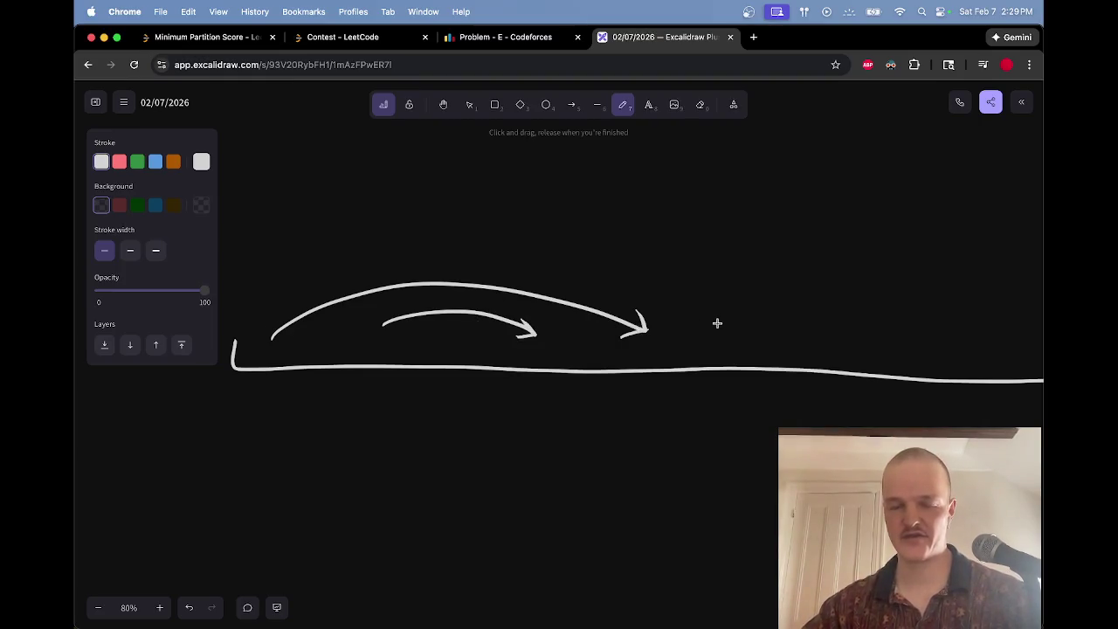
pyautogui.hscroll(5, 718, 324)
pyautogui.scroll(1, 717, 323)
pyautogui.moveTo(531, 362)
pyautogui.mouseDown()
pyautogui.moveTo(766, 335)
pyautogui.moveTo(828, 342)
pyautogui.moveTo(810, 368)
pyautogui.moveTo(931, 362)
pyautogui.moveTo(938, 371)
pyautogui.moveTo(918, 374)
pyautogui.moveTo(924, 362)
pyautogui.moveTo(919, 374)
pyautogui.mouseUp()
pyautogui.hotkey('ctrl', 'z')
# Step: Add a small o node and a y tick below the line
pyautogui.moveTo(754, 370); pyautogui.dragTo(758, 372)
pyautogui.moveTo(758, 422); pyautogui.dragTo(735, 477)
pyautogui.scroll(-5, 786, 419)
pyautogui.hscroll(-5, 787, 419)
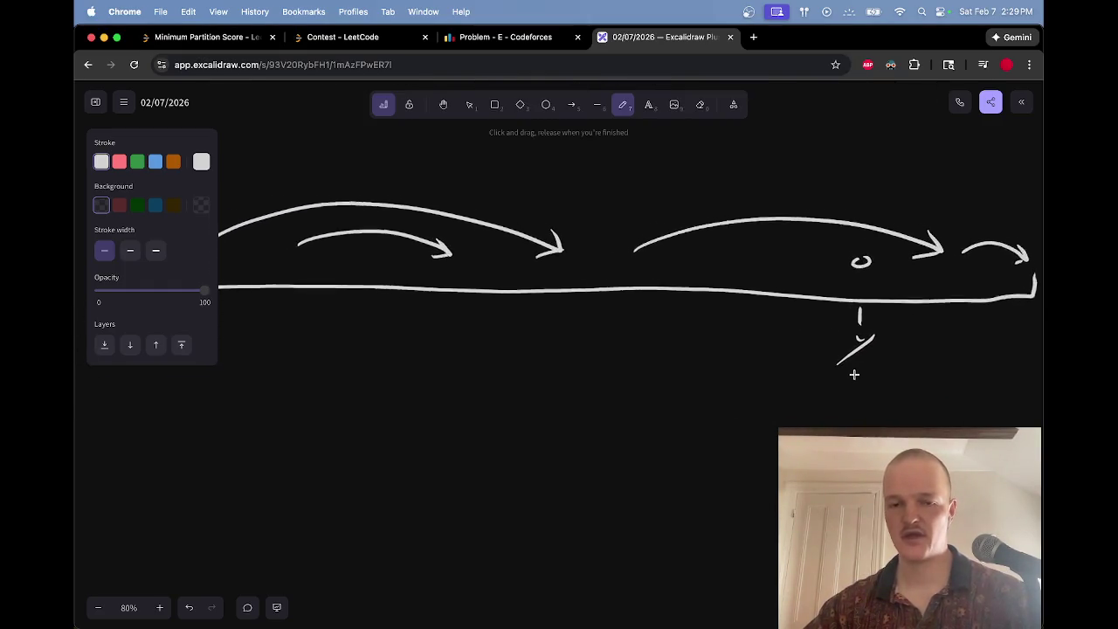
pyautogui.scroll(1, 854, 374)
pyautogui.hscroll(-1, 855, 374)
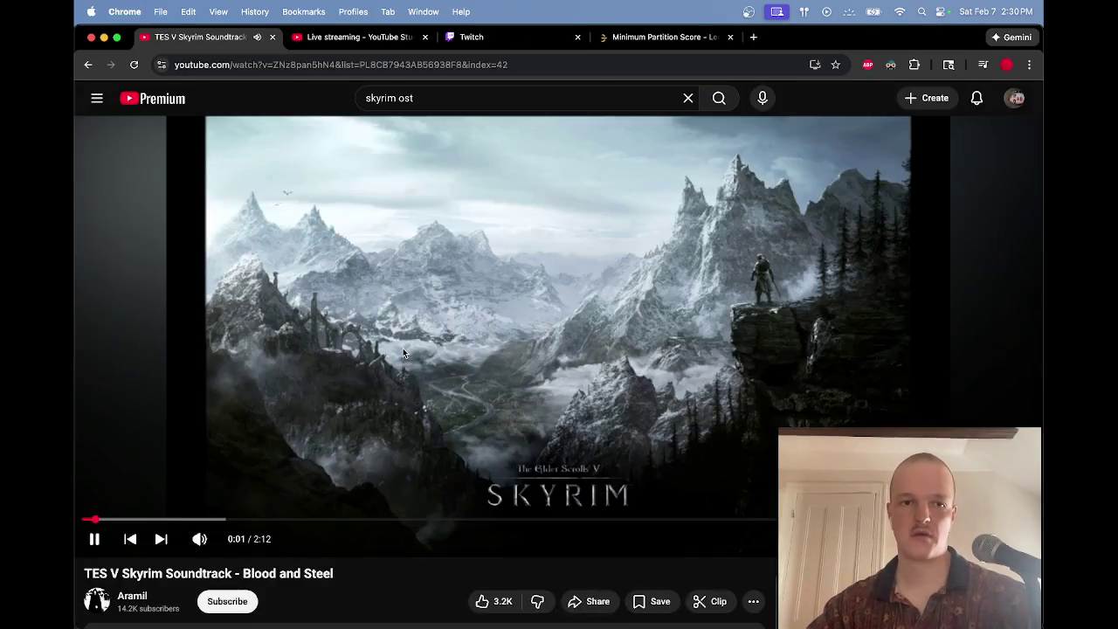
# Step: Skip to the next Skyrim soundtrack video in the YouTube playlist
pyautogui.scroll(1, 160, 542)
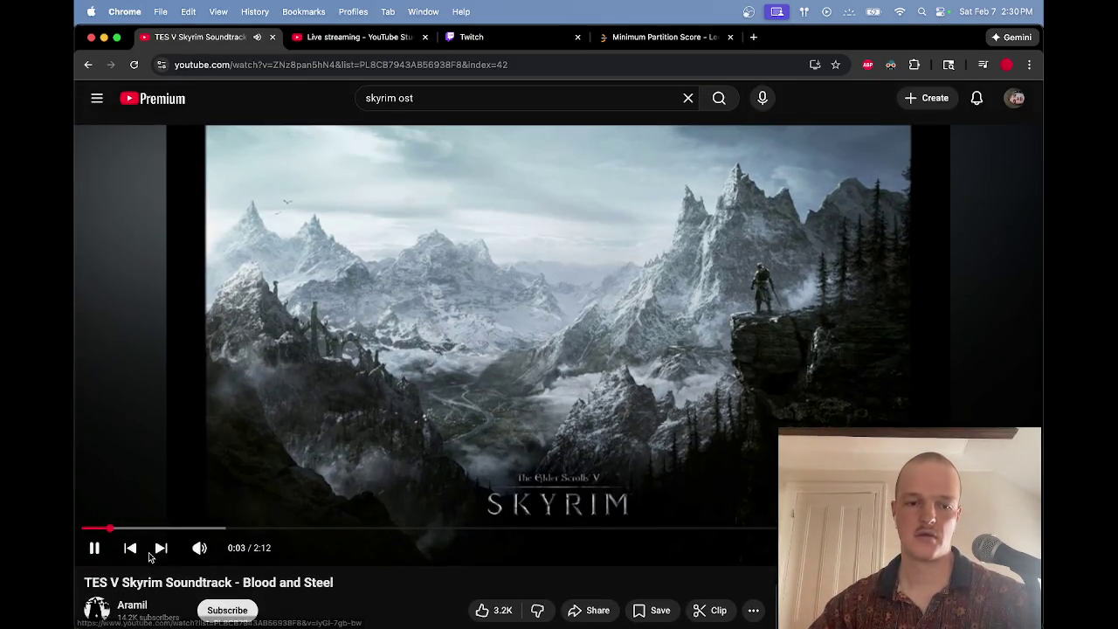
pyautogui.click(160, 548)
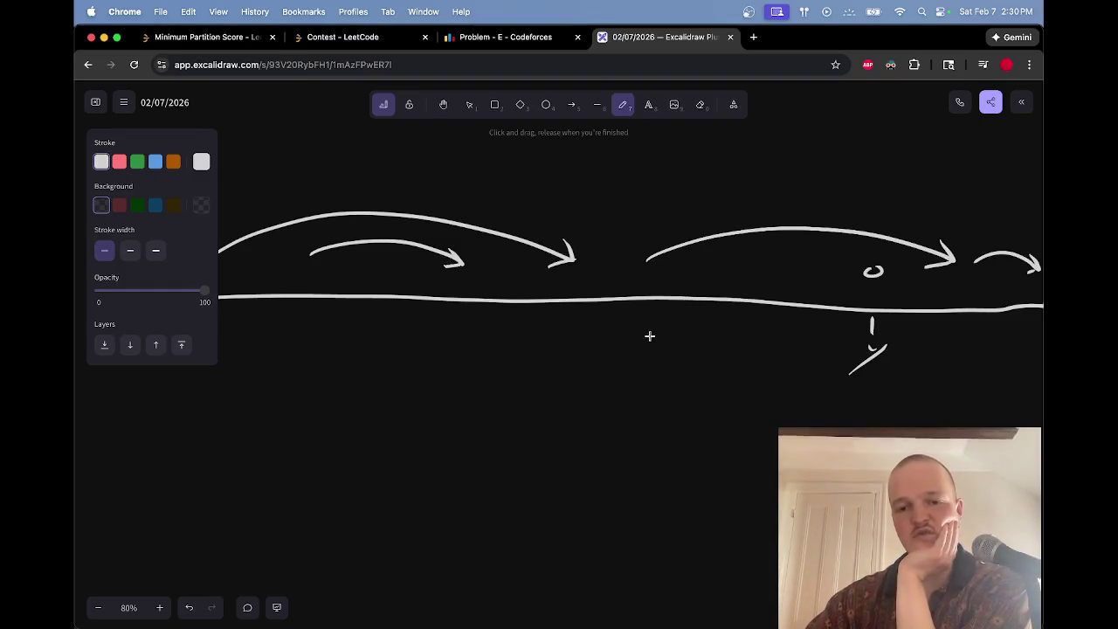
# Step: Draw a curly brace under the line beside the y mark and write x in it
pyautogui.moveTo(651, 339)
pyautogui.mouseDown()
pyautogui.moveTo(748, 378)
pyautogui.moveTo(841, 357)
pyautogui.moveTo(848, 343)
pyautogui.mouseUp()
pyautogui.moveTo(734, 326); pyautogui.dragTo(745, 340)
pyautogui.moveTo(748, 325); pyautogui.dragTo(729, 341)
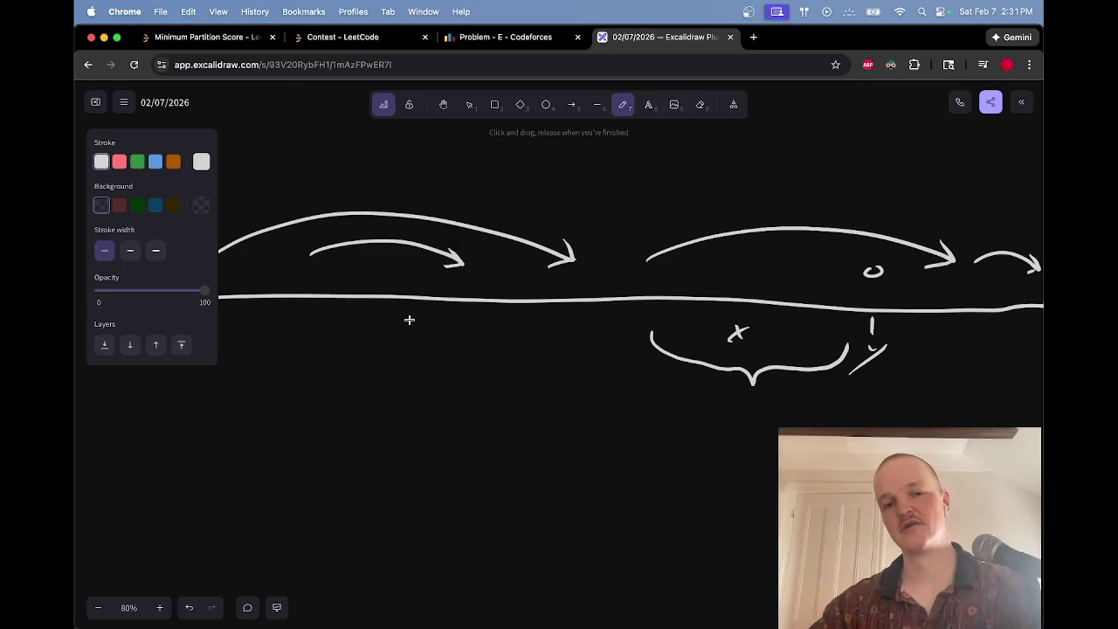
# Step: Label the start of the line with X
pyautogui.hscroll(-5, 410, 320)
pyautogui.moveTo(339, 269); pyautogui.dragTo(353, 294)
pyautogui.moveTo(358, 271); pyautogui.dragTo(341, 295)
pyautogui.hscroll(5, 384, 276)
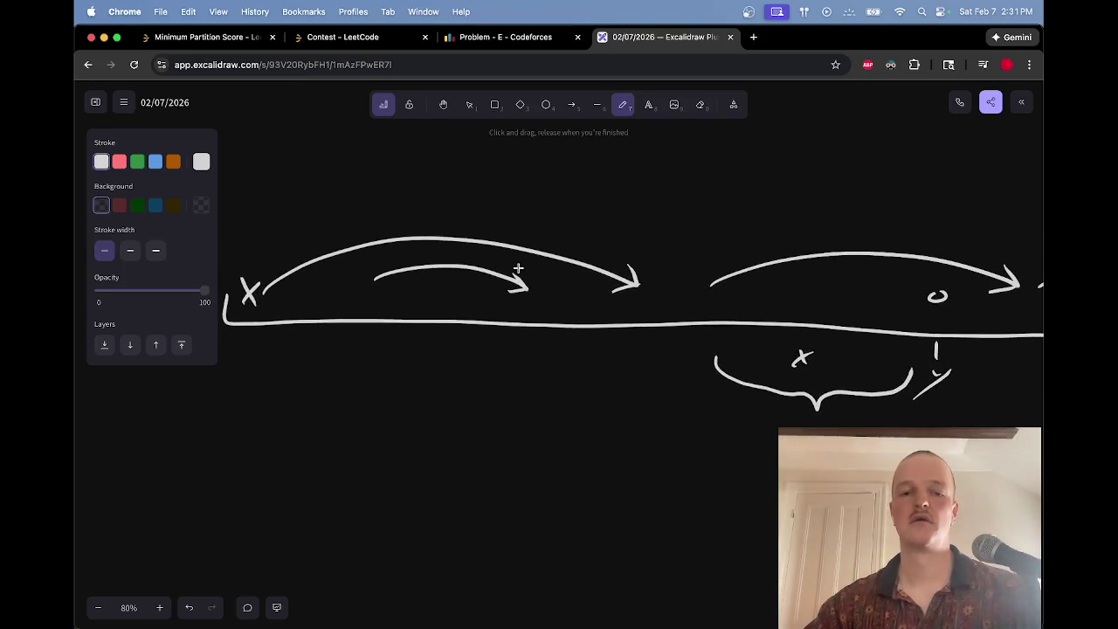
# Step: Draw a dashed arc above the big arc and a small o node at its arrowhead
pyautogui.moveTo(252, 218); pyautogui.dragTo(264, 213)
pyautogui.moveTo(293, 207); pyautogui.dragTo(302, 205)
pyautogui.moveTo(335, 199); pyautogui.dragTo(379, 194)
pyautogui.moveTo(435, 198); pyautogui.dragTo(485, 211)
pyautogui.moveTo(494, 213); pyautogui.dragTo(508, 218)
pyautogui.moveTo(519, 218); pyautogui.dragTo(535, 224)
pyautogui.moveTo(598, 249)
pyautogui.mouseDown()
pyautogui.moveTo(599, 275)
pyautogui.moveTo(637, 268)
pyautogui.moveTo(626, 259)
pyautogui.mouseUp()
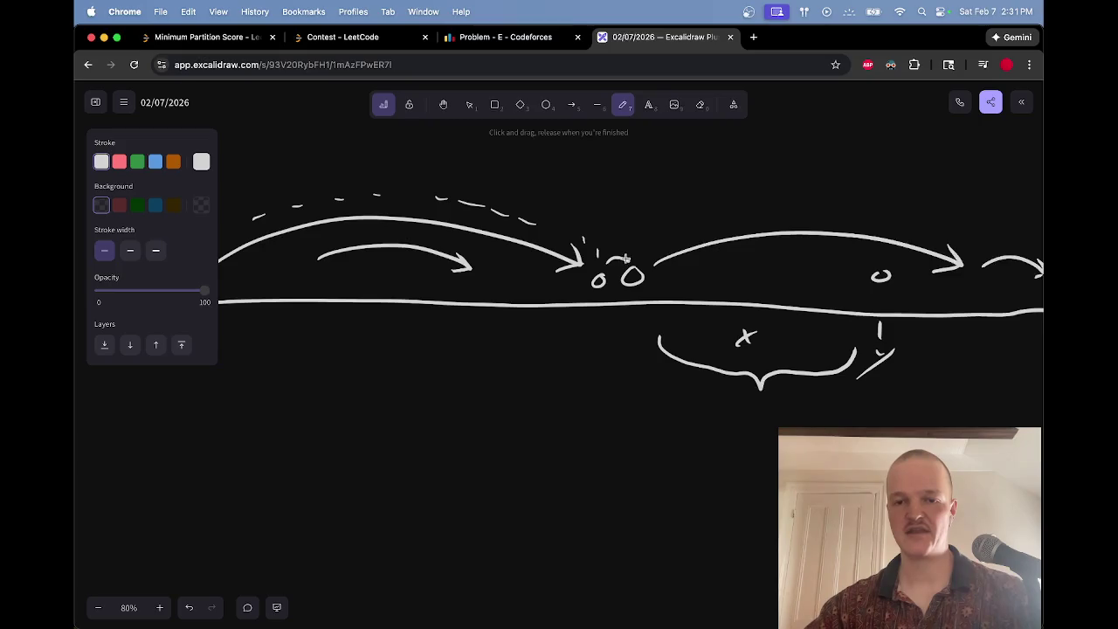
# Step: Add dashed marks above the right arc, a curved arrow under the right end, and an end node
pyautogui.hscroll(5, 652, 255)
pyautogui.moveTo(497, 269); pyautogui.dragTo(510, 267)
pyautogui.moveTo(615, 256); pyautogui.dragTo(694, 257)
pyautogui.moveTo(706, 260); pyautogui.dragTo(718, 260)
pyautogui.moveTo(731, 261); pyautogui.dragTo(753, 265)
pyautogui.moveTo(769, 269)
pyautogui.mouseDown()
pyautogui.moveTo(795, 290)
pyautogui.moveTo(865, 287)
pyautogui.mouseUp()
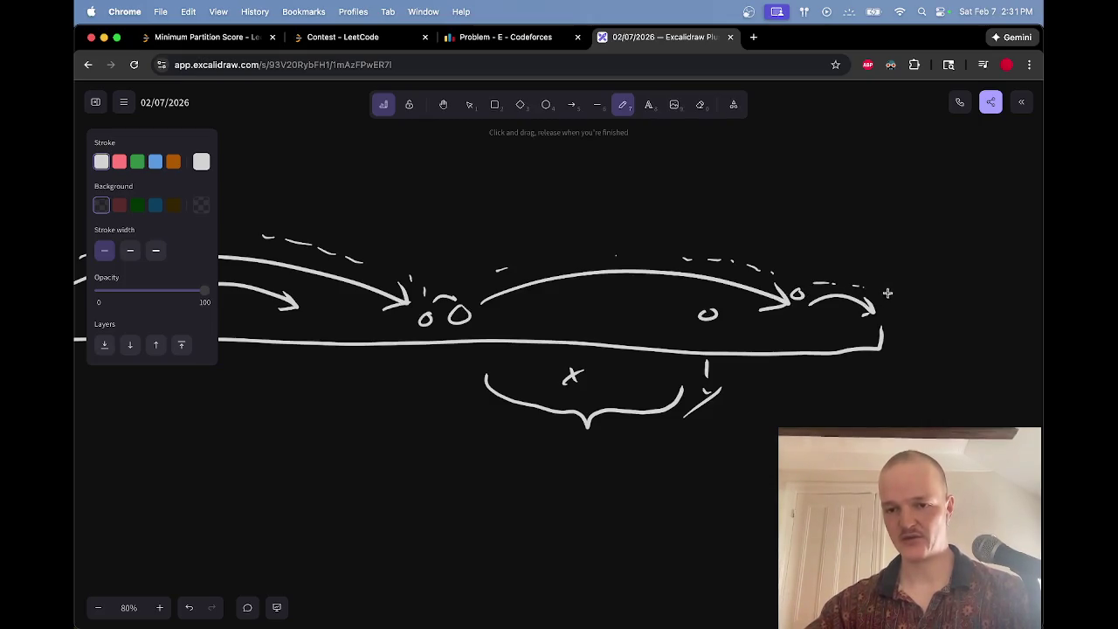
pyautogui.moveTo(729, 332)
pyautogui.mouseDown()
pyautogui.moveTo(843, 371)
pyautogui.moveTo(878, 365)
pyautogui.mouseUp()
pyautogui.moveTo(891, 326); pyautogui.dragTo(887, 326)
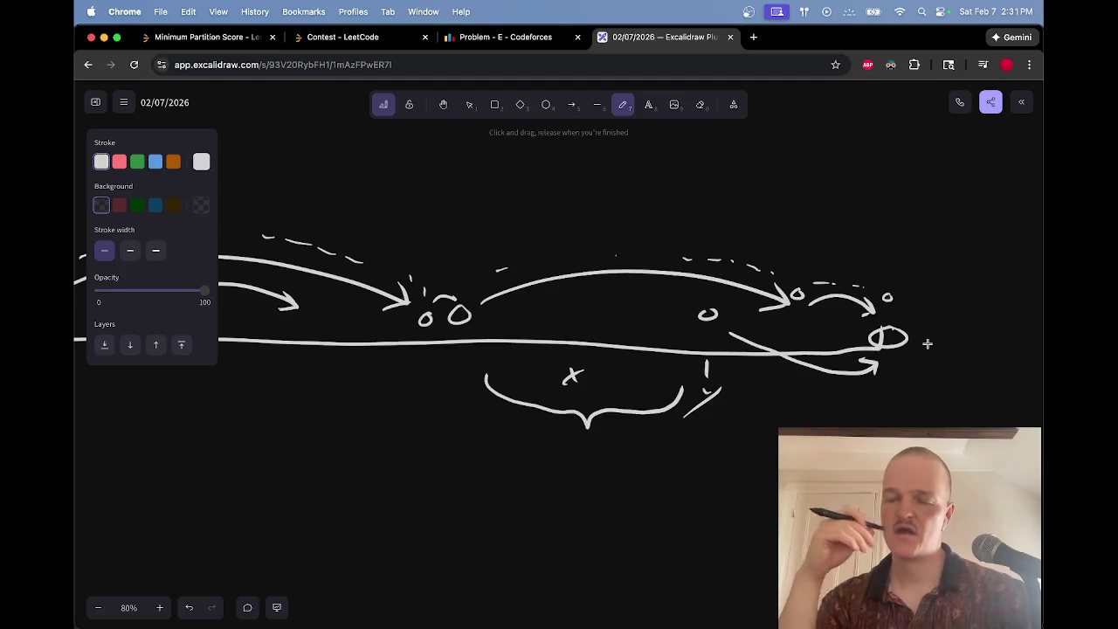
# Step: Erase the dashed marks above the right and middle arrows, keeping the small o
pyautogui.press('e')
pyautogui.moveTo(822, 277)
pyautogui.mouseDown()
pyautogui.moveTo(858, 285)
pyautogui.moveTo(801, 284)
pyautogui.mouseUp()
pyautogui.press('alt')
pyautogui.moveTo(773, 270)
pyautogui.mouseDown()
pyautogui.moveTo(618, 252)
pyautogui.moveTo(417, 284)
pyautogui.moveTo(401, 272)
pyautogui.mouseUp()
# Step: Erase the dashed arc above the left arrow
pyautogui.hscroll(-5, 594, 240)
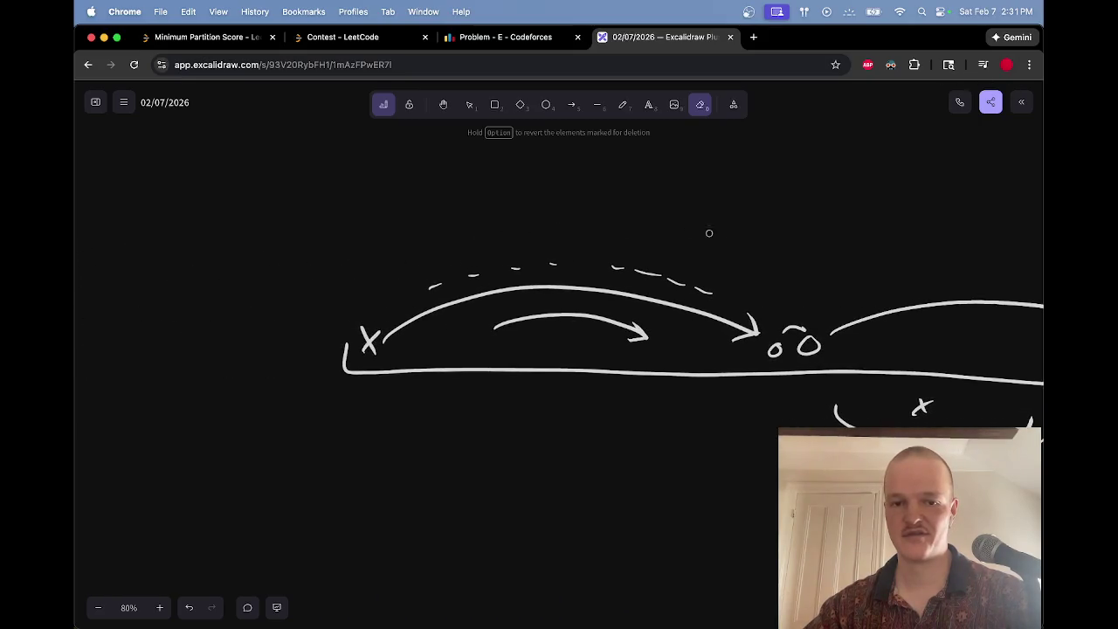
pyautogui.moveTo(727, 305)
pyautogui.mouseDown()
pyautogui.moveTo(609, 266)
pyautogui.moveTo(437, 283)
pyautogui.mouseUp()
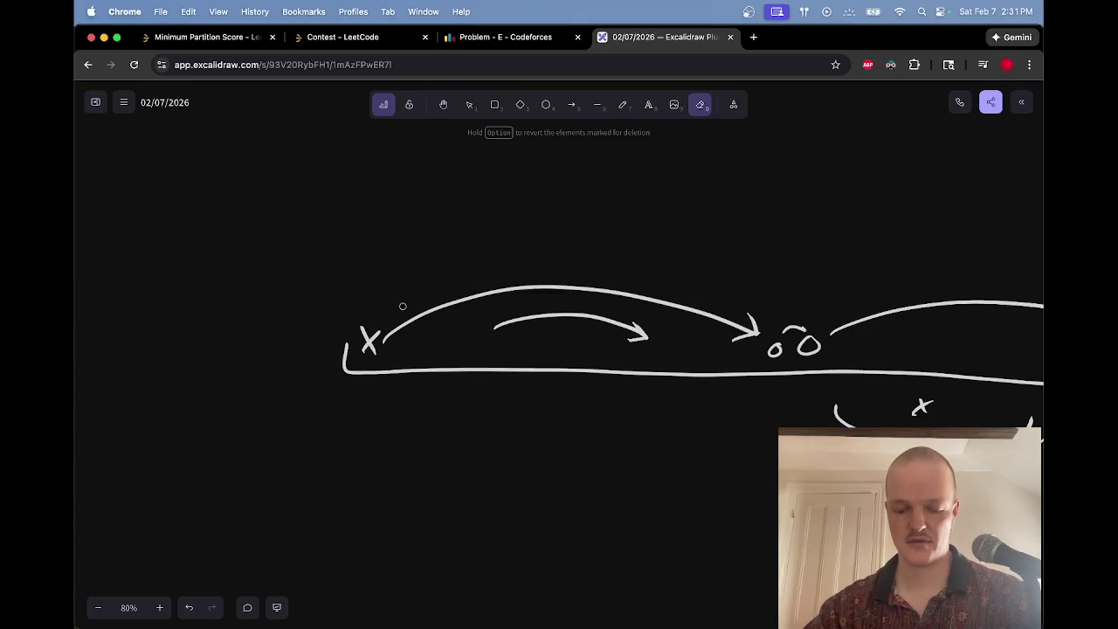
pyautogui.press('p')
pyautogui.hscroll(10, 434, 302)
pyautogui.hscroll(1, 502, 280)
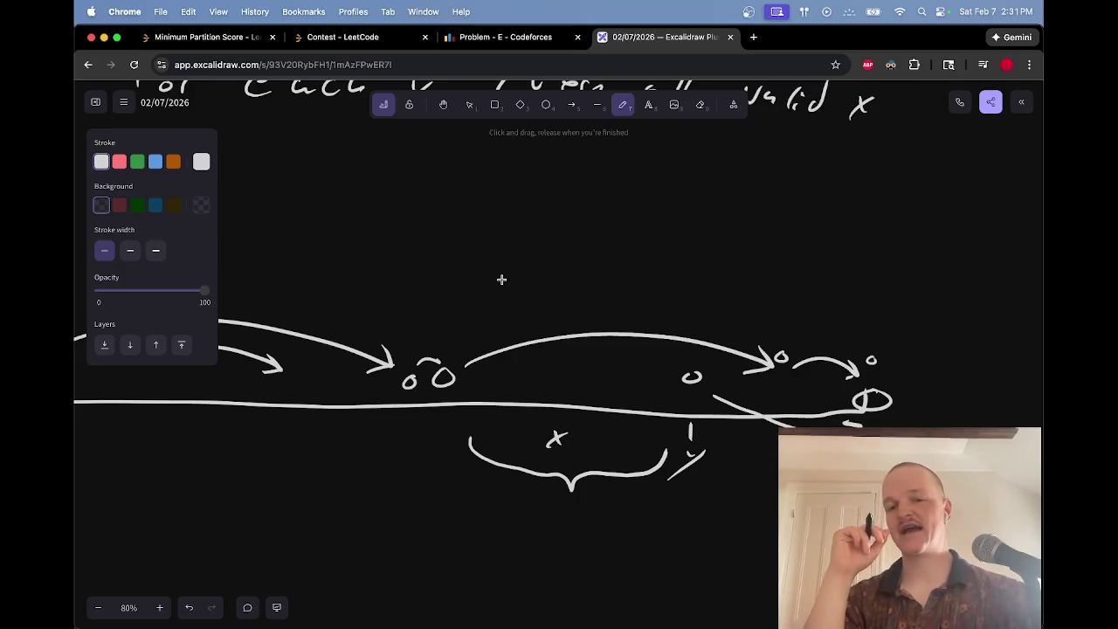
pyautogui.hscroll(5, 502, 280)
pyautogui.scroll(-2, 502, 279)
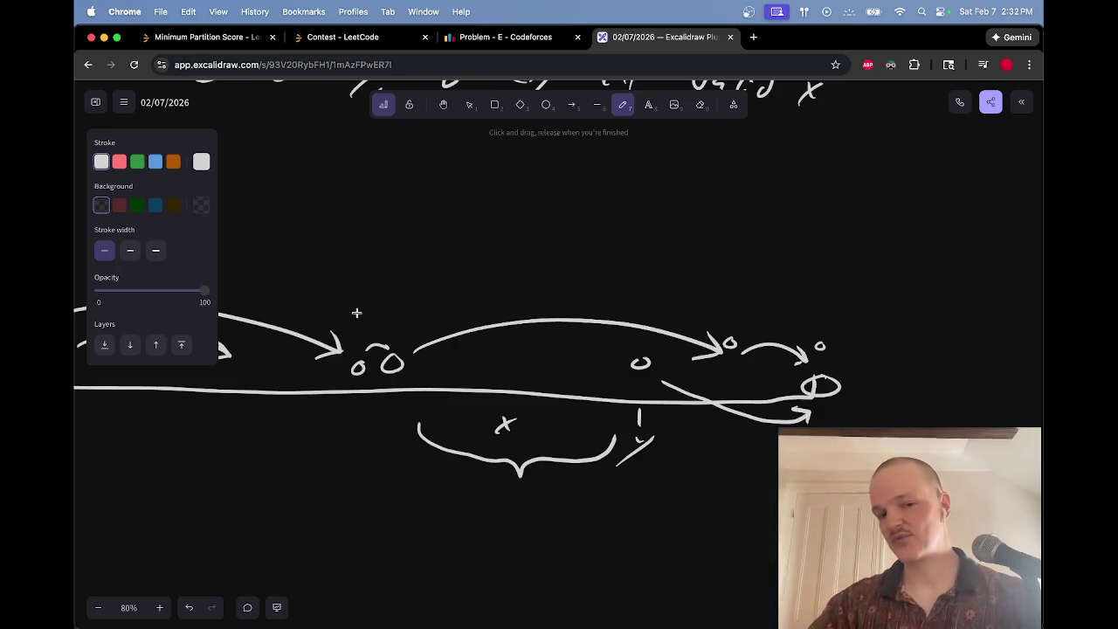
# Step: Draw a long arc around the O node after the first arrow
pyautogui.moveTo(391, 350)
pyautogui.mouseDown()
pyautogui.moveTo(384, 359)
pyautogui.moveTo(428, 345)
pyautogui.moveTo(534, 262)
pyautogui.moveTo(859, 325)
pyautogui.moveTo(856, 337)
pyautogui.moveTo(870, 341)
pyautogui.mouseUp()
pyautogui.press('e')
pyautogui.press('p')
pyautogui.press('e')
pyautogui.press('p')
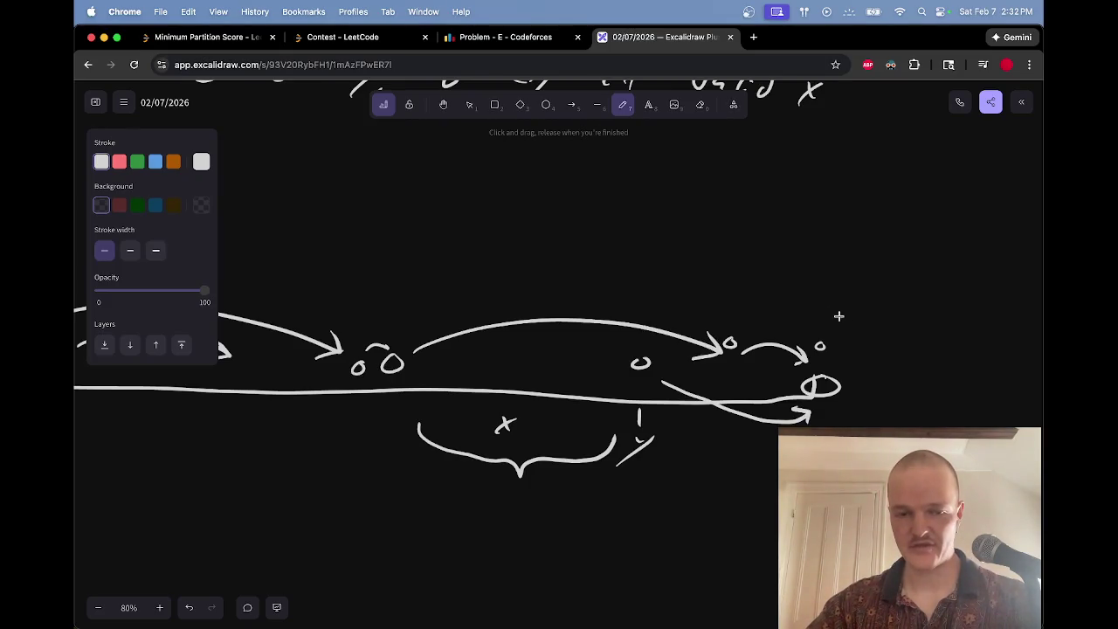
# Step: Erase the x brace under the line and redraw the tick below it
pyautogui.press('e')
pyautogui.moveTo(505, 453)
pyautogui.mouseDown()
pyautogui.moveTo(512, 427)
pyautogui.moveTo(644, 429)
pyautogui.moveTo(651, 418)
pyautogui.mouseUp()
pyautogui.press('p')
pyautogui.moveTo(393, 405); pyautogui.dragTo(388, 441)
# Step: Write y beneath the new tick
pyautogui.moveTo(397, 429); pyautogui.dragTo(376, 465)
pyautogui.hscroll(-1, 506, 355)
pyautogui.hscroll(-5, 506, 355)
pyautogui.scroll(-1, 554, 327)
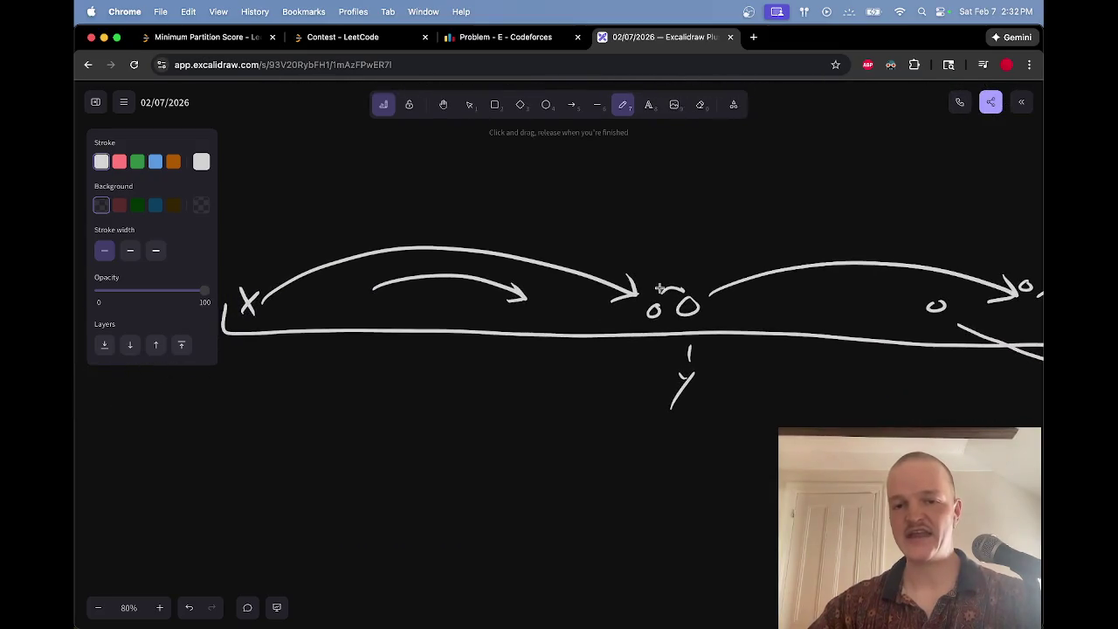
# Step: Draw a tall vertical divider through the o node, removing the circle added around it
pyautogui.moveTo(661, 191)
pyautogui.mouseDown()
pyautogui.moveTo(657, 462)
pyautogui.moveTo(622, 489)
pyautogui.mouseUp()
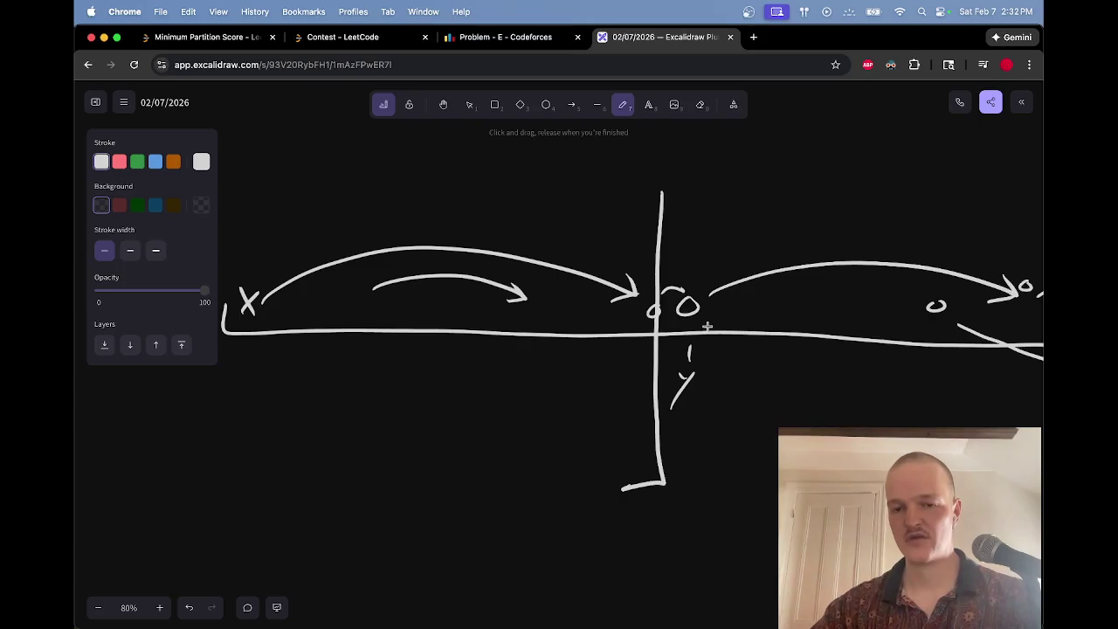
pyautogui.moveTo(714, 283)
pyautogui.mouseDown()
pyautogui.moveTo(716, 314)
pyautogui.moveTo(734, 297)
pyautogui.mouseUp()
pyautogui.hscroll(2, 699, 299)
pyautogui.scroll(1, 699, 300)
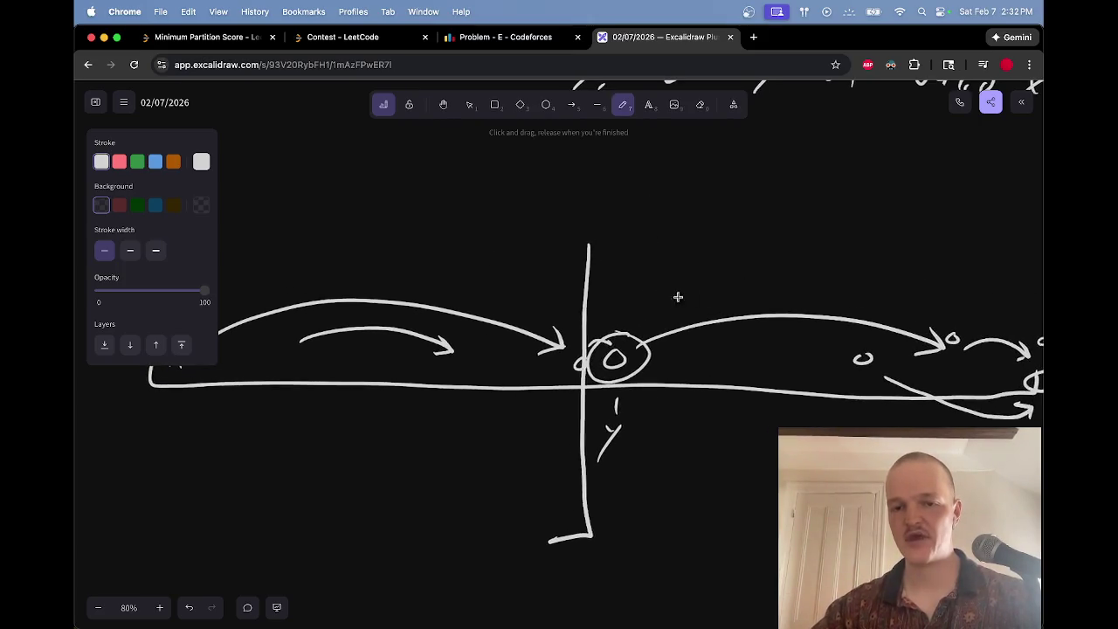
pyautogui.press('e')
pyautogui.moveTo(628, 330); pyautogui.dragTo(628, 321)
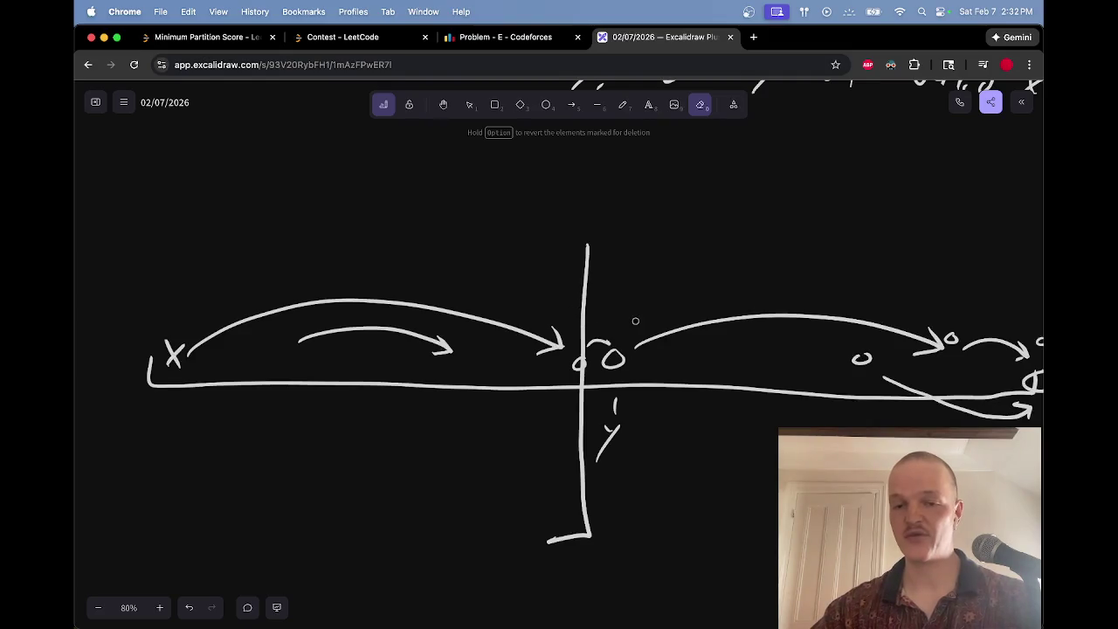
# Step: Sketch a new arc looping under the line from the node and circle its left end
pyautogui.press('p')
pyautogui.moveTo(591, 374); pyautogui.dragTo(647, 367)
pyautogui.hotkey('ctrl', 'z')
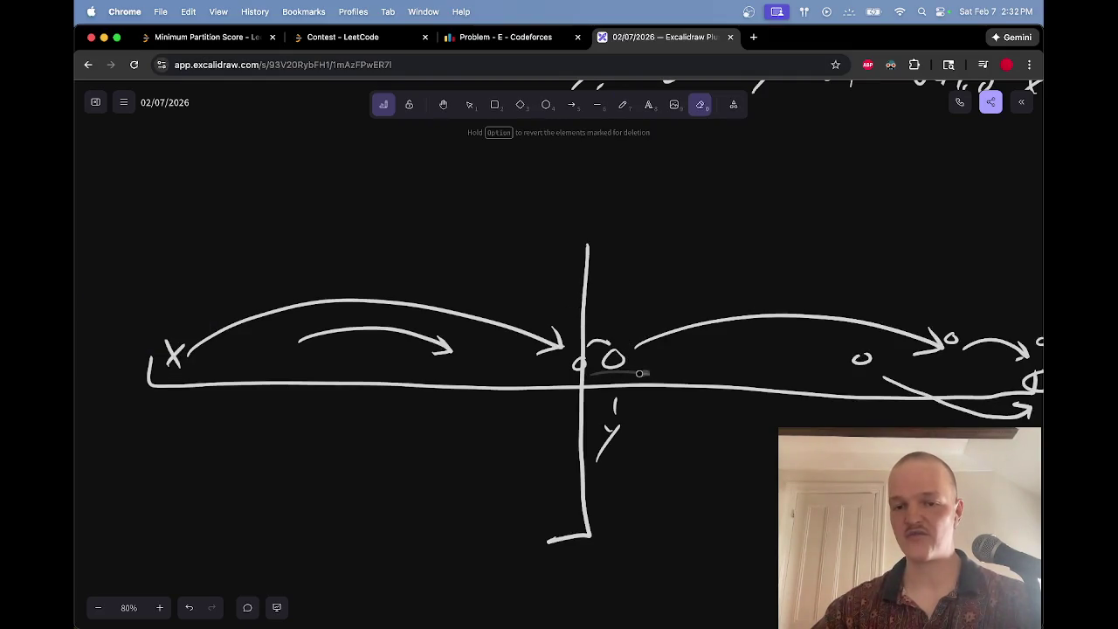
pyautogui.hscroll(3, 664, 358)
pyautogui.scroll(1, 664, 358)
pyautogui.moveTo(481, 360)
pyautogui.mouseDown()
pyautogui.moveTo(522, 331)
pyautogui.moveTo(926, 346)
pyautogui.moveTo(917, 354)
pyautogui.moveTo(930, 358)
pyautogui.mouseUp()
pyautogui.press('e')
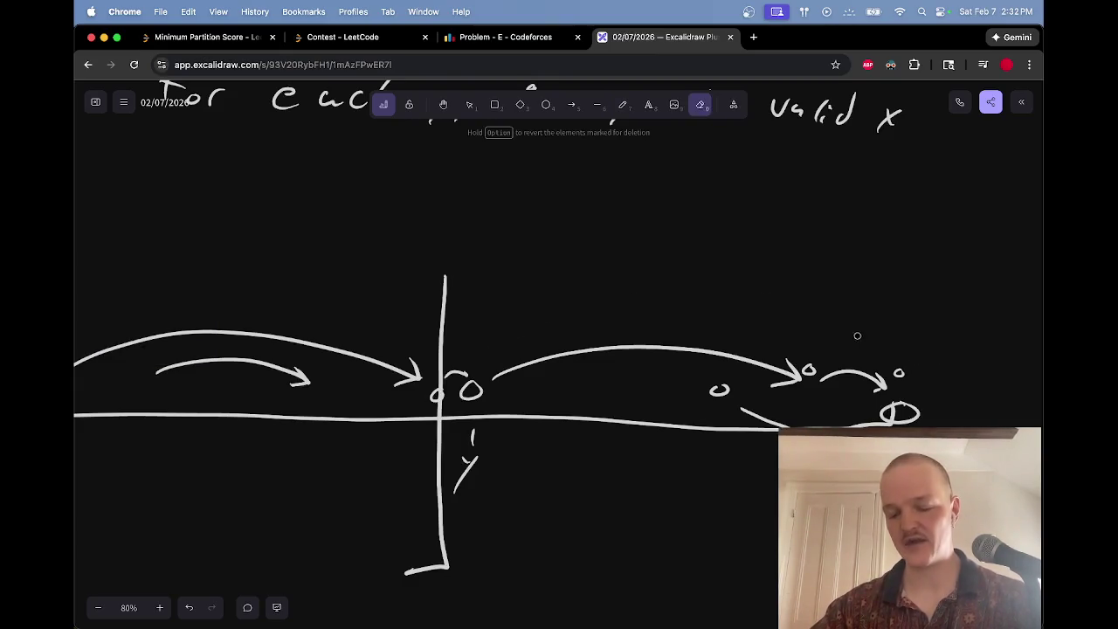
pyautogui.press('p')
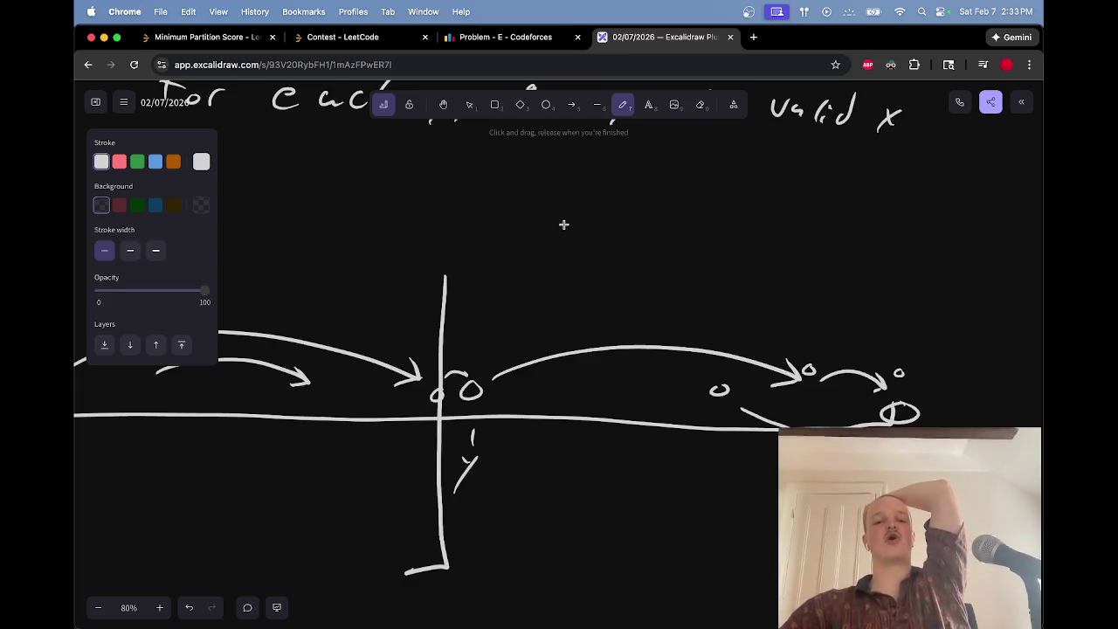
pyautogui.moveTo(480, 376)
pyautogui.mouseDown()
pyautogui.moveTo(501, 389)
pyautogui.moveTo(480, 368)
pyautogui.moveTo(507, 348)
pyautogui.mouseUp()
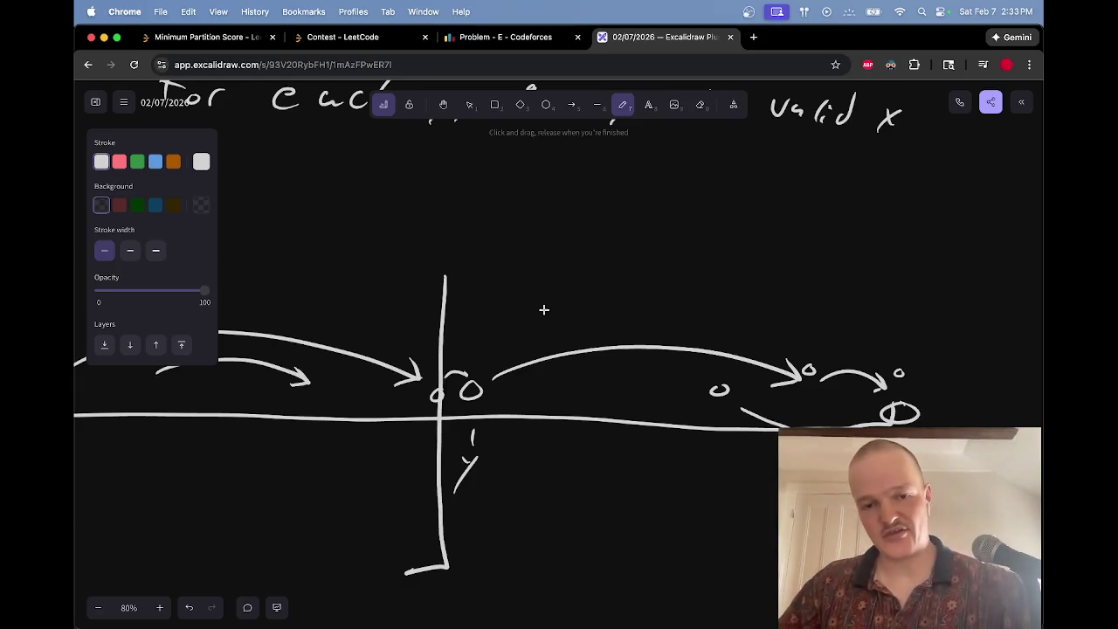
pyautogui.scroll(-2, 572, 284)
pyautogui.scroll(-3, 572, 284)
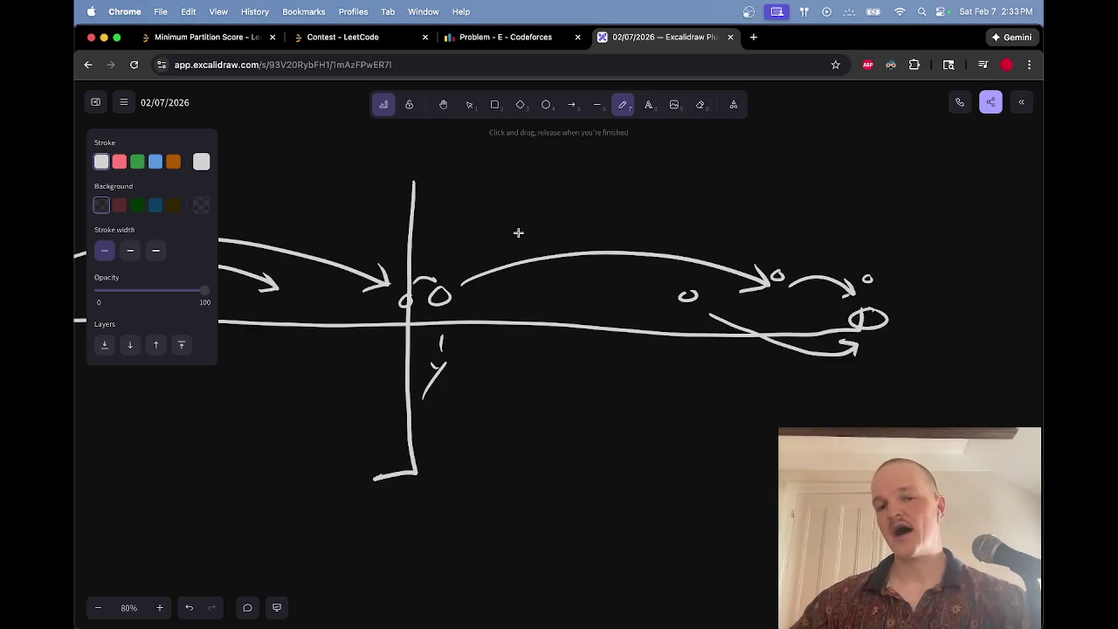
# Step: Draw a long rightward arrow above the number line labelled dy = 10
pyautogui.moveTo(490, 187)
pyautogui.mouseDown()
pyautogui.moveTo(849, 190)
pyautogui.moveTo(895, 202)
pyautogui.moveTo(856, 213)
pyautogui.mouseUp()
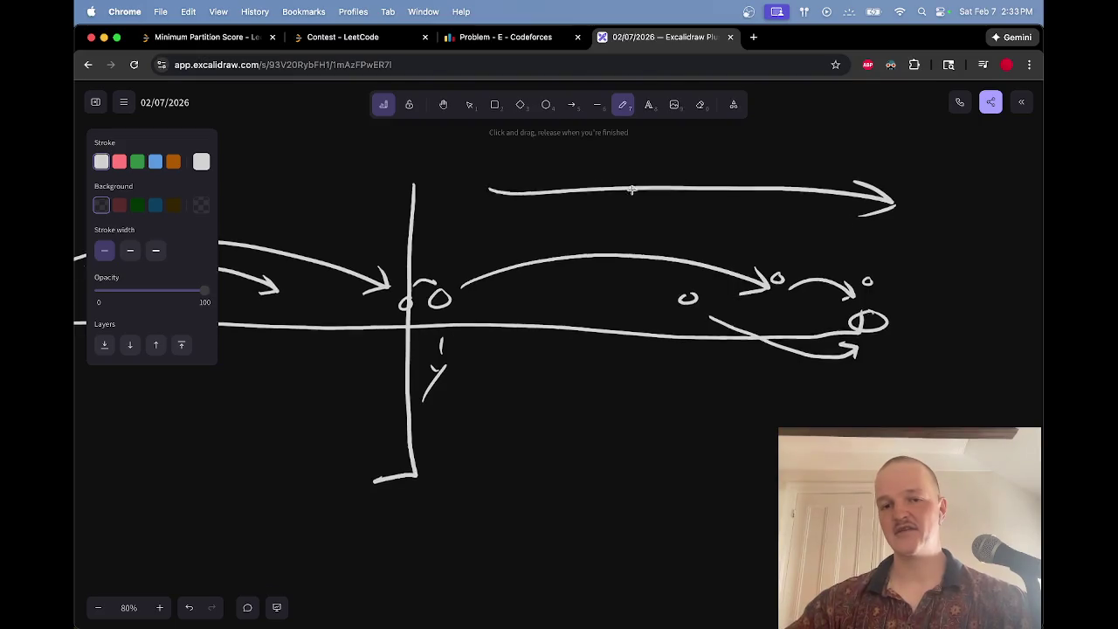
pyautogui.scroll(2, 594, 196)
pyautogui.moveTo(566, 172); pyautogui.dragTo(573, 234)
pyautogui.moveTo(624, 197)
pyautogui.mouseDown()
pyautogui.moveTo(678, 215)
pyautogui.moveTo(715, 187)
pyautogui.mouseUp()
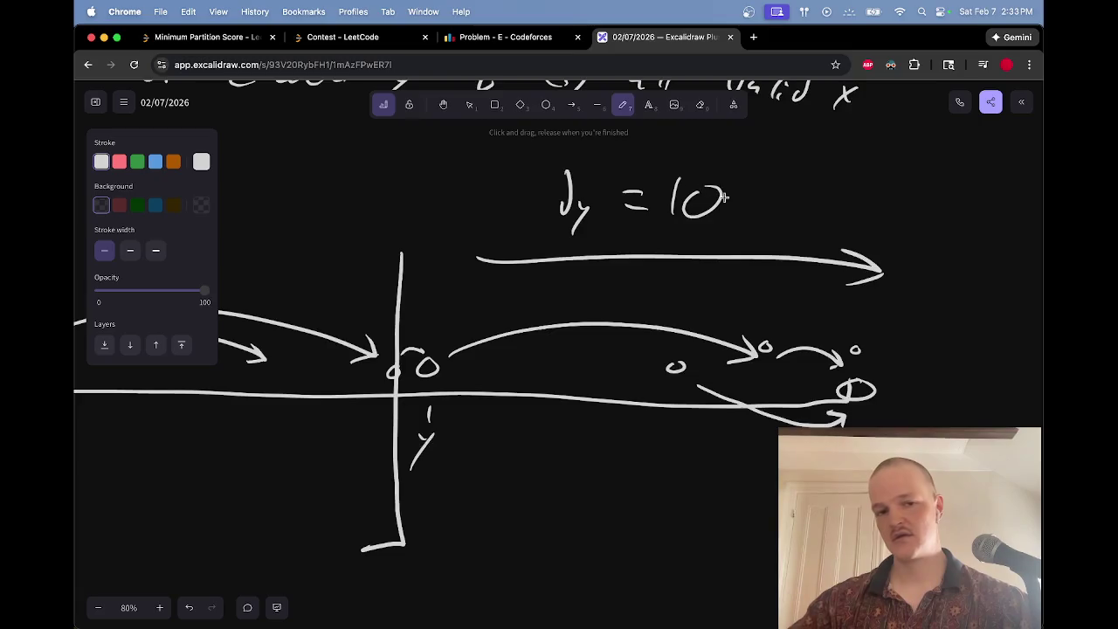
pyautogui.scroll(-2, 693, 209)
# Step: Add two small nodes on the number line
pyautogui.moveTo(627, 289); pyautogui.dragTo(626, 289)
pyautogui.moveTo(354, 284); pyautogui.dragTo(352, 285)
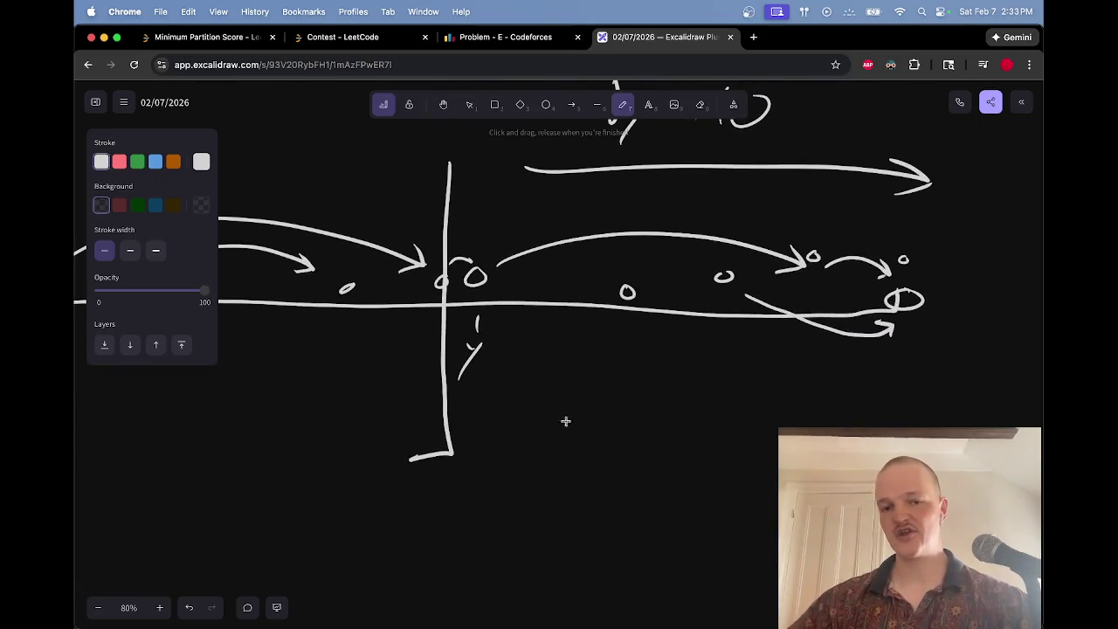
pyautogui.scroll(4, 566, 421)
pyautogui.hscroll(3, 565, 421)
# Step: Write dx = 10 beside dy = 10, replacing an initial '<10', and mark beside the lower arrow
pyautogui.moveTo(730, 259)
pyautogui.mouseDown()
pyautogui.moveTo(734, 273)
pyautogui.moveTo(763, 272)
pyautogui.mouseUp()
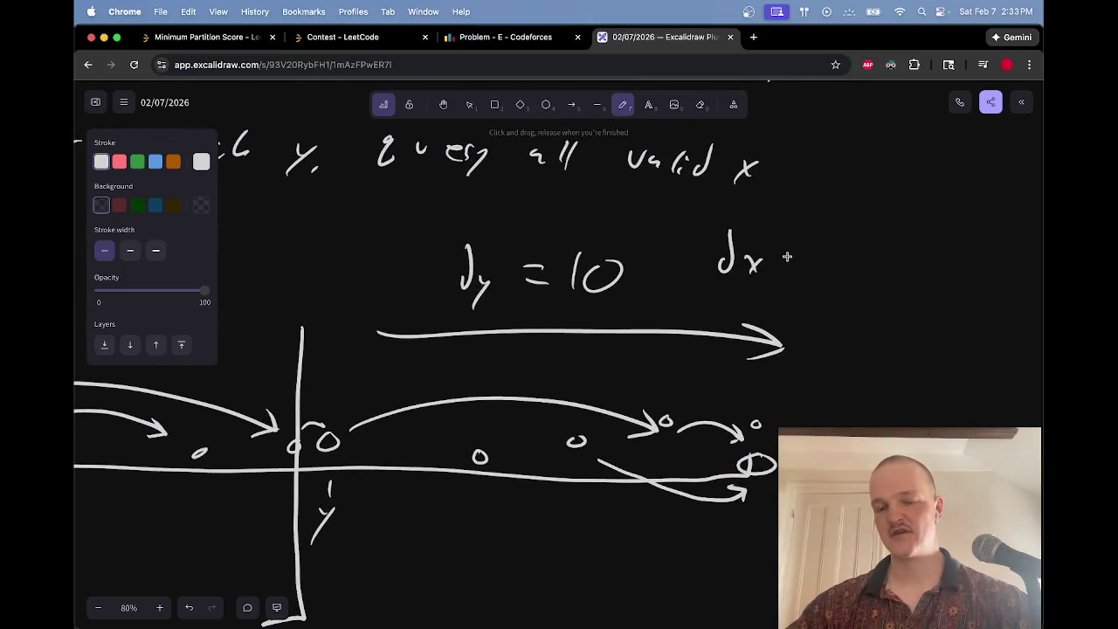
pyautogui.moveTo(800, 248)
pyautogui.mouseDown()
pyautogui.moveTo(780, 261)
pyautogui.moveTo(824, 282)
pyautogui.moveTo(852, 254)
pyautogui.mouseUp()
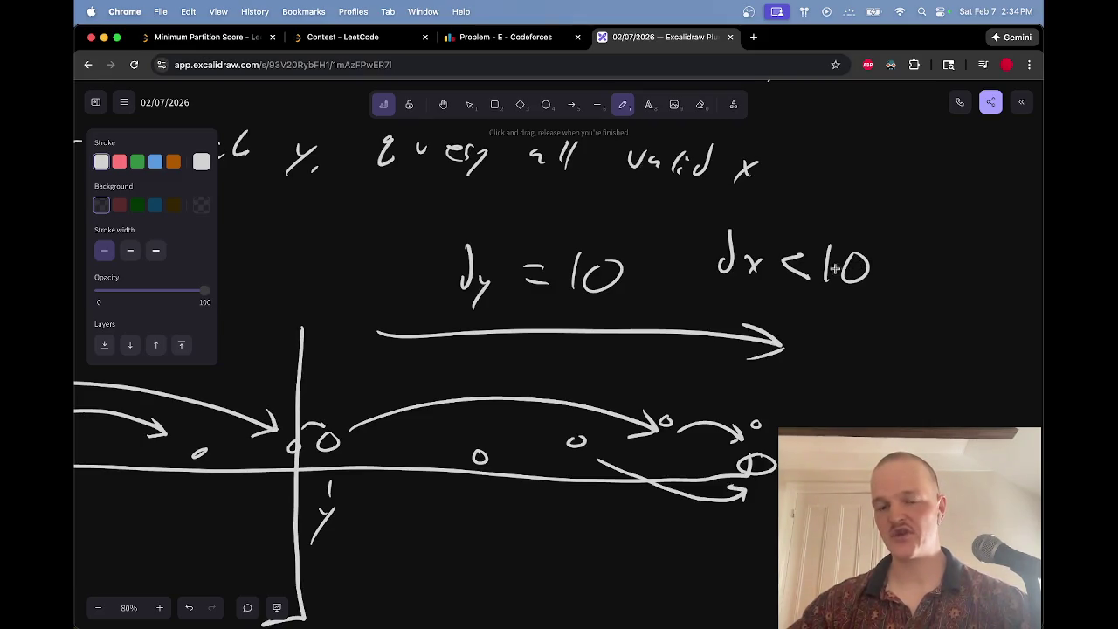
pyautogui.press('e')
pyautogui.moveTo(816, 257)
pyautogui.mouseDown()
pyautogui.moveTo(860, 255)
pyautogui.moveTo(804, 258)
pyautogui.moveTo(806, 270)
pyautogui.mouseUp()
pyautogui.press('p')
pyautogui.moveTo(833, 250)
pyautogui.mouseDown()
pyautogui.moveTo(831, 278)
pyautogui.moveTo(859, 260)
pyautogui.mouseUp()
pyautogui.hscroll(-5, 585, 372)
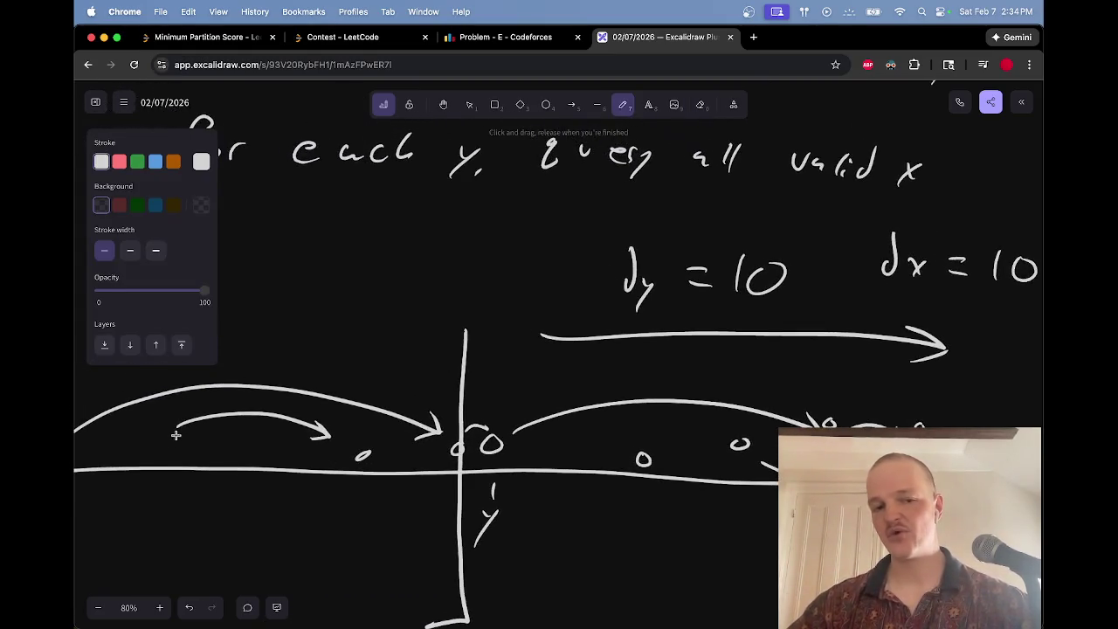
pyautogui.moveTo(949, 406)
pyautogui.mouseDown()
pyautogui.moveTo(943, 428)
pyautogui.moveTo(976, 407)
pyautogui.mouseUp()
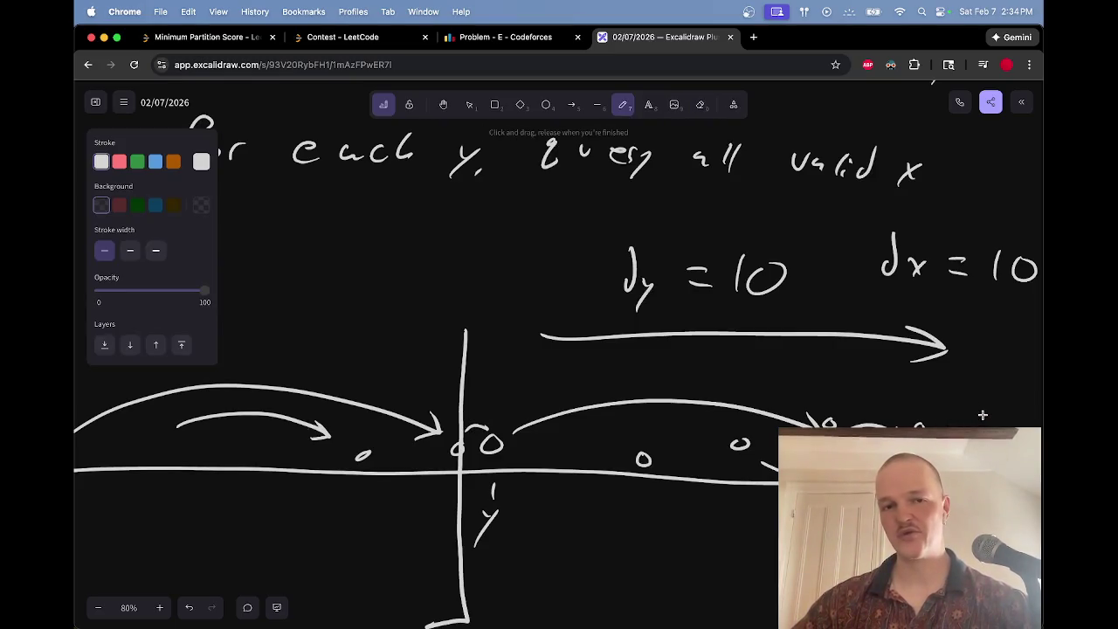
pyautogui.hotkey('ctrl', 'shift', 'Tab')
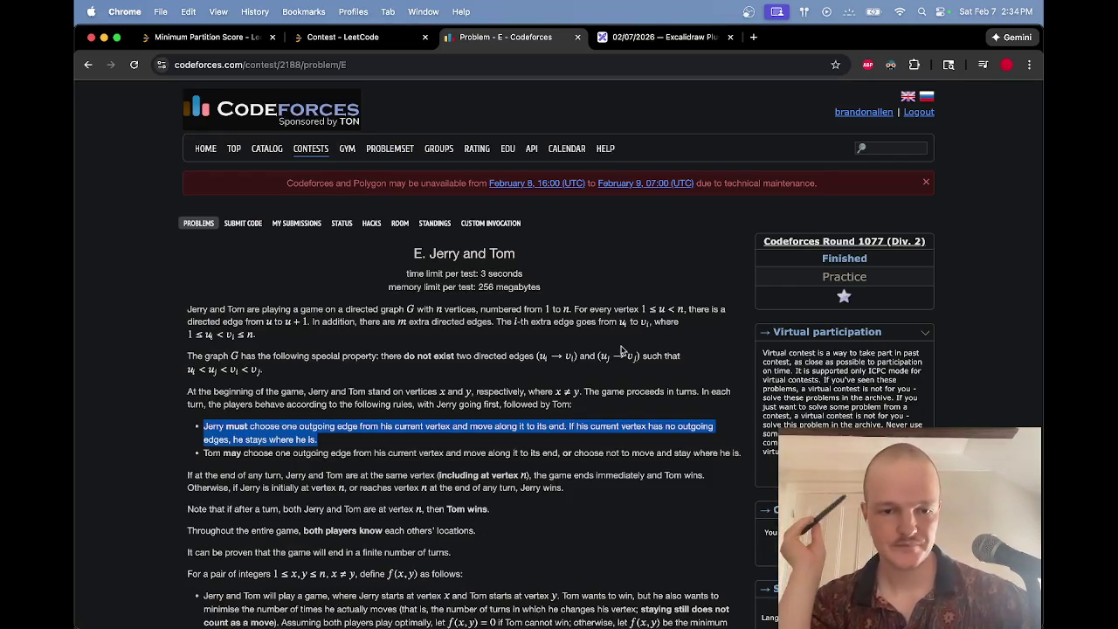
# Step: Scroll the Codeforces problem E statement and highlight the Jerry must / Tom may movement bullets
pyautogui.scroll(-2, 621, 349)
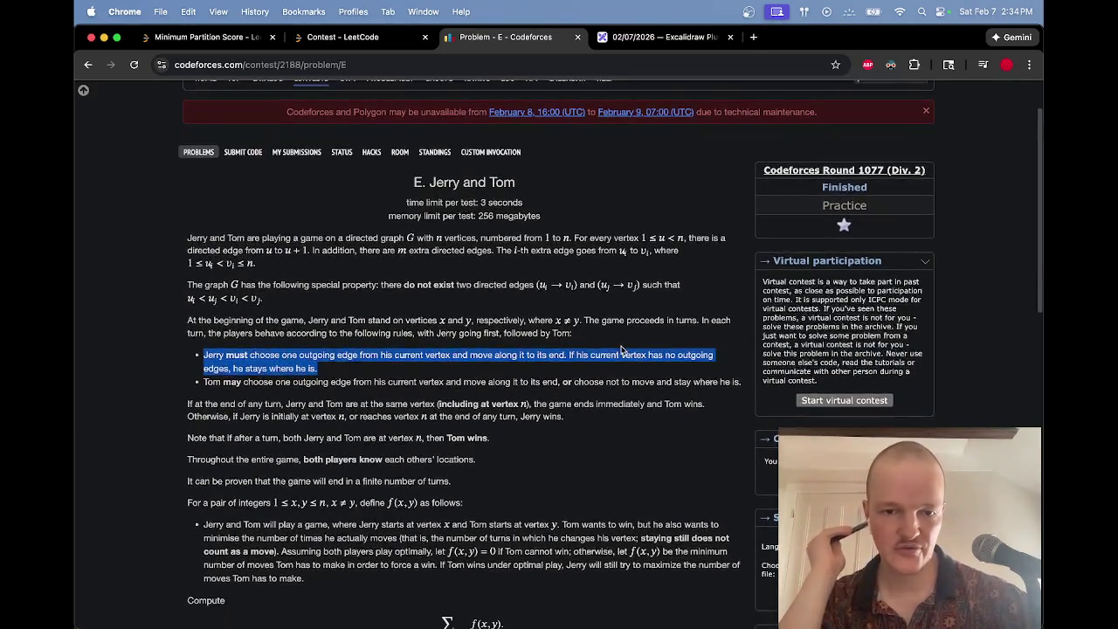
pyautogui.scroll(-1, 610, 417)
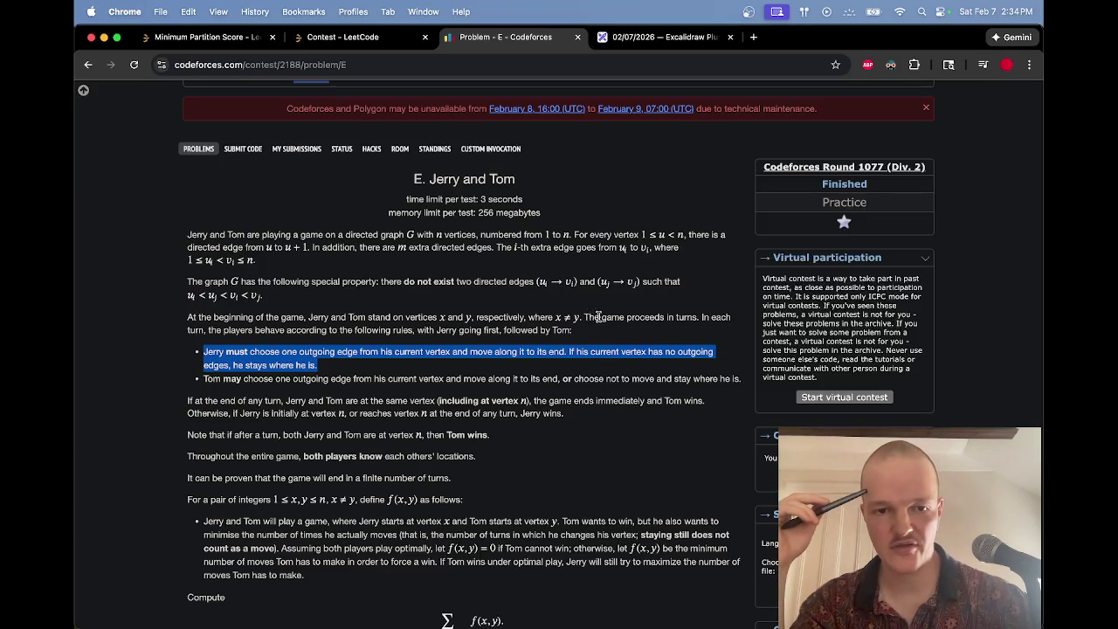
pyautogui.click(600, 338)
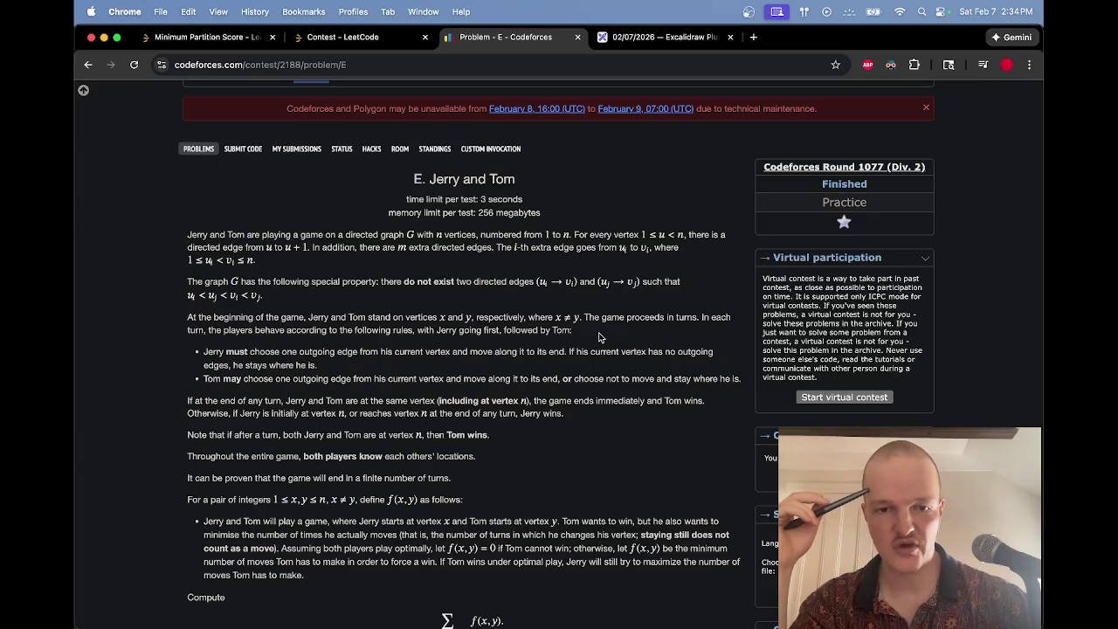
pyautogui.scroll(-1, 600, 338)
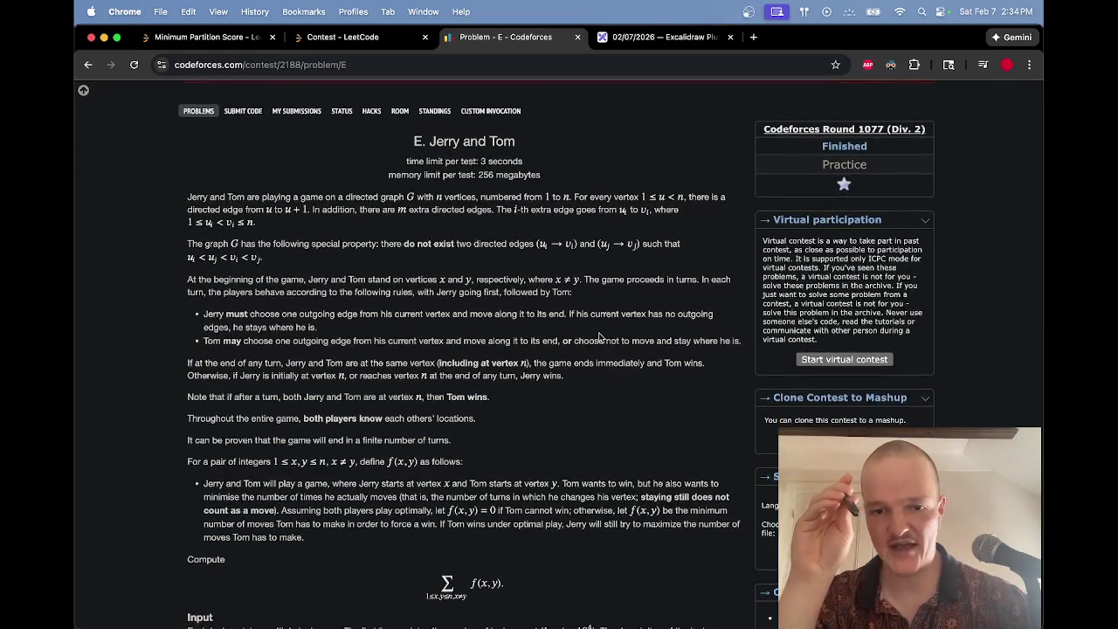
pyautogui.moveTo(750, 346); pyautogui.dragTo(741, 303)
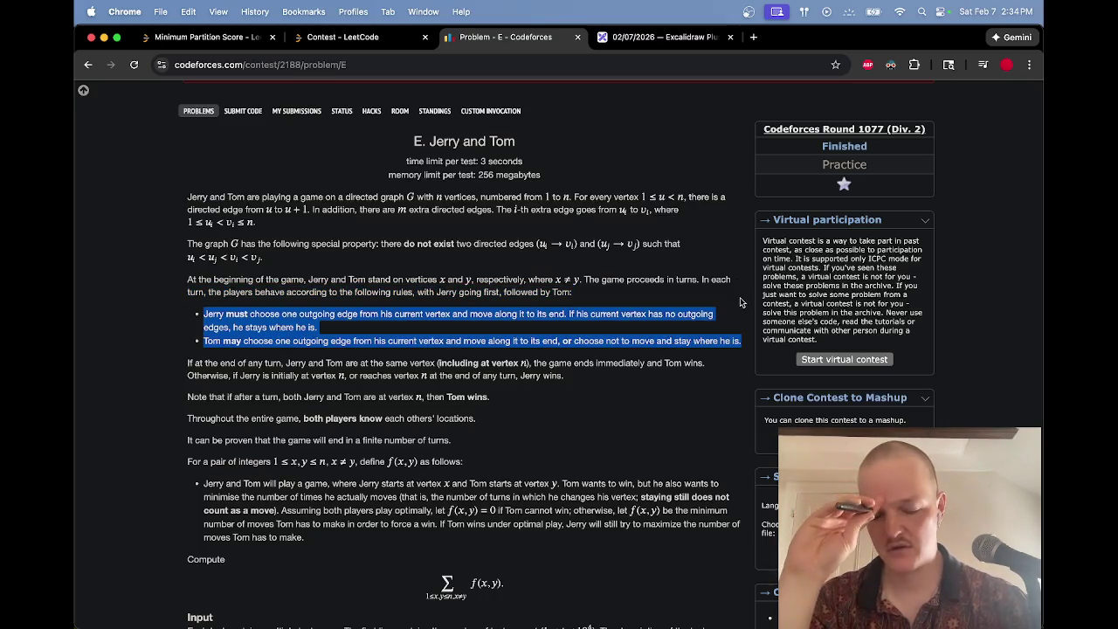
pyautogui.hotkey('ctrl', 'Tab')
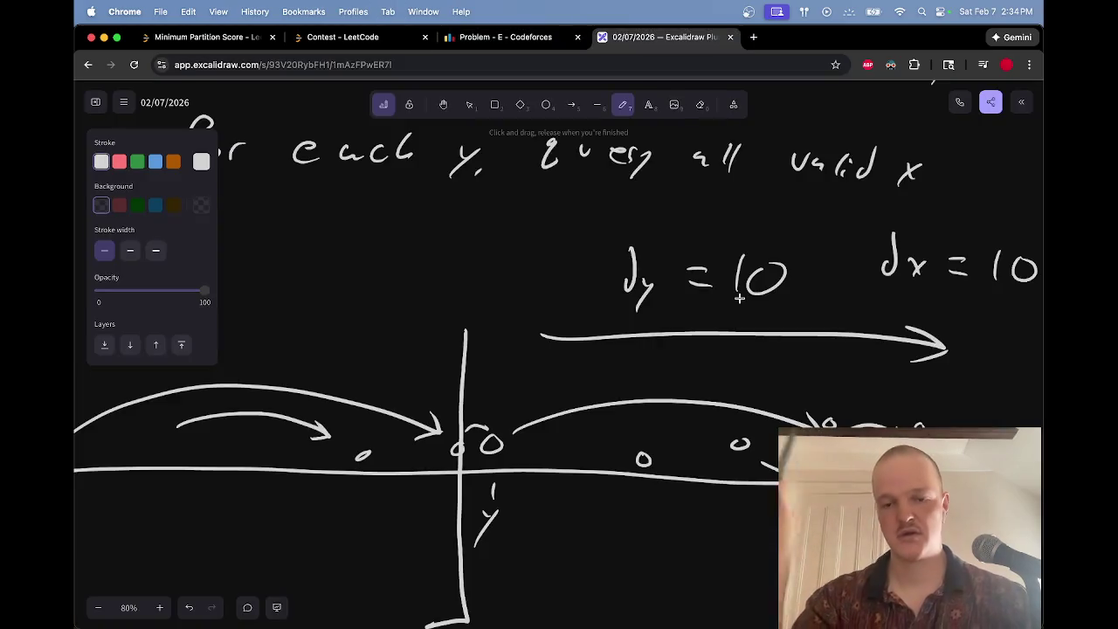
# Step: Turn dx = 10 into dx < 10 by erasing the equals sign and drawing '<'
pyautogui.scroll(-2, 739, 298)
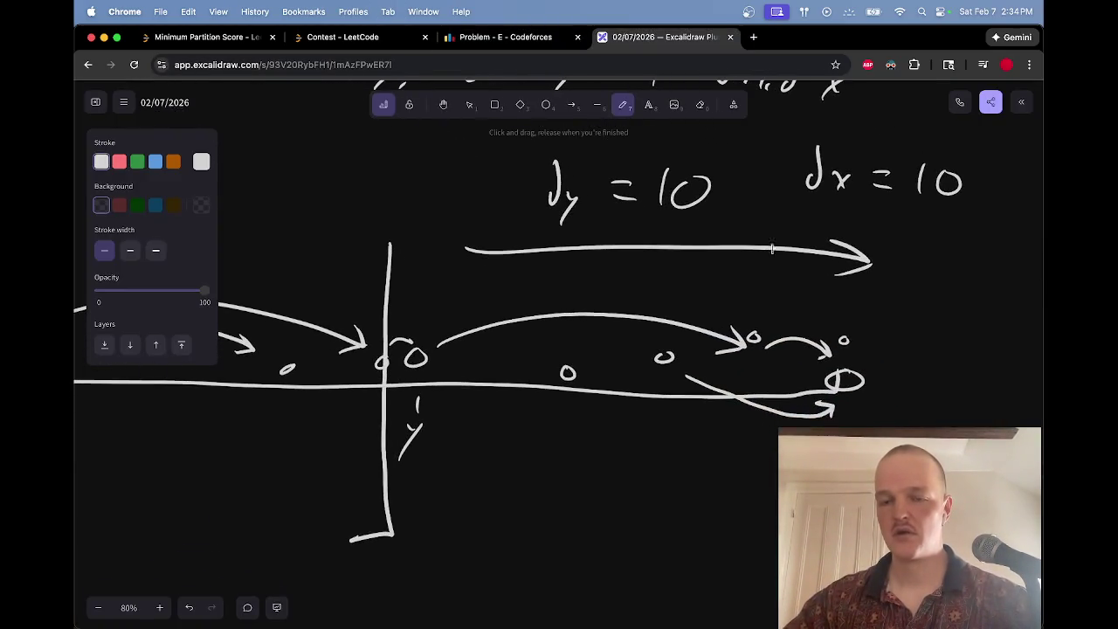
pyautogui.hscroll(1, 772, 250)
pyautogui.moveTo(854, 195); pyautogui.dragTo(861, 191)
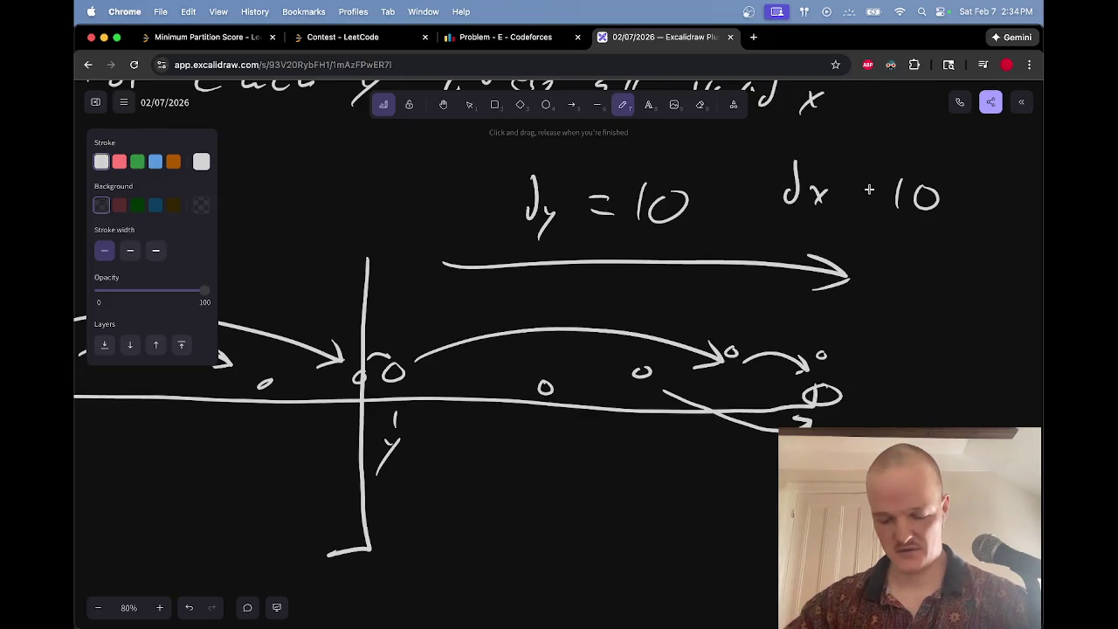
pyautogui.moveTo(873, 180)
pyautogui.mouseDown()
pyautogui.moveTo(847, 197)
pyautogui.moveTo(875, 212)
pyautogui.mouseUp()
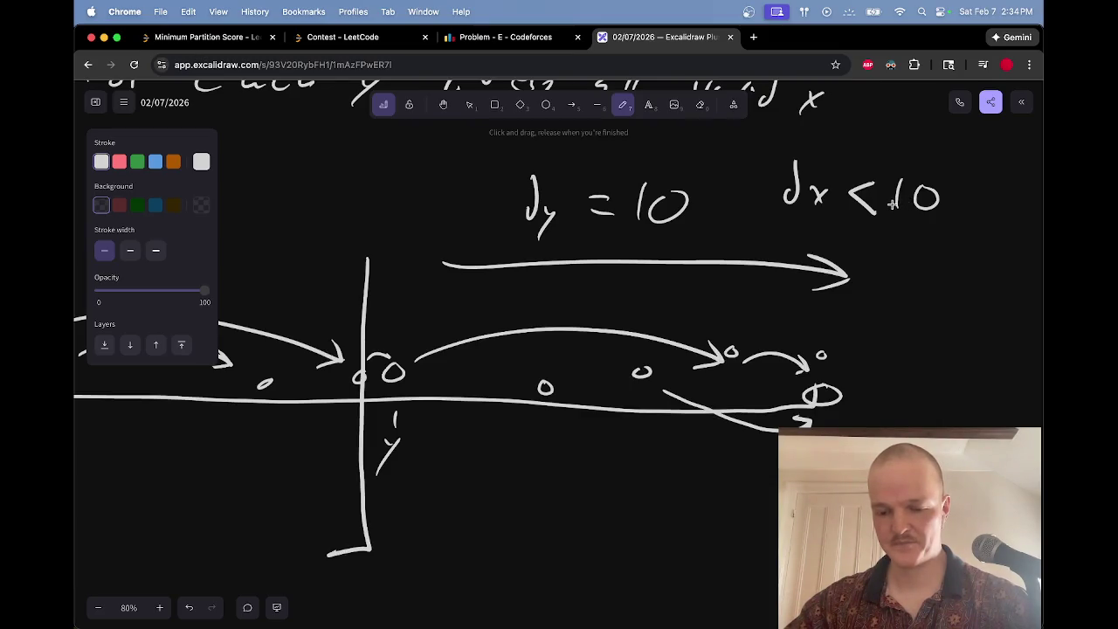
# Step: Draw an upward arrow below the lower arrowhead, then erase it along with the bracket
pyautogui.scroll(-3, 892, 204)
pyautogui.hscroll(2, 892, 204)
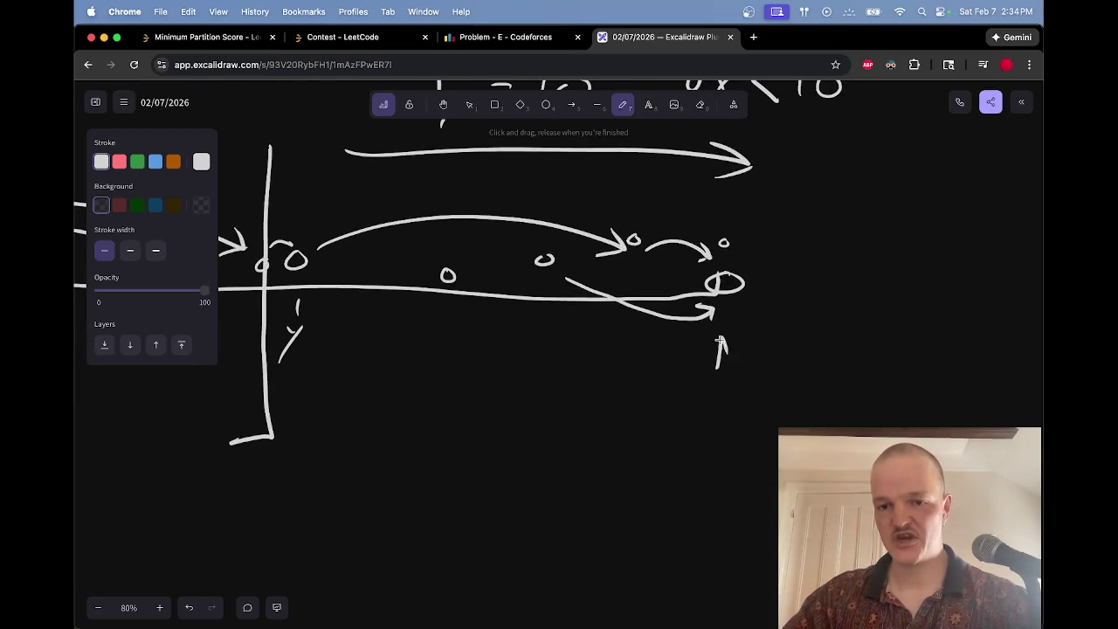
pyautogui.press('e')
pyautogui.press('p')
pyautogui.moveTo(687, 371)
pyautogui.mouseDown()
pyautogui.moveTo(687, 345)
pyautogui.moveTo(699, 360)
pyautogui.moveTo(674, 402)
pyautogui.mouseUp()
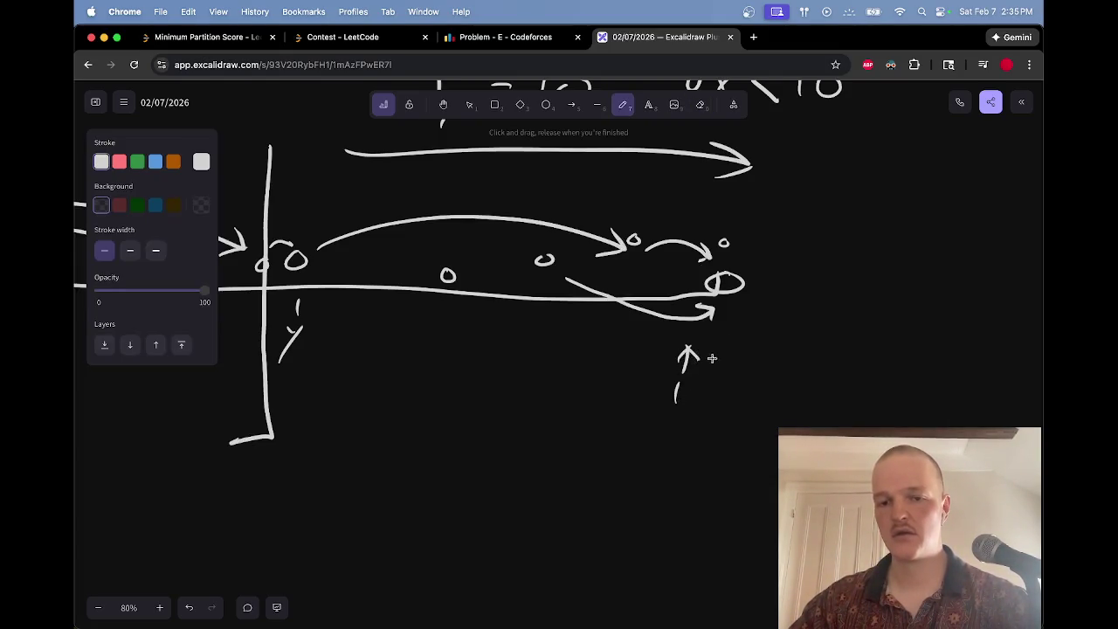
pyautogui.press('e')
pyautogui.moveTo(690, 348)
pyautogui.mouseDown()
pyautogui.moveTo(673, 380)
pyautogui.moveTo(704, 395)
pyautogui.moveTo(657, 395)
pyautogui.moveTo(687, 404)
pyautogui.moveTo(647, 457)
pyautogui.moveTo(655, 443)
pyautogui.mouseUp()
pyautogui.scroll(-3, 686, 369)
pyautogui.hscroll(1, 685, 369)
pyautogui.press('p')
pyautogui.scroll(-2, 685, 369)
# Step: Add an upward arrow labelled dy = 1 under the node pair and two arrowed curves into the right node
pyautogui.moveTo(624, 477)
pyautogui.mouseDown()
pyautogui.moveTo(617, 494)
pyautogui.moveTo(643, 504)
pyautogui.mouseUp()
pyautogui.moveTo(652, 491)
pyautogui.mouseDown()
pyautogui.moveTo(636, 517)
pyautogui.moveTo(671, 494)
pyautogui.mouseUp()
pyautogui.moveTo(660, 508); pyautogui.dragTo(685, 519)
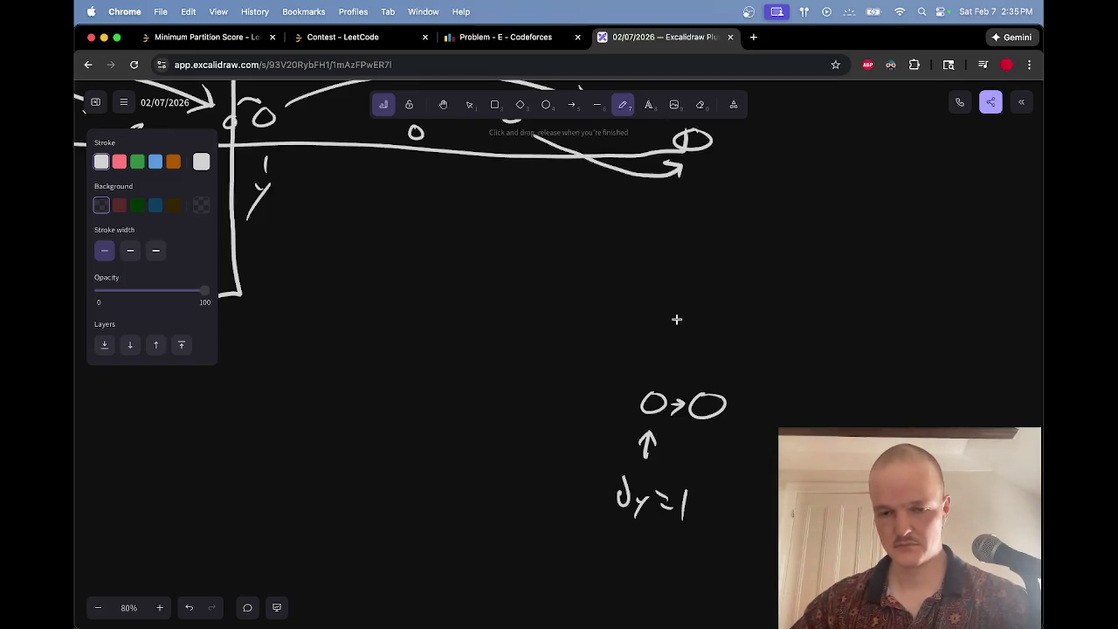
pyautogui.moveTo(690, 385); pyautogui.dragTo(400, 313)
pyautogui.moveTo(696, 367)
pyautogui.mouseDown()
pyautogui.moveTo(677, 375)
pyautogui.moveTo(571, 263)
pyautogui.mouseUp()
pyautogui.moveTo(716, 371); pyautogui.dragTo(732, 367)
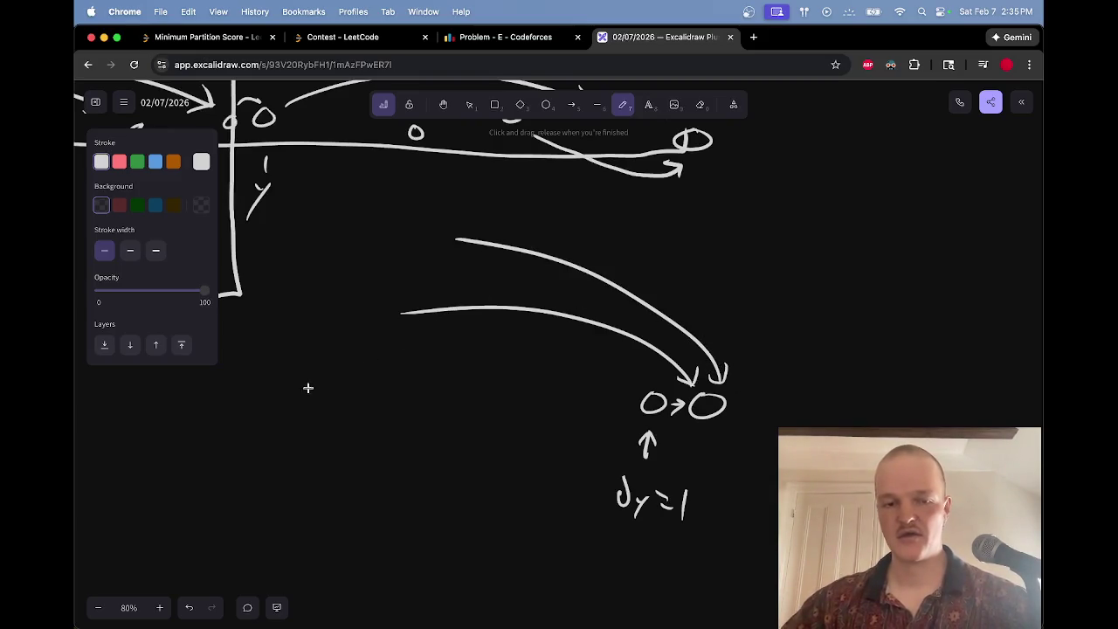
# Step: Write dx = 1 to the left of the nodes
pyautogui.moveTo(275, 407)
pyautogui.mouseDown()
pyautogui.moveTo(276, 422)
pyautogui.moveTo(306, 424)
pyautogui.mouseUp()
pyautogui.moveTo(305, 411)
pyautogui.mouseDown()
pyautogui.moveTo(295, 426)
pyautogui.moveTo(332, 412)
pyautogui.mouseUp()
pyautogui.moveTo(319, 422); pyautogui.dragTo(341, 432)
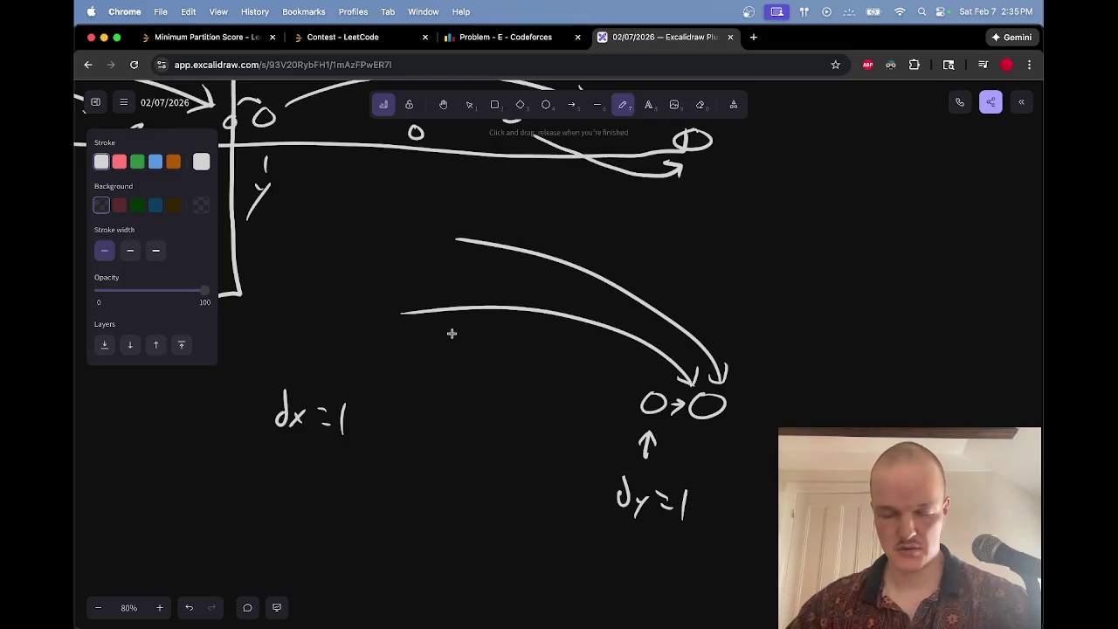
# Step: Circle the node just right of the vertical axis, then briefly check the Jerry and Tom problem statement
pyautogui.scroll(5, 452, 333)
pyautogui.scroll(-2, 467, 347)
pyautogui.scroll(-1, 467, 347)
pyautogui.scroll(3, 472, 350)
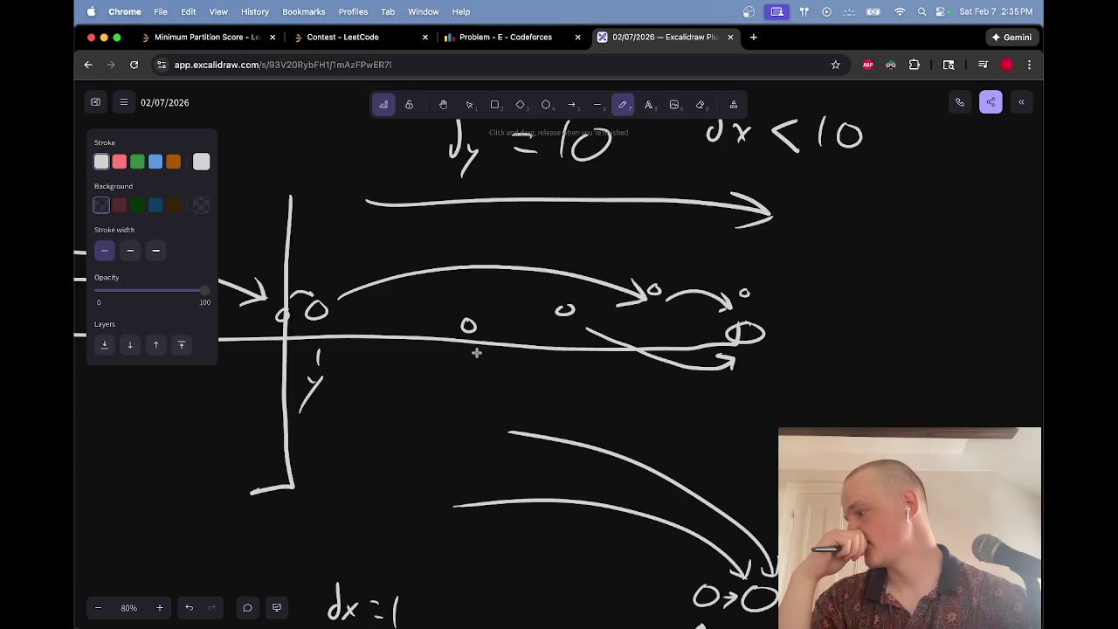
pyautogui.scroll(3, 477, 352)
pyautogui.scroll(-3, 476, 352)
pyautogui.scroll(4, 476, 353)
pyautogui.hscroll(-2, 476, 353)
pyautogui.scroll(-3, 476, 352)
pyautogui.hscroll(-1, 476, 352)
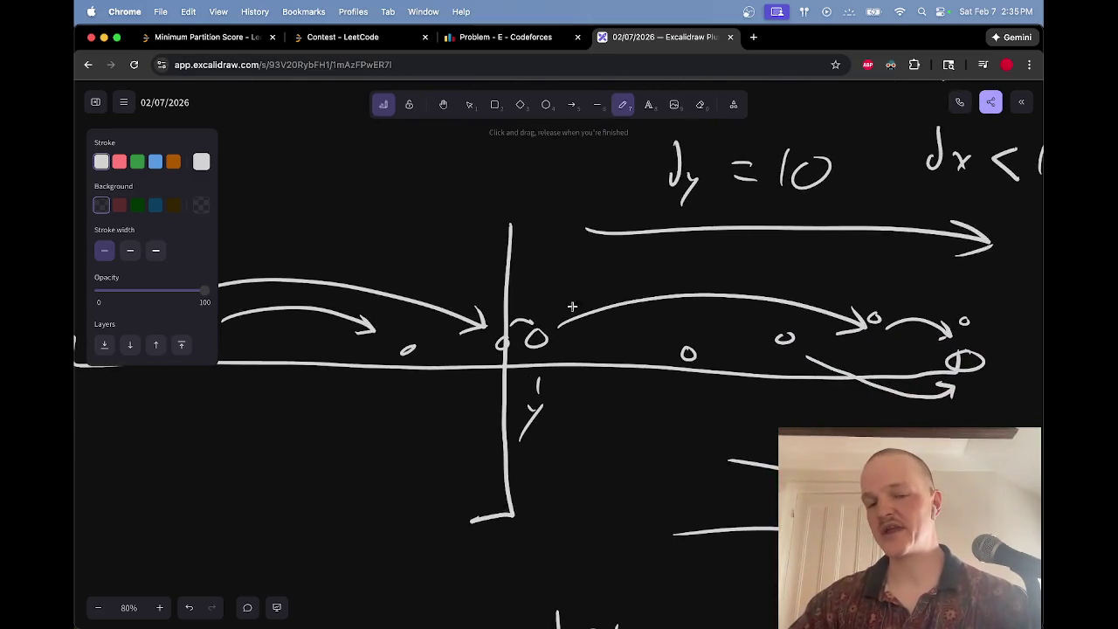
pyautogui.moveTo(541, 319); pyautogui.dragTo(577, 322)
pyautogui.hotkey('ctrl', 'shift', 'Tab')
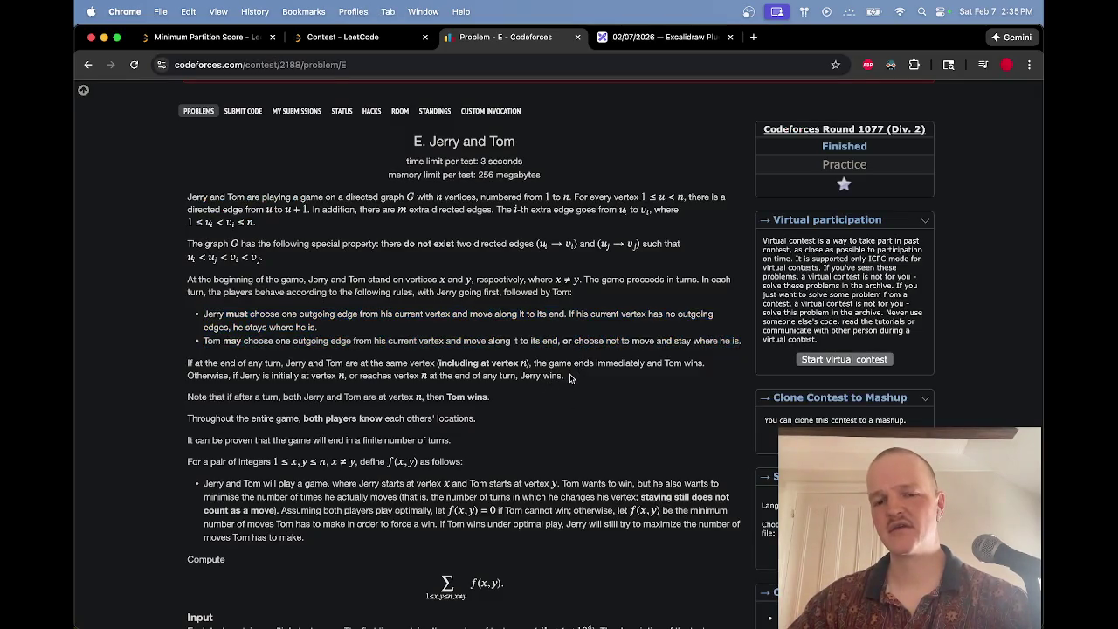
pyautogui.hotkey('ctrl', 'Tab')
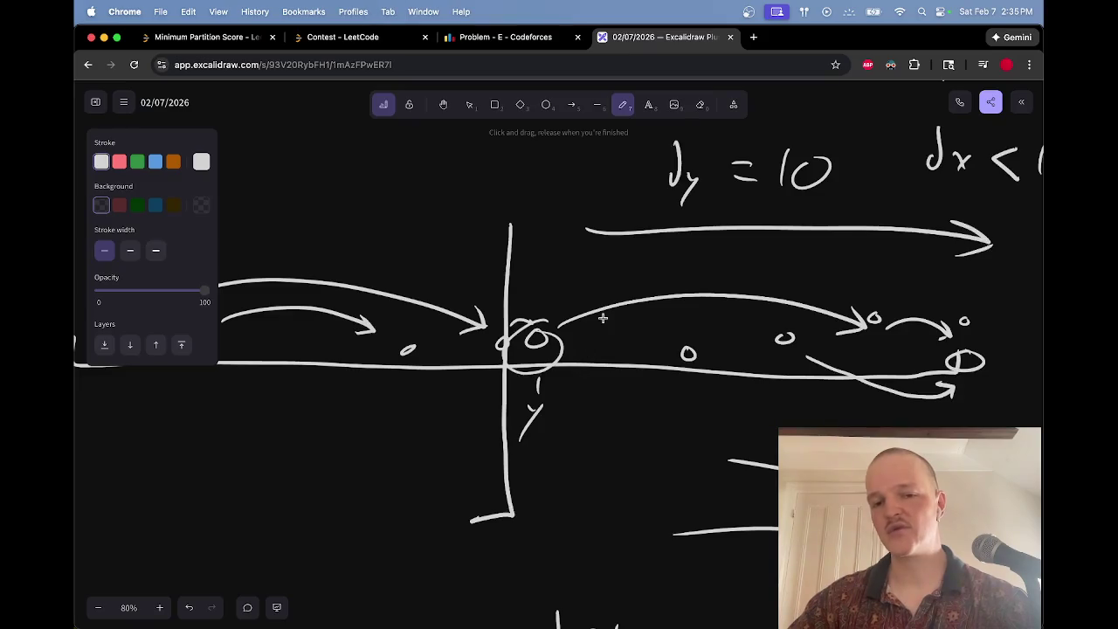
# Step: Redraw a tighter ring around the double-o node at the vertical divider
pyautogui.moveTo(594, 304)
pyautogui.mouseDown()
pyautogui.moveTo(550, 336)
pyautogui.moveTo(559, 325)
pyautogui.mouseUp()
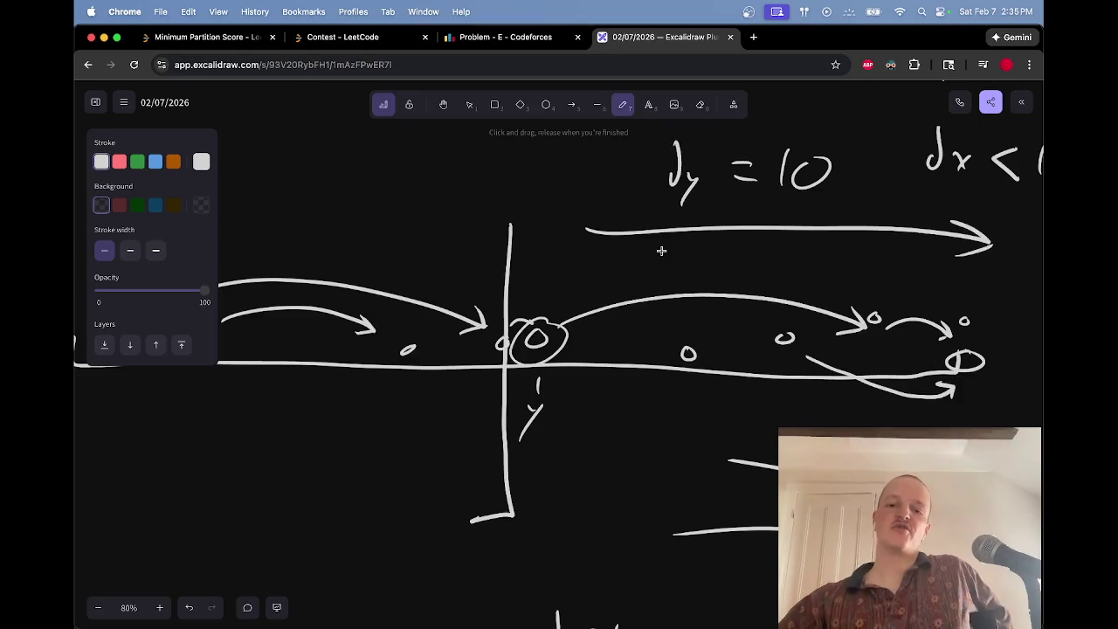
pyautogui.press('e')
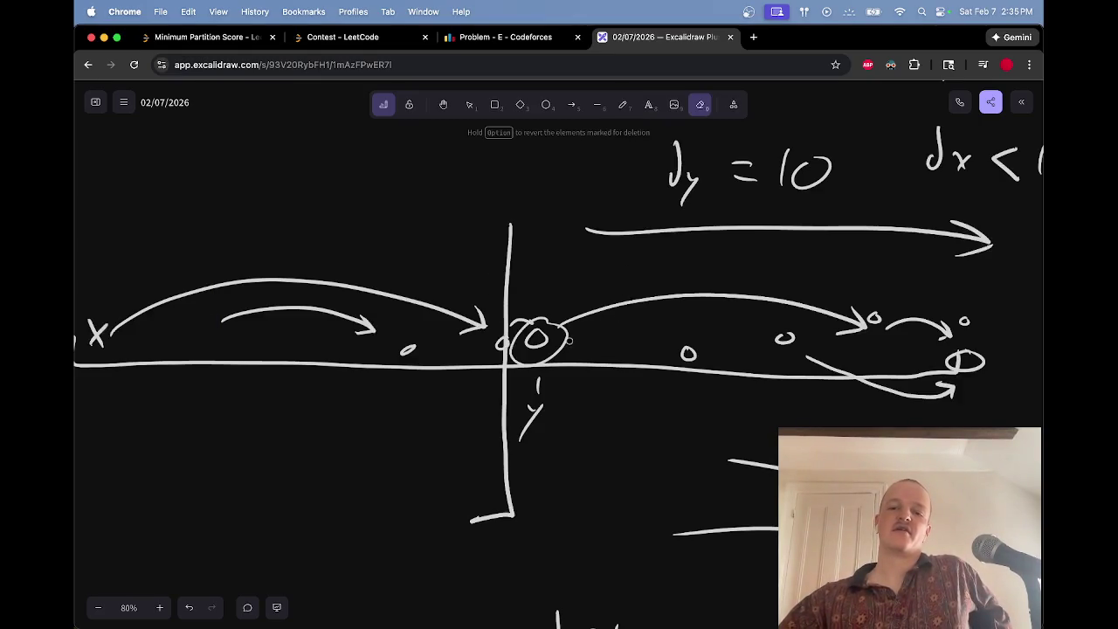
pyautogui.press('p')
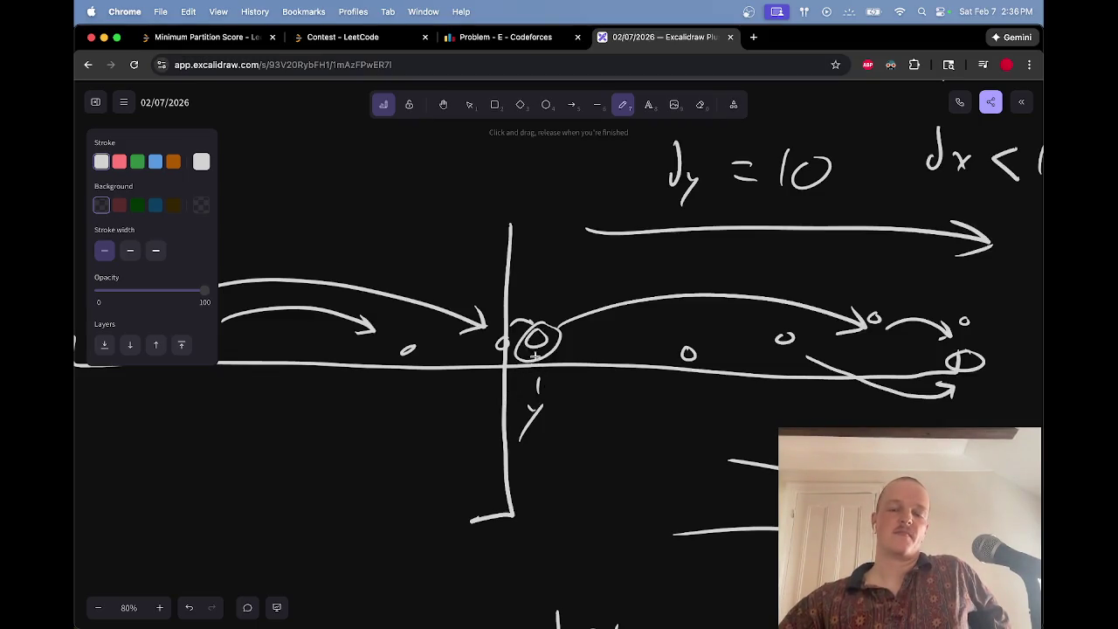
# Step: Draw a long loop left of the axis with a rightward arrow under it, and write Σ dx | x<y beneath
pyautogui.moveTo(487, 390)
pyautogui.mouseDown()
pyautogui.moveTo(283, 404)
pyautogui.moveTo(221, 446)
pyautogui.moveTo(483, 394)
pyautogui.mouseUp()
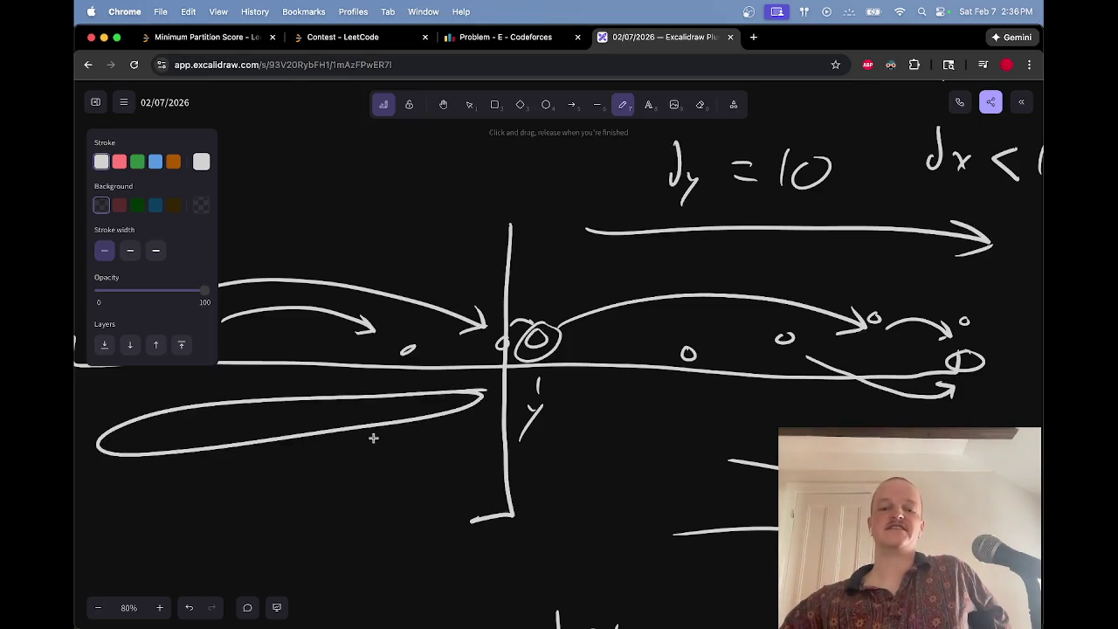
pyautogui.moveTo(377, 441)
pyautogui.mouseDown()
pyautogui.moveTo(472, 427)
pyautogui.moveTo(477, 441)
pyautogui.mouseUp()
pyautogui.moveTo(268, 472); pyautogui.dragTo(269, 489)
pyautogui.moveTo(278, 467)
pyautogui.mouseDown()
pyautogui.moveTo(292, 483)
pyautogui.moveTo(274, 493)
pyautogui.mouseUp()
pyautogui.moveTo(232, 461)
pyautogui.mouseDown()
pyautogui.moveTo(211, 463)
pyautogui.moveTo(235, 496)
pyautogui.mouseUp()
pyautogui.moveTo(318, 456)
pyautogui.mouseDown()
pyautogui.moveTo(316, 500)
pyautogui.moveTo(353, 487)
pyautogui.mouseUp()
pyautogui.moveTo(353, 468)
pyautogui.mouseDown()
pyautogui.moveTo(337, 490)
pyautogui.moveTo(398, 486)
pyautogui.mouseUp()
pyautogui.moveTo(414, 470); pyautogui.dragTo(390, 504)
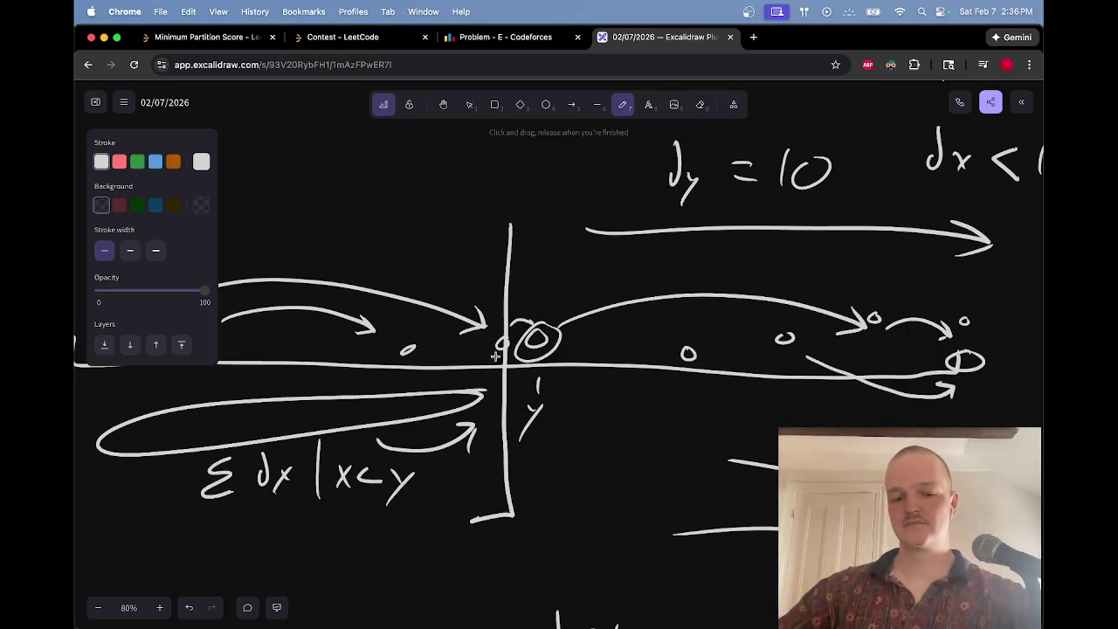
# Step: Skip to the next YouTube soundtrack video and return to the whiteboard
pyautogui.press('super+grave')
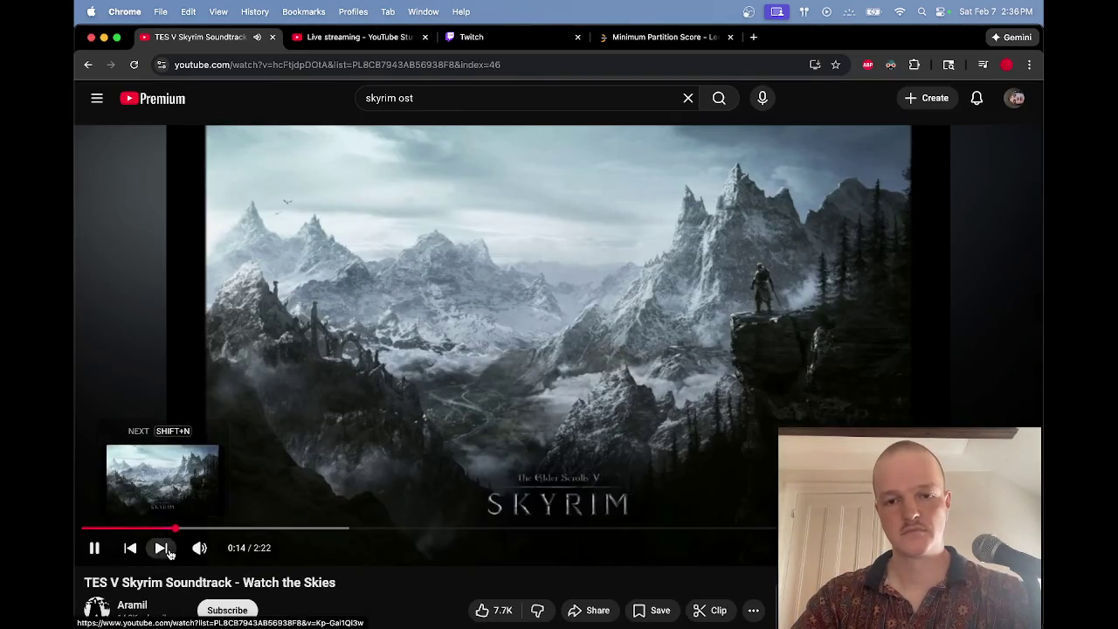
pyautogui.click(164, 547)
pyautogui.press('super+grave')
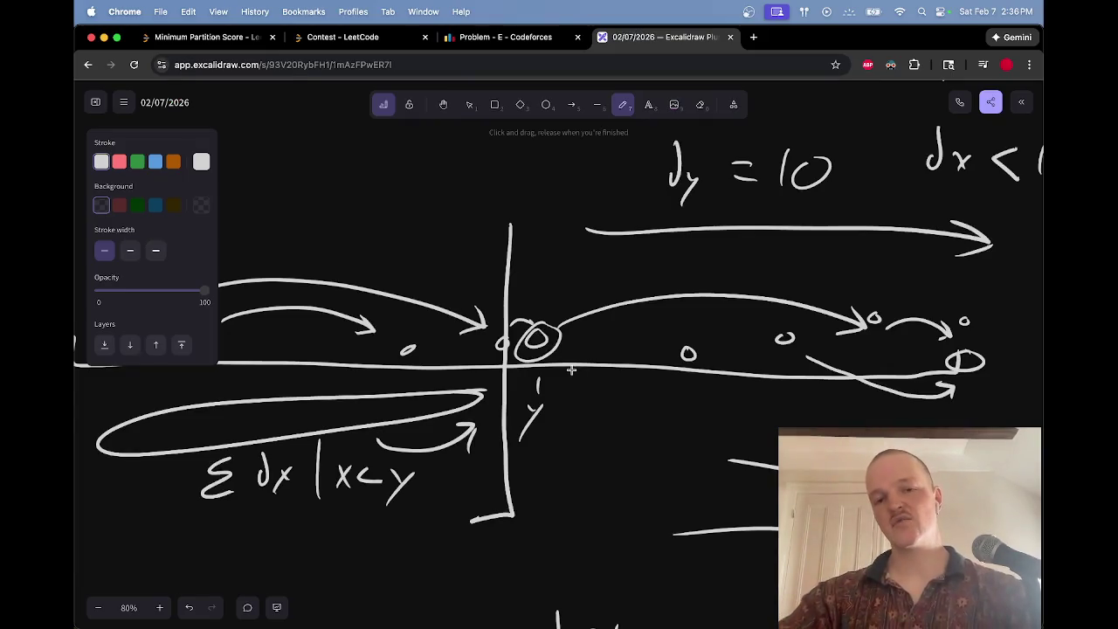
# Step: Undo a stray arrow, then write y' arrowing into y and start an arrow toward dy = 10
pyautogui.moveTo(579, 404); pyautogui.dragTo(601, 395)
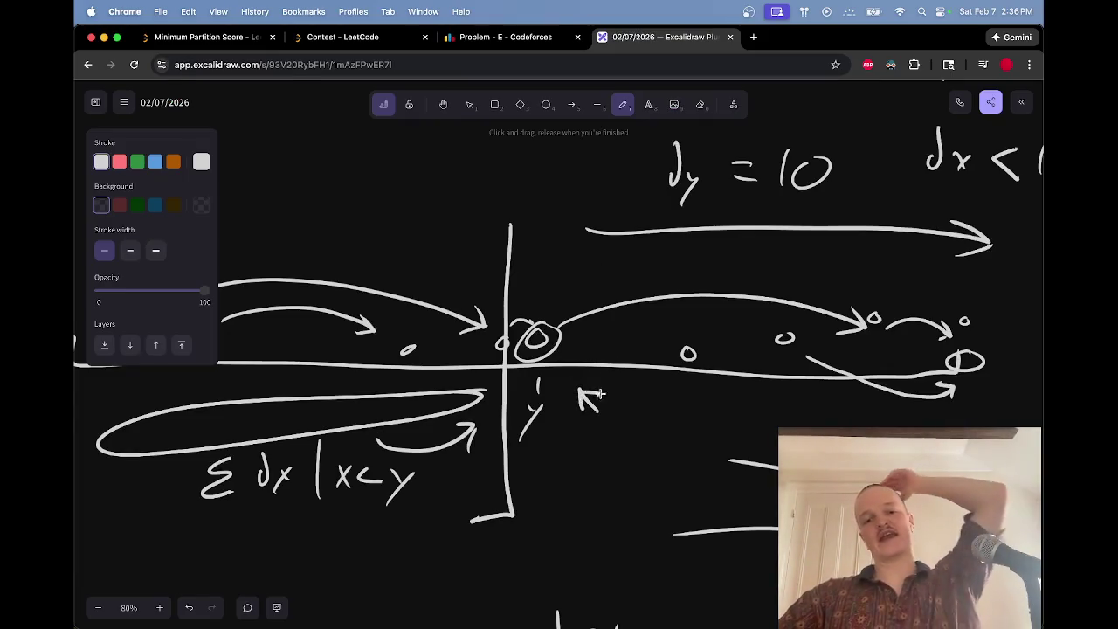
pyautogui.hotkey('ctrl', 'z')
pyautogui.hotkey('ctrl', 'z')
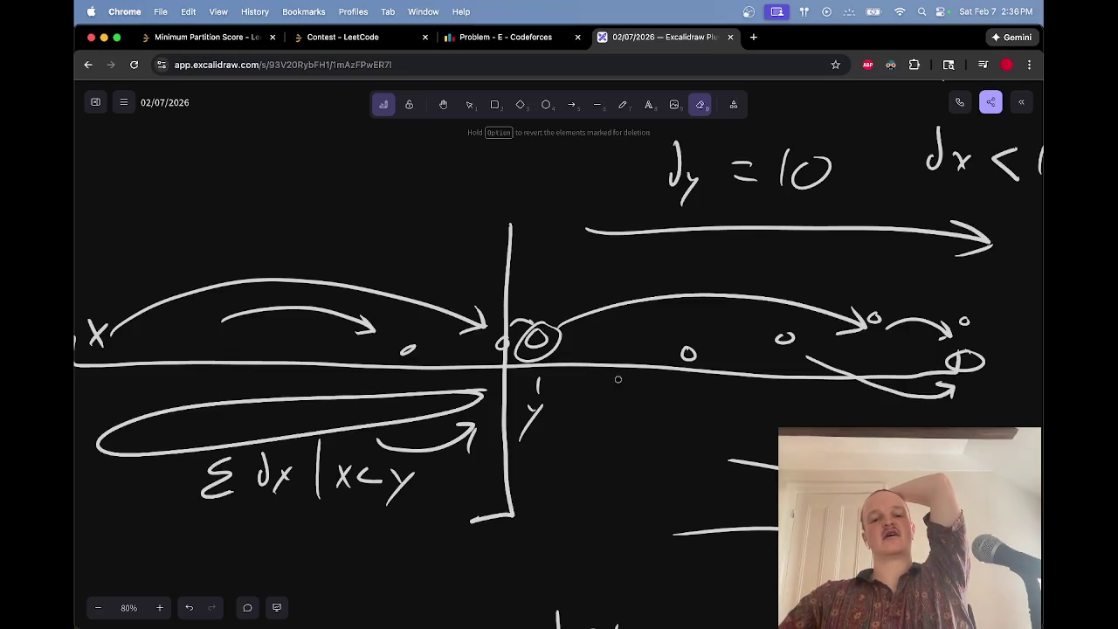
pyautogui.moveTo(272, 181); pyautogui.dragTo(281, 193)
pyautogui.moveTo(297, 174)
pyautogui.mouseDown()
pyautogui.moveTo(268, 219)
pyautogui.moveTo(372, 185)
pyautogui.moveTo(462, 209)
pyautogui.moveTo(432, 217)
pyautogui.mouseUp()
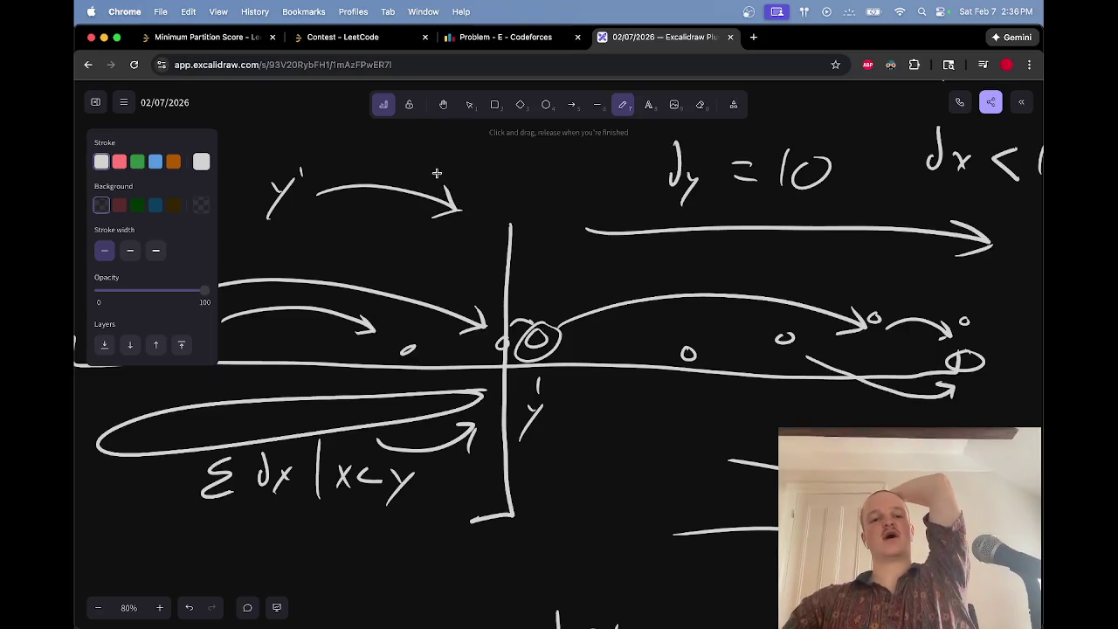
pyautogui.moveTo(469, 173); pyautogui.dragTo(477, 196)
pyautogui.moveTo(491, 178); pyautogui.dragTo(461, 225)
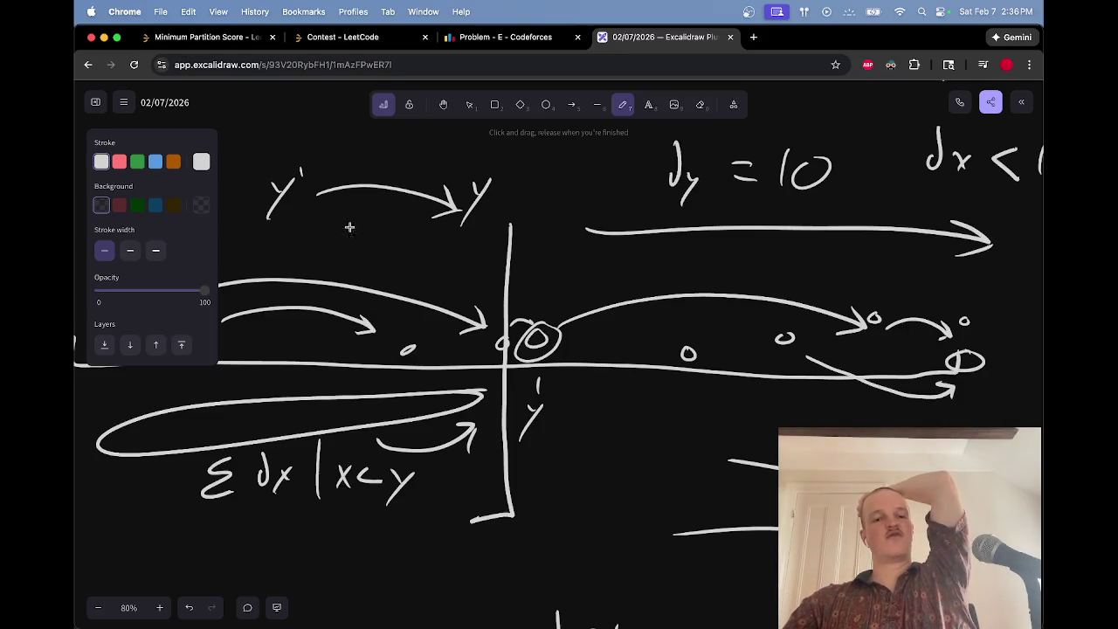
pyautogui.moveTo(500, 188)
pyautogui.mouseDown()
pyautogui.moveTo(605, 167)
pyautogui.moveTo(613, 192)
pyautogui.mouseUp()
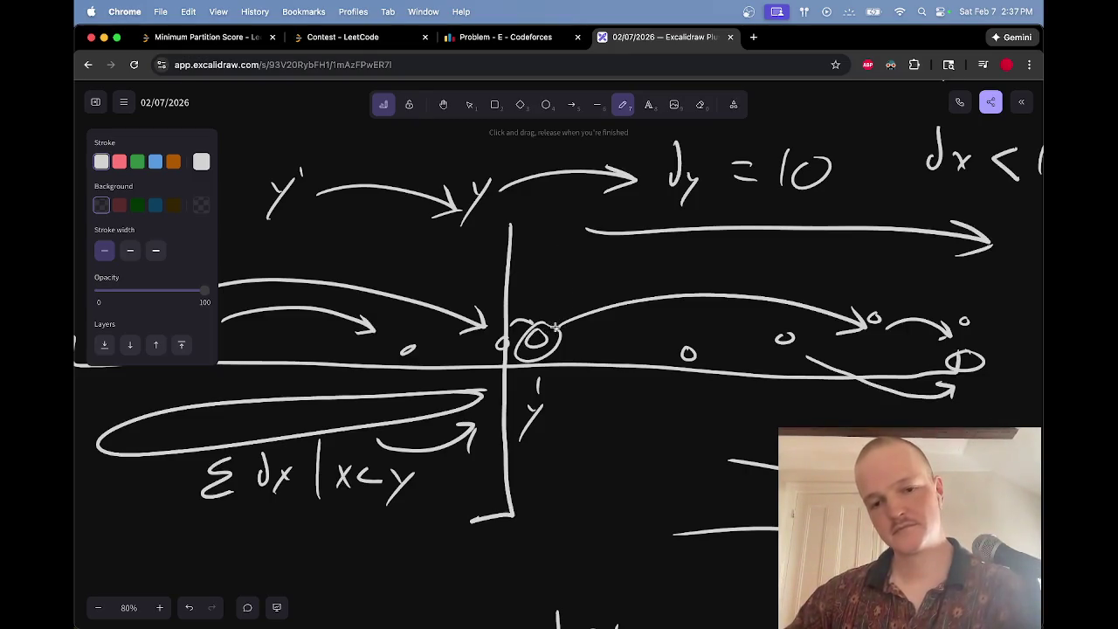
# Step: Pan to blank canvas and write the first case note dx < dy : 0
pyautogui.scroll(-5, 554, 327)
pyautogui.hscroll(5, 554, 327)
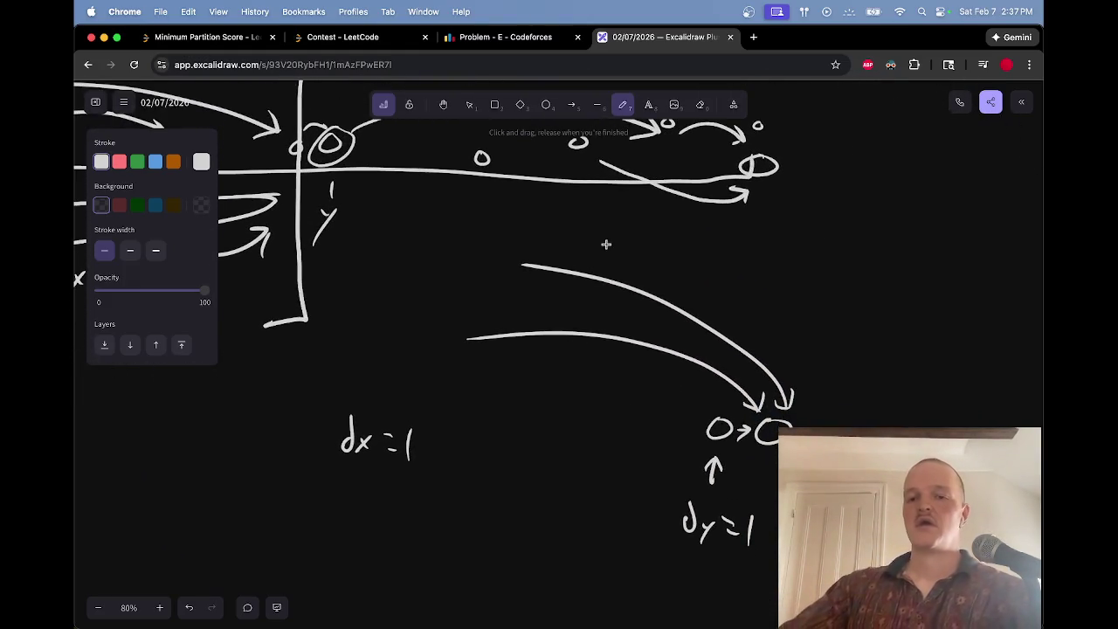
pyautogui.scroll(2, 606, 245)
pyautogui.hscroll(-2, 607, 244)
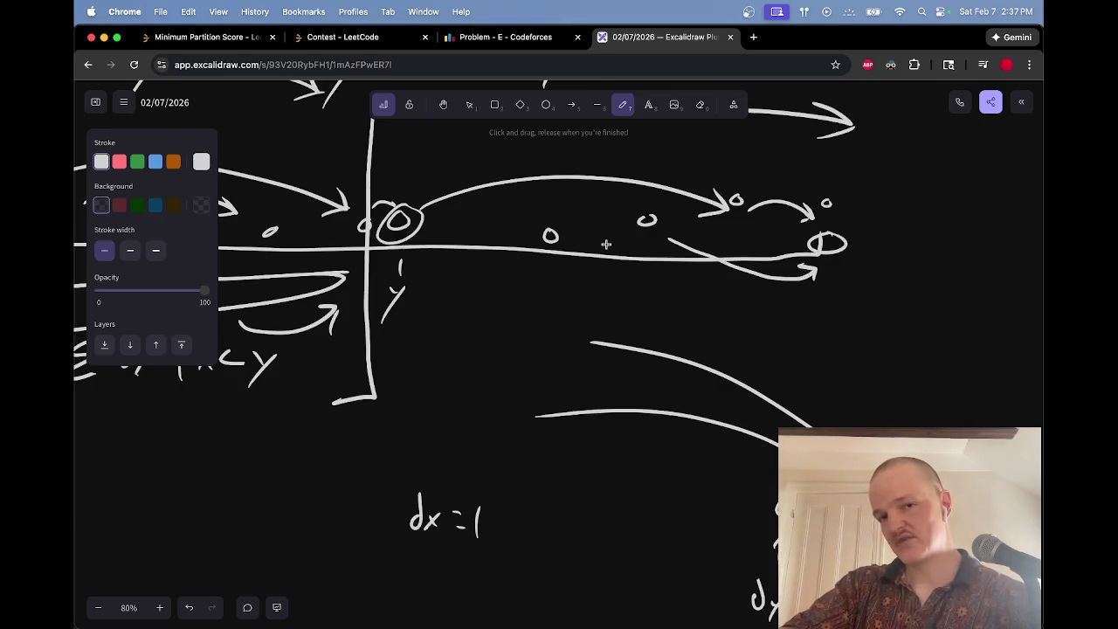
pyautogui.hscroll(10, 607, 245)
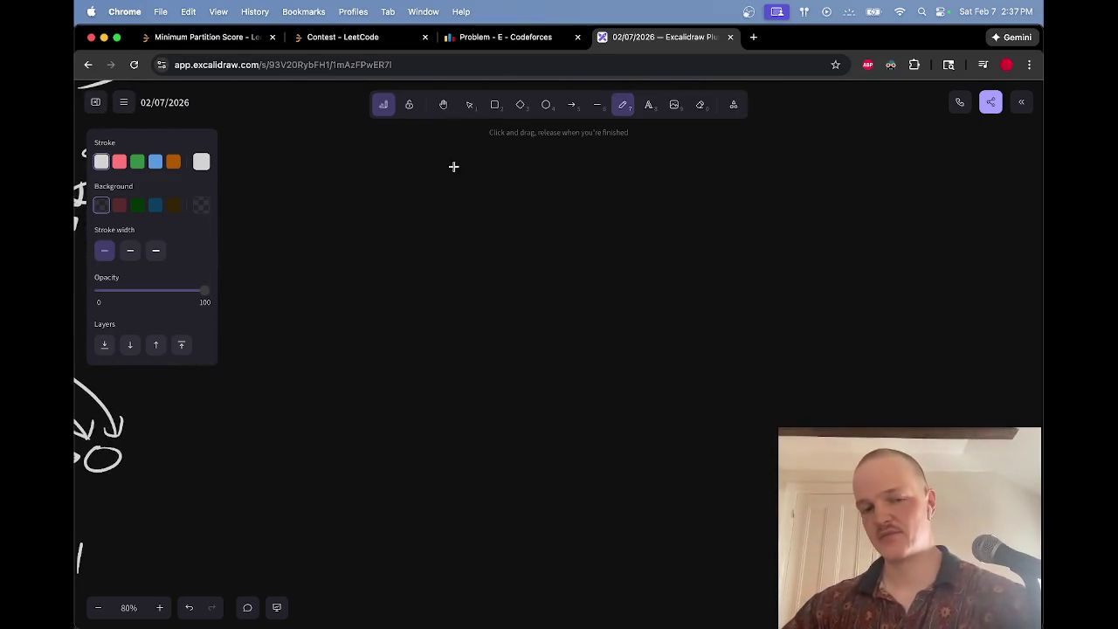
pyautogui.moveTo(403, 214)
pyautogui.mouseDown()
pyautogui.moveTo(410, 230)
pyautogui.moveTo(437, 226)
pyautogui.mouseUp()
pyautogui.moveTo(439, 205); pyautogui.dragTo(422, 229)
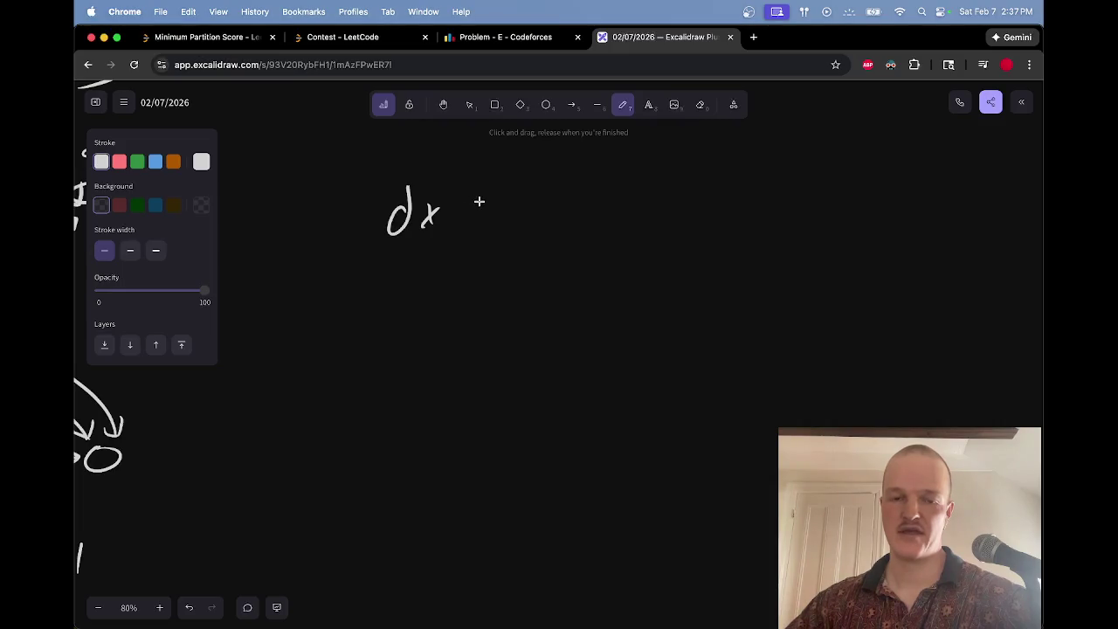
pyautogui.moveTo(480, 202)
pyautogui.mouseDown()
pyautogui.moveTo(459, 218)
pyautogui.moveTo(496, 240)
pyautogui.moveTo(558, 225)
pyautogui.mouseUp()
pyautogui.moveTo(566, 210)
pyautogui.mouseDown()
pyautogui.moveTo(556, 232)
pyautogui.moveTo(606, 218)
pyautogui.mouseUp()
pyautogui.moveTo(606, 204); pyautogui.dragTo(606, 206)
pyautogui.moveTo(692, 182); pyautogui.dragTo(680, 184)
# Step: Write the second case dx > dy followed by an arrow
pyautogui.moveTo(382, 339)
pyautogui.mouseDown()
pyautogui.moveTo(391, 358)
pyautogui.moveTo(422, 357)
pyautogui.mouseUp()
pyautogui.moveTo(421, 336); pyautogui.dragTo(404, 359)
pyautogui.moveTo(461, 338)
pyautogui.mouseDown()
pyautogui.moveTo(488, 348)
pyautogui.moveTo(455, 359)
pyautogui.mouseUp()
pyautogui.moveTo(529, 342)
pyautogui.mouseDown()
pyautogui.moveTo(533, 315)
pyautogui.moveTo(553, 355)
pyautogui.mouseUp()
pyautogui.moveTo(564, 342); pyautogui.dragTo(534, 371)
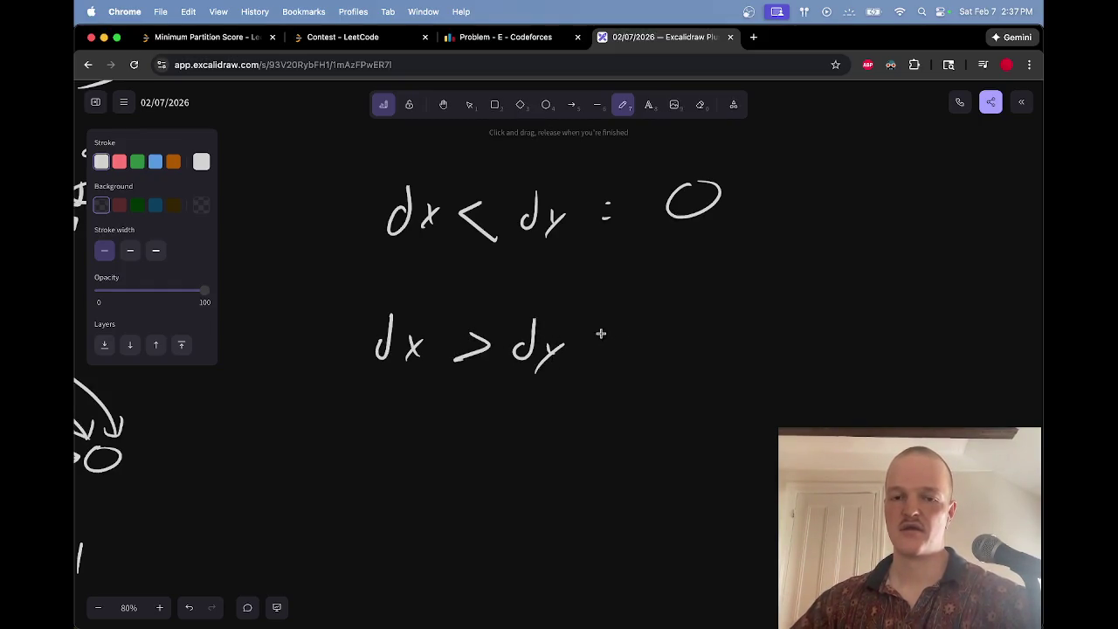
pyautogui.hscroll(5, 658, 340)
pyautogui.scroll(-3, 658, 340)
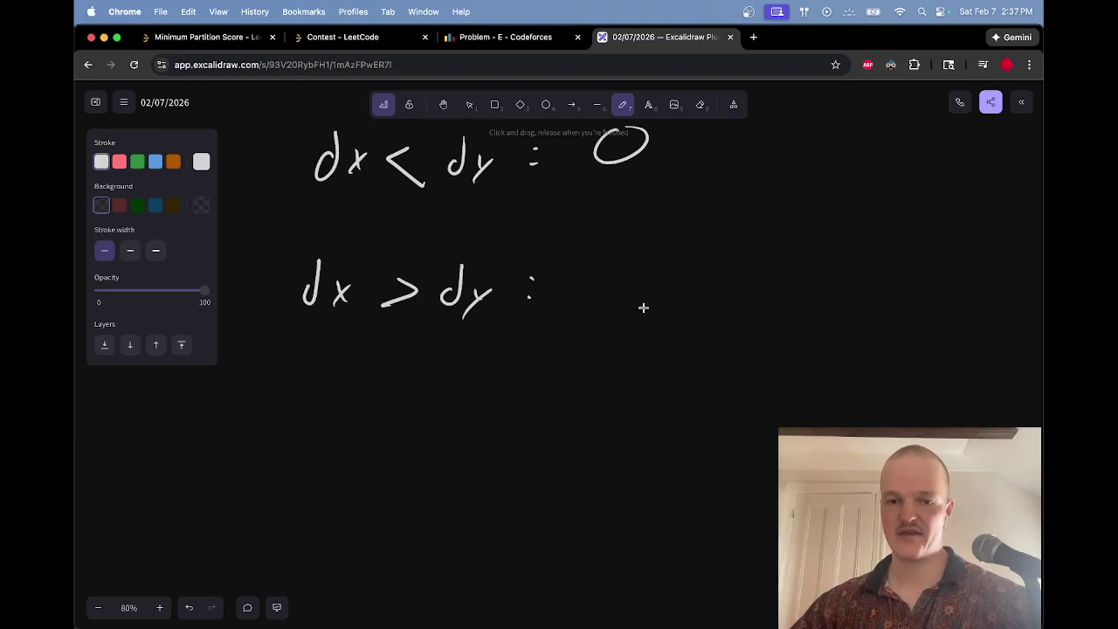
pyautogui.moveTo(547, 287)
pyautogui.mouseDown()
pyautogui.moveTo(904, 294)
pyautogui.moveTo(912, 276)
pyautogui.mouseUp()
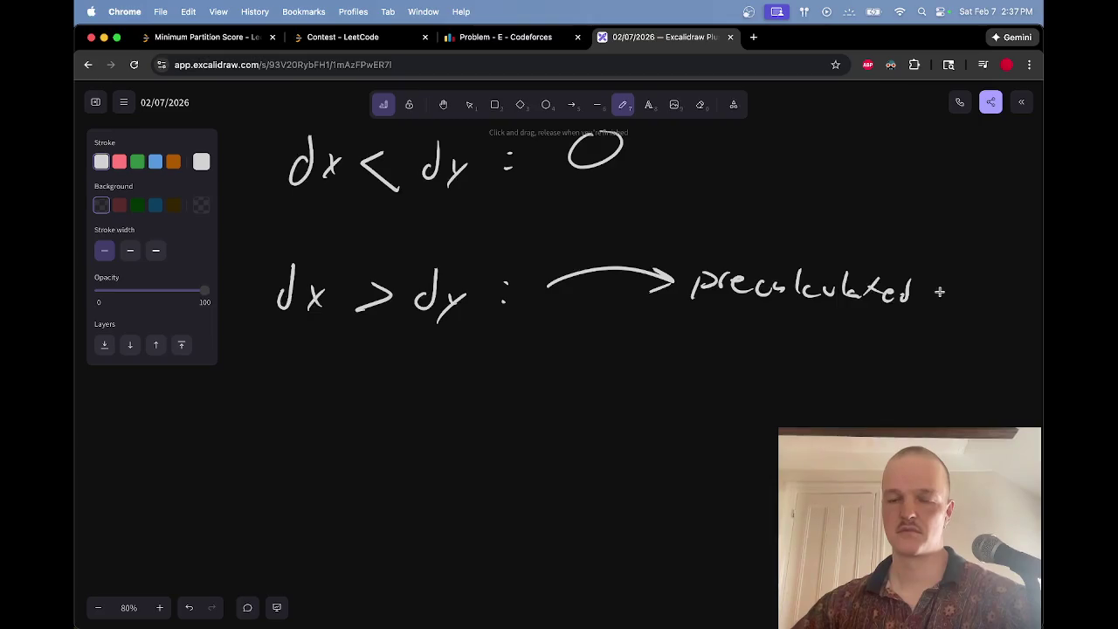
# Step: Add 'precalculated by some', then 'Or dxy wait' beneath the second case
pyautogui.hscroll(2, 909, 284)
pyautogui.moveTo(621, 291)
pyautogui.mouseDown()
pyautogui.moveTo(615, 309)
pyautogui.moveTo(767, 325)
pyautogui.moveTo(889, 317)
pyautogui.moveTo(896, 333)
pyautogui.mouseUp()
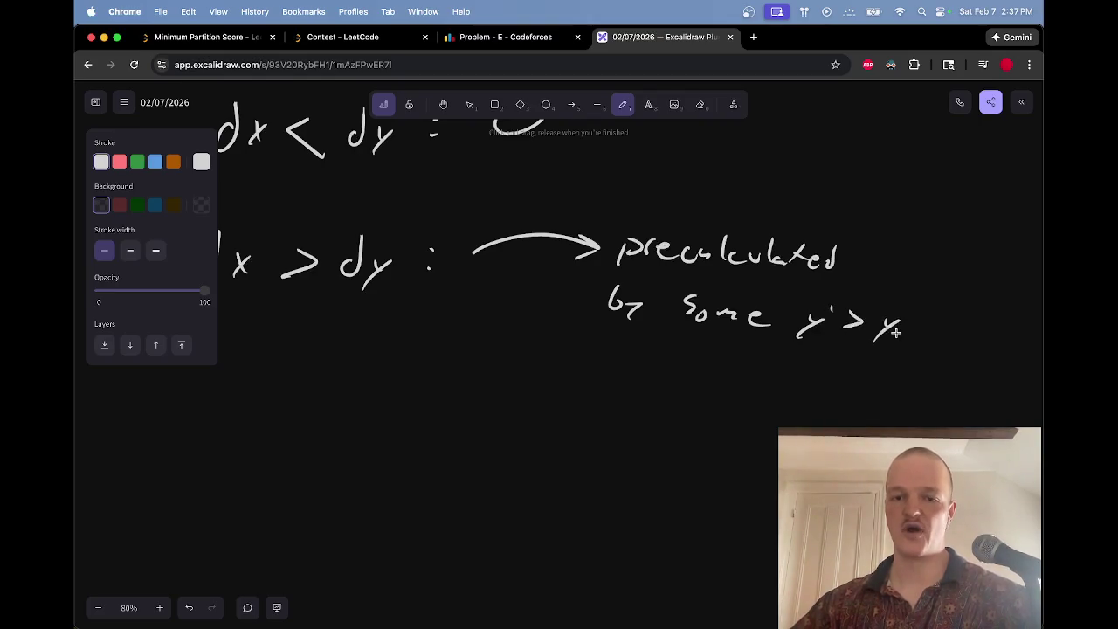
pyautogui.moveTo(574, 343); pyautogui.dragTo(615, 358)
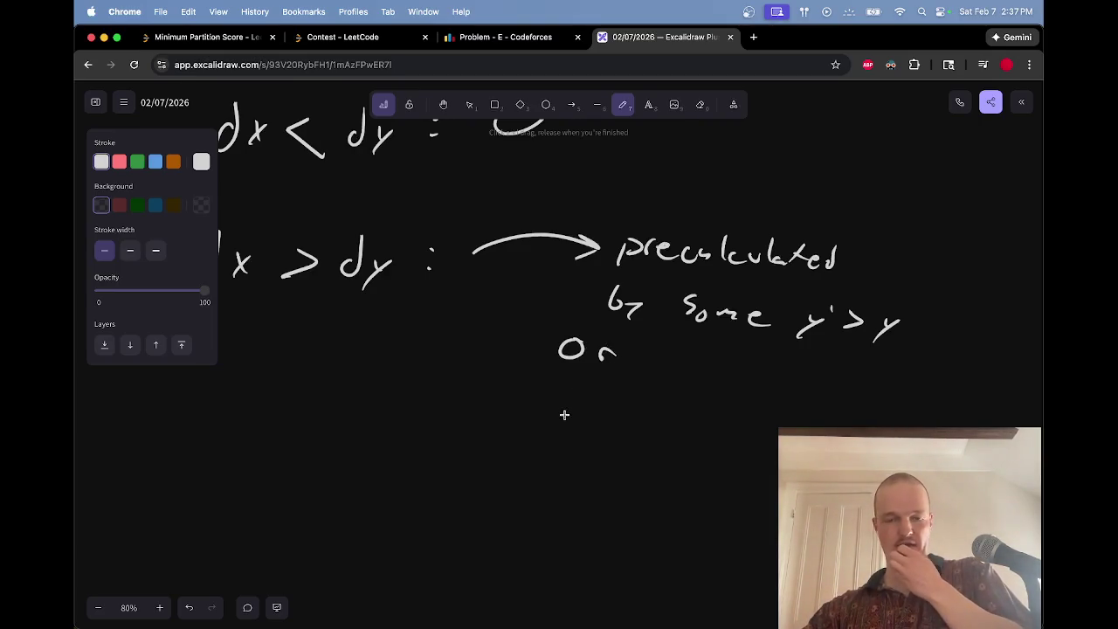
pyautogui.moveTo(519, 414)
pyautogui.mouseDown()
pyautogui.moveTo(535, 398)
pyautogui.moveTo(547, 452)
pyautogui.mouseUp()
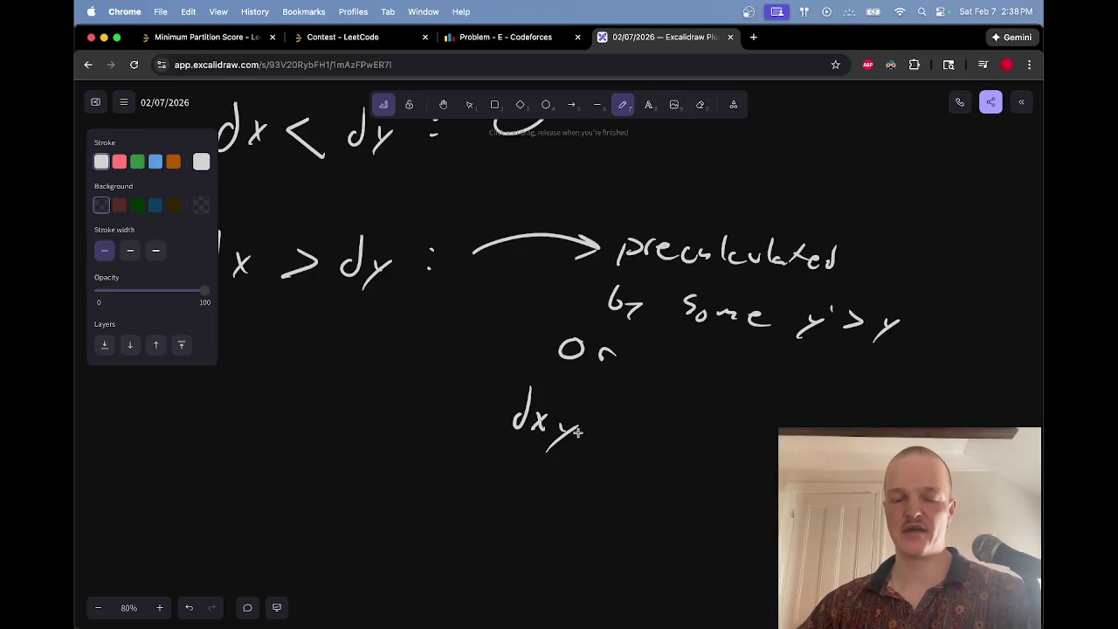
pyautogui.moveTo(609, 423)
pyautogui.mouseDown()
pyautogui.moveTo(627, 443)
pyautogui.moveTo(702, 455)
pyautogui.mouseUp()
pyautogui.moveTo(696, 446); pyautogui.dragTo(713, 443)
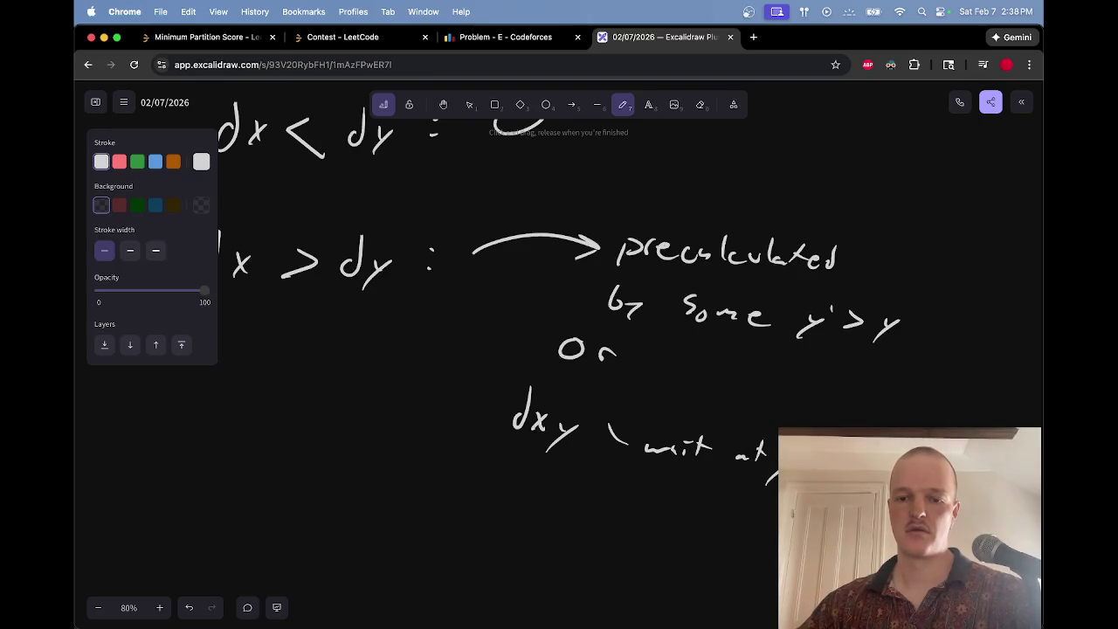
# Step: Write the note 'wait at y'>y' at the upper right
pyautogui.hscroll(5, 690, 262)
pyautogui.scroll(2, 691, 262)
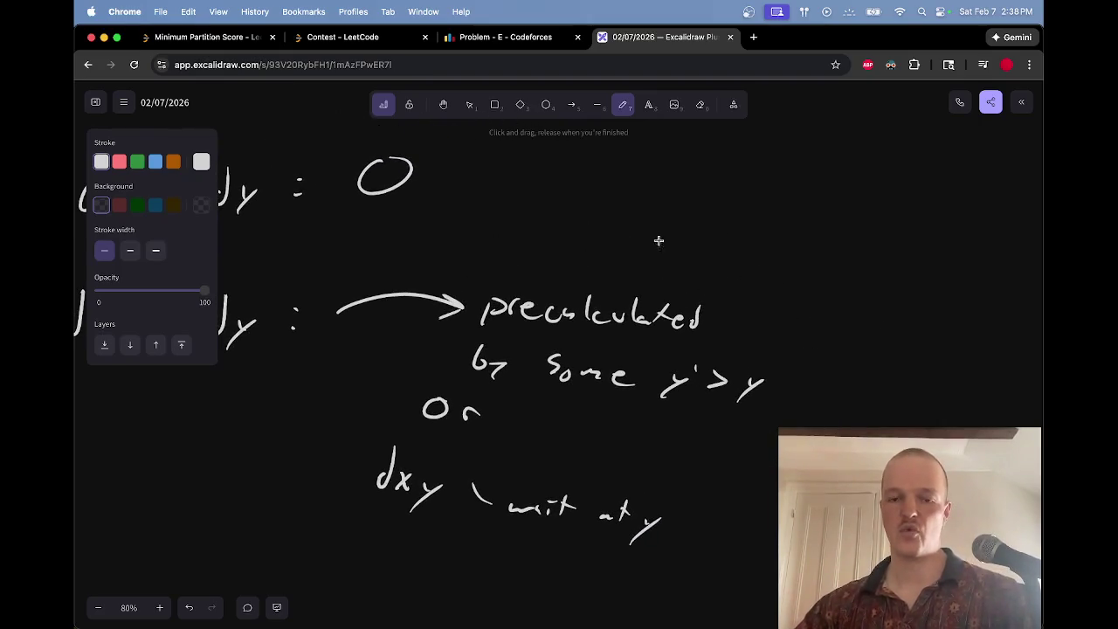
pyautogui.moveTo(729, 285)
pyautogui.mouseDown()
pyautogui.moveTo(789, 248)
pyautogui.moveTo(846, 244)
pyautogui.mouseUp()
pyautogui.moveTo(860, 254); pyautogui.dragTo(884, 254)
pyautogui.moveTo(890, 232)
pyautogui.mouseDown()
pyautogui.moveTo(887, 253)
pyautogui.moveTo(900, 243)
pyautogui.mouseUp()
pyautogui.moveTo(926, 251)
pyautogui.mouseDown()
pyautogui.moveTo(924, 271)
pyautogui.moveTo(964, 260)
pyautogui.moveTo(977, 280)
pyautogui.mouseUp()
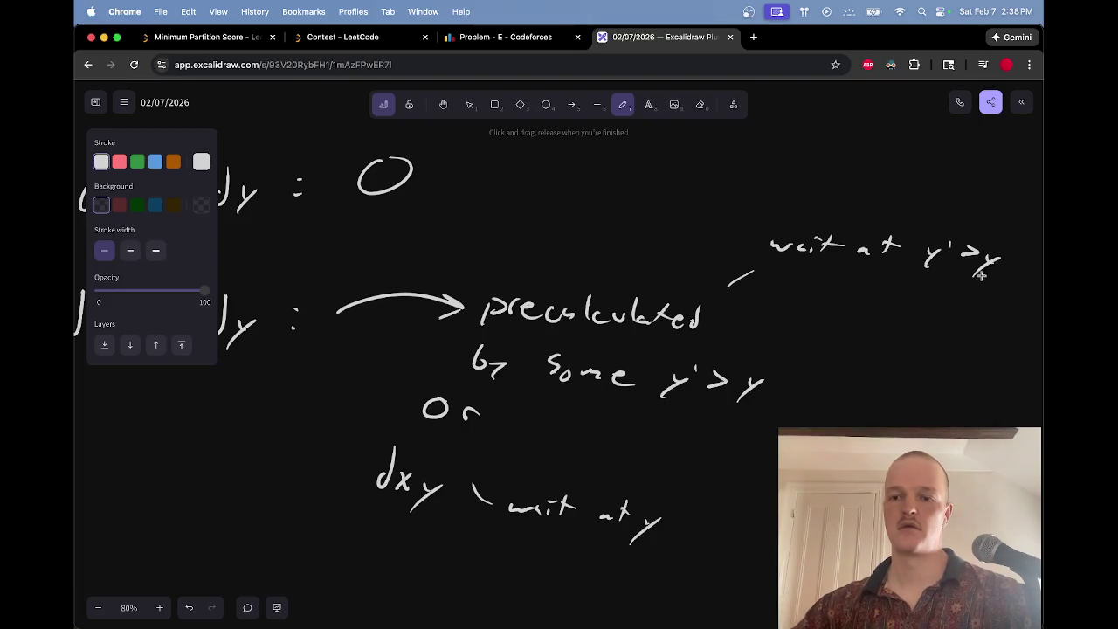
pyautogui.hscroll(-10, 909, 280)
pyautogui.hscroll(-10, 908, 279)
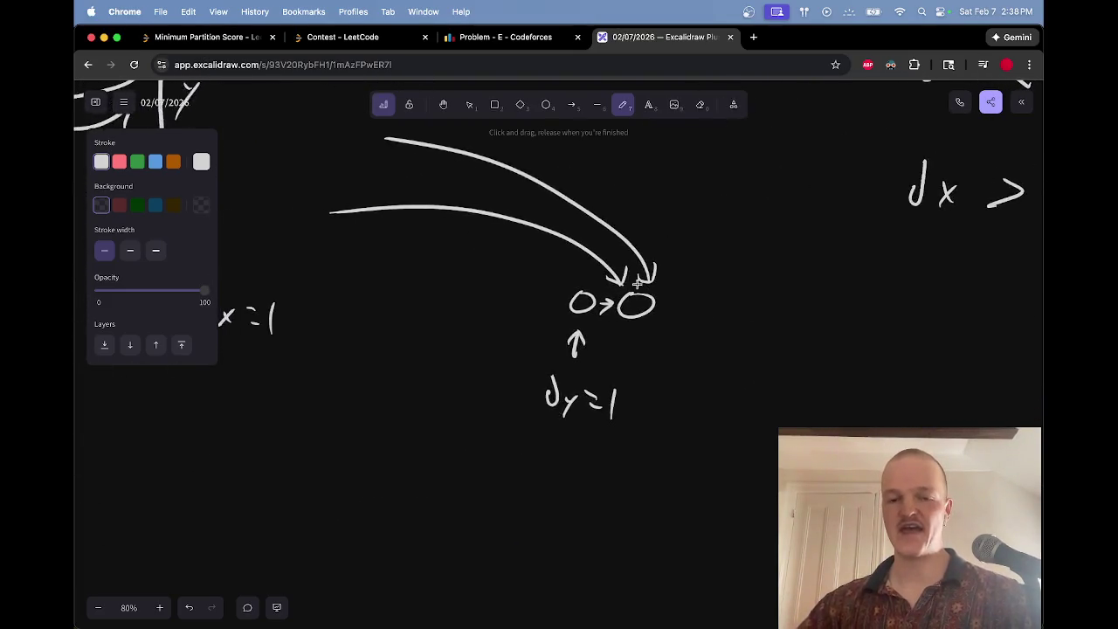
# Step: Draw a loop around the lower arrow's tip and select the new ellipse
pyautogui.scroll(2, 676, 291)
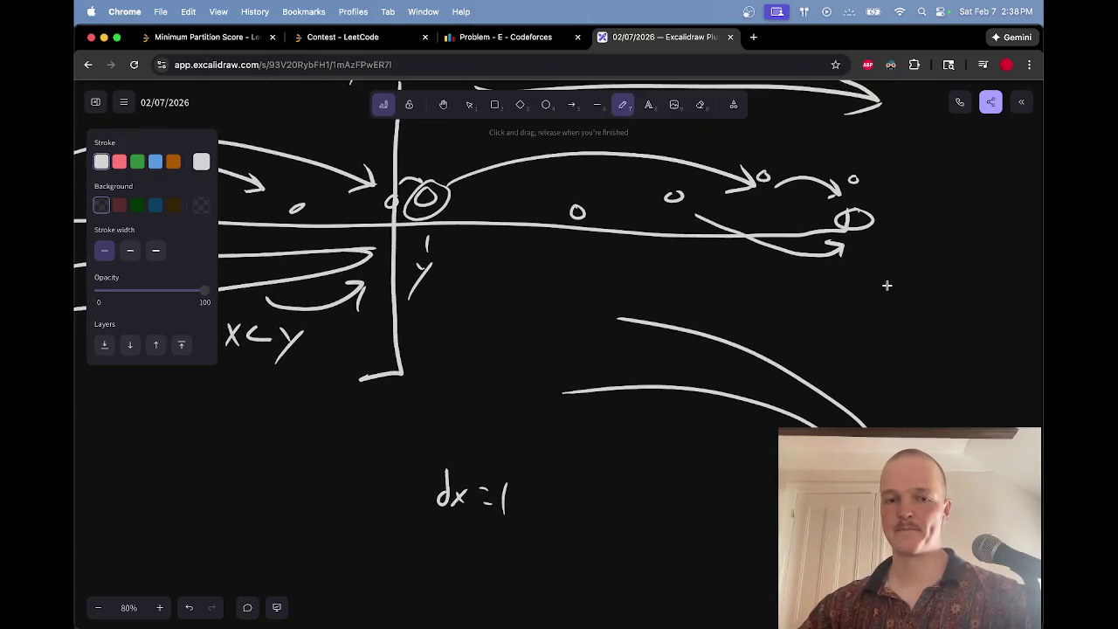
pyautogui.moveTo(867, 248)
pyautogui.mouseDown()
pyautogui.moveTo(845, 249)
pyautogui.moveTo(884, 248)
pyautogui.mouseUp()
pyautogui.press('v')
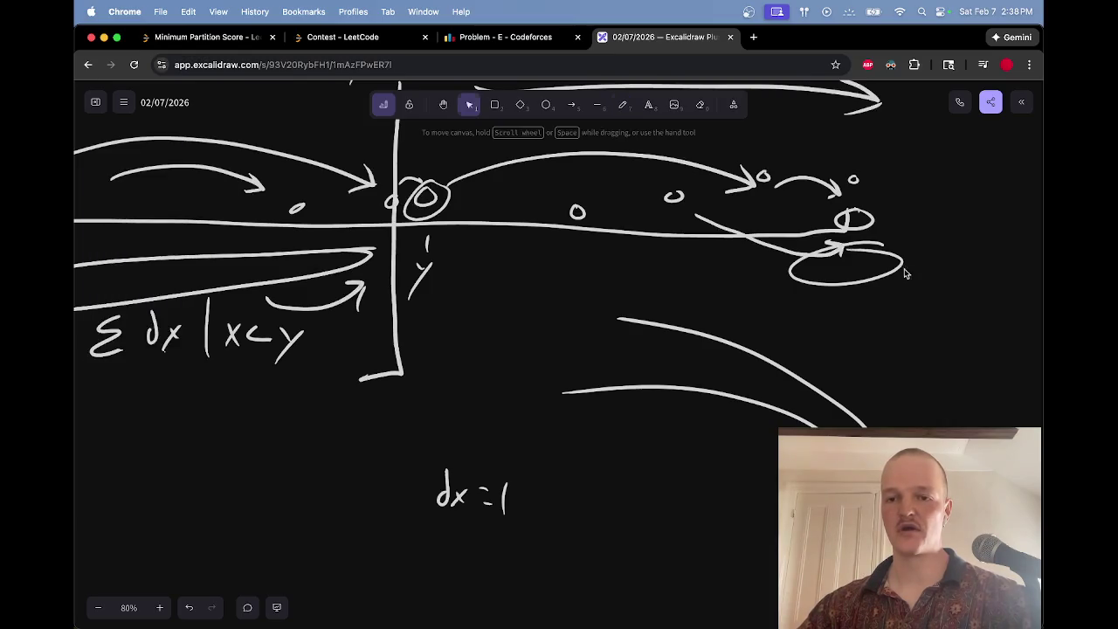
pyautogui.click(905, 268)
pyautogui.press('p')
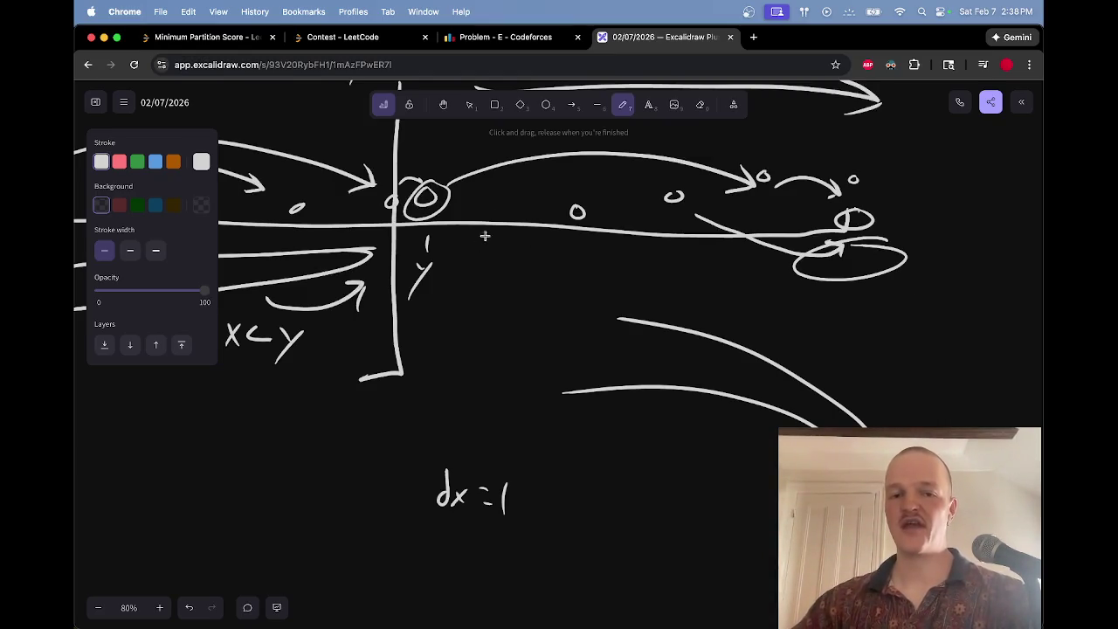
# Step: Erase the stray arc and large ellipse, and draw a small circle at the lower arrow's tip
pyautogui.scroll(3, 524, 206)
pyautogui.scroll(2, 457, 196)
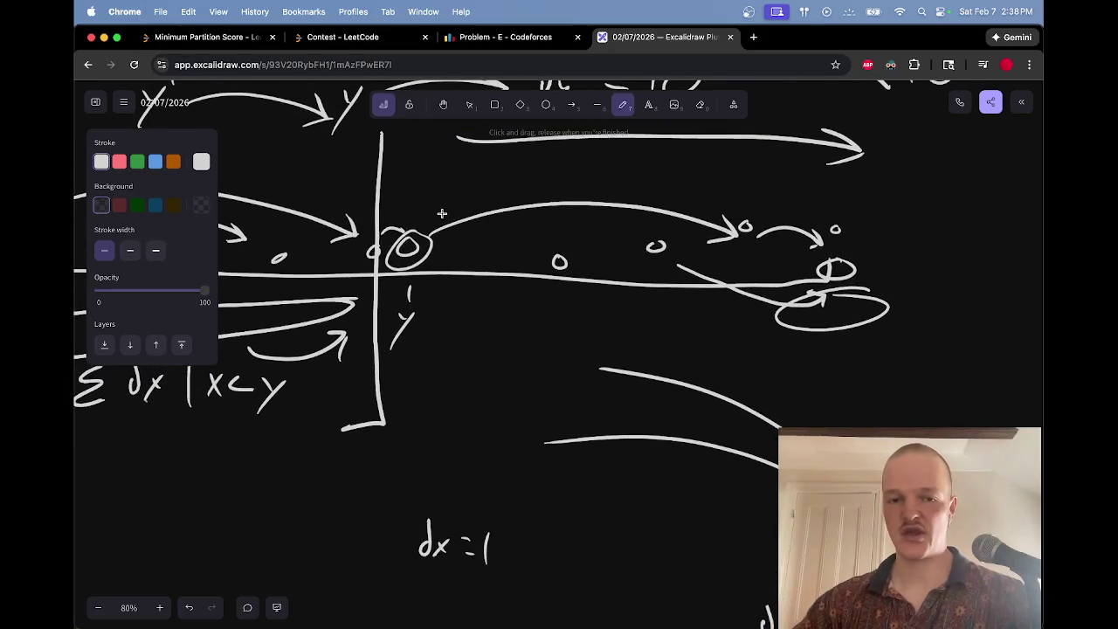
pyautogui.moveTo(419, 220)
pyautogui.mouseDown()
pyautogui.moveTo(589, 166)
pyautogui.moveTo(843, 229)
pyautogui.mouseUp()
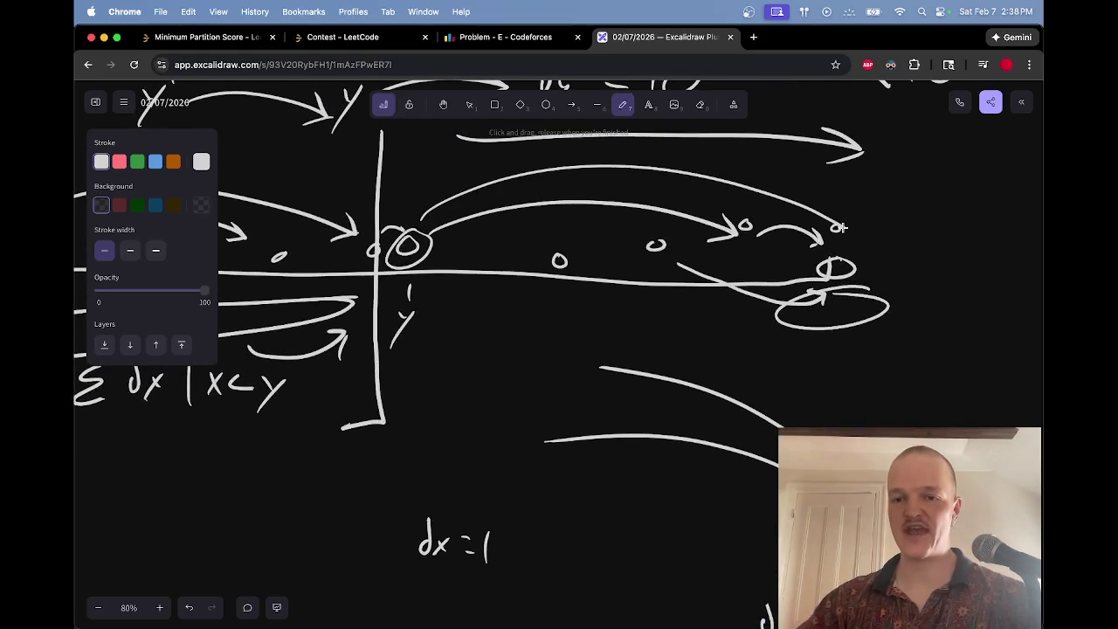
pyautogui.press('e')
pyautogui.moveTo(763, 193); pyautogui.dragTo(878, 312)
pyautogui.press('p')
pyautogui.moveTo(797, 285)
pyautogui.mouseDown()
pyautogui.moveTo(778, 307)
pyautogui.moveTo(804, 287)
pyautogui.mouseUp()
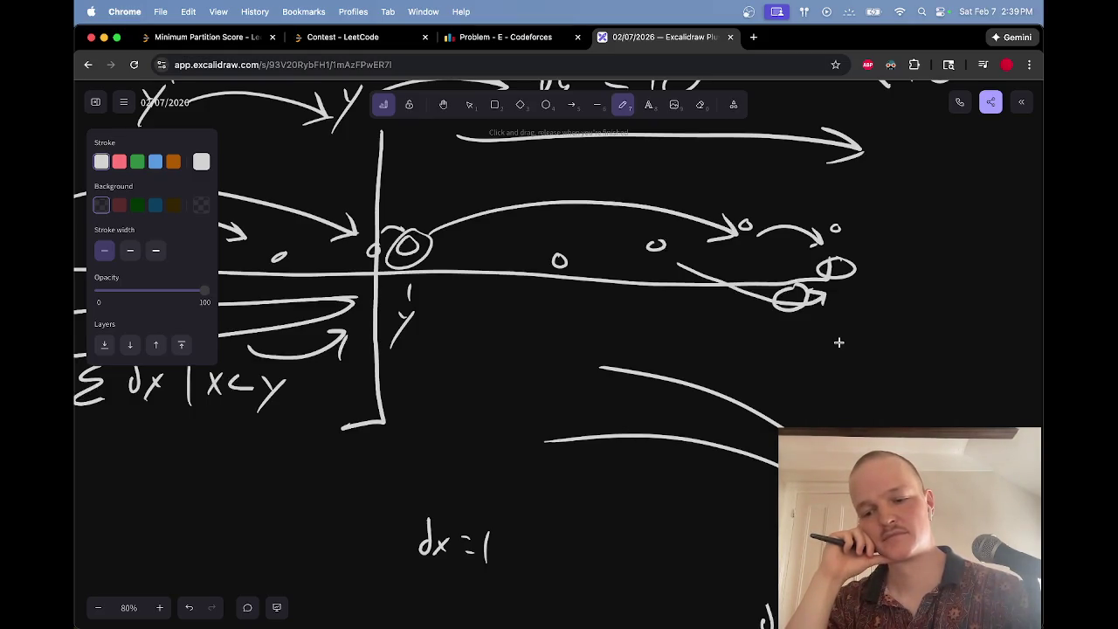
pyautogui.hscroll(15, 838, 343)
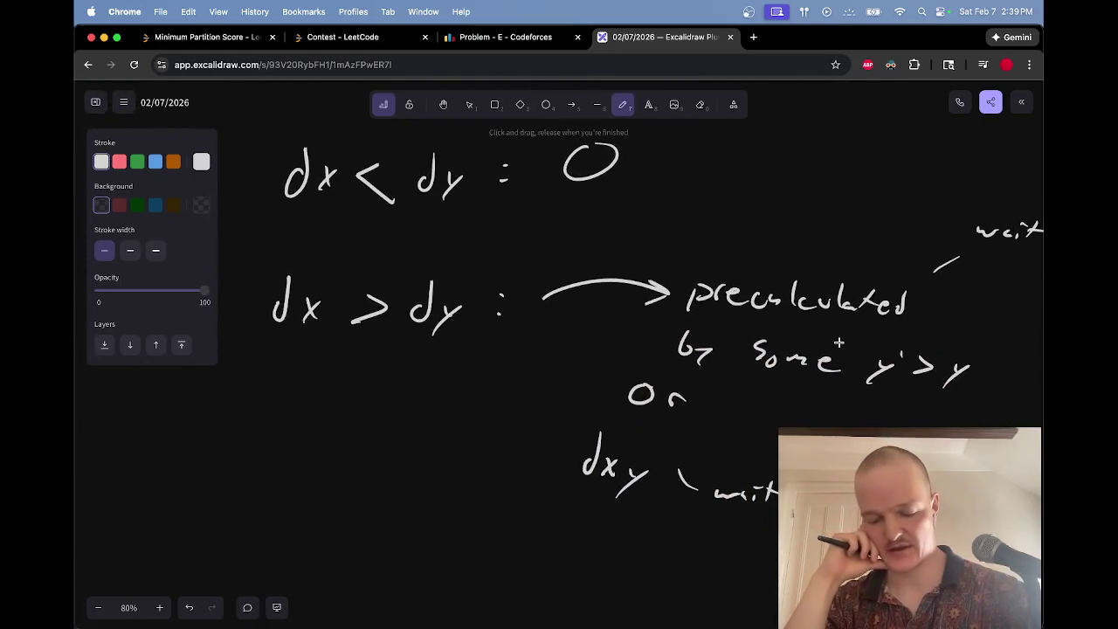
# Step: Pan across the dx < dy and dx > dy notes down to blank space below them
pyautogui.scroll(3, 839, 343)
pyautogui.hscroll(3, 838, 343)
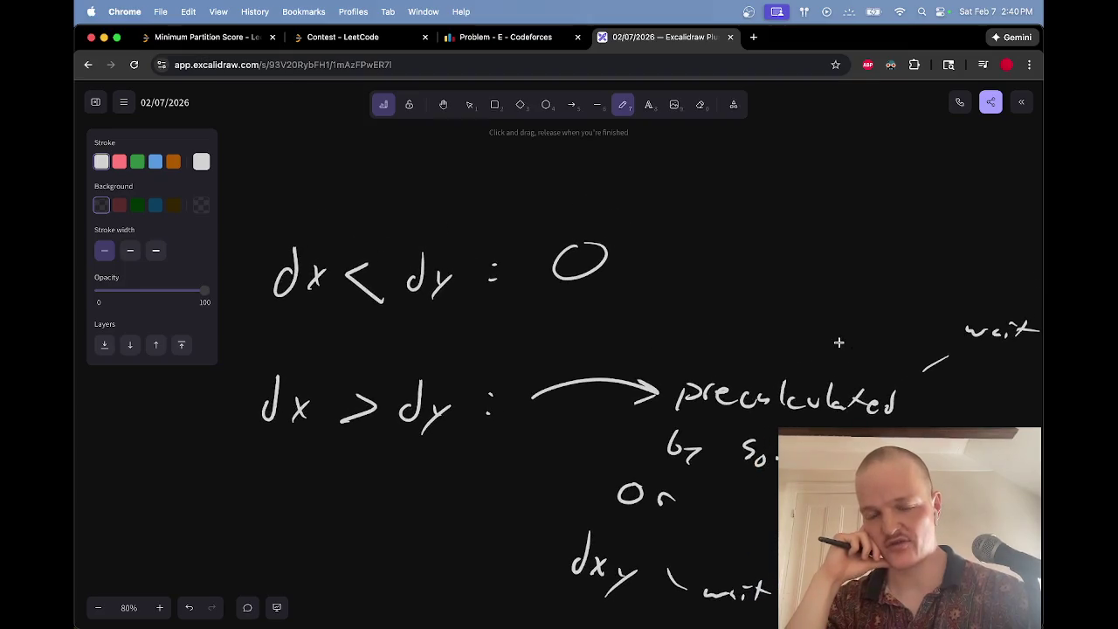
pyautogui.scroll(-1, 839, 342)
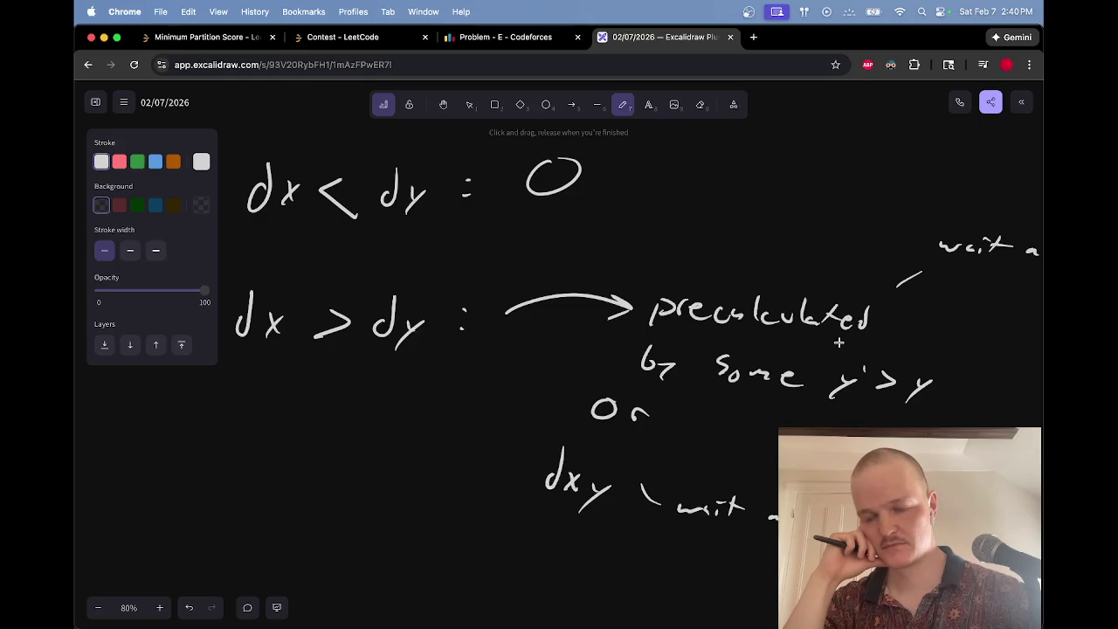
pyautogui.hscroll(-10, 839, 343)
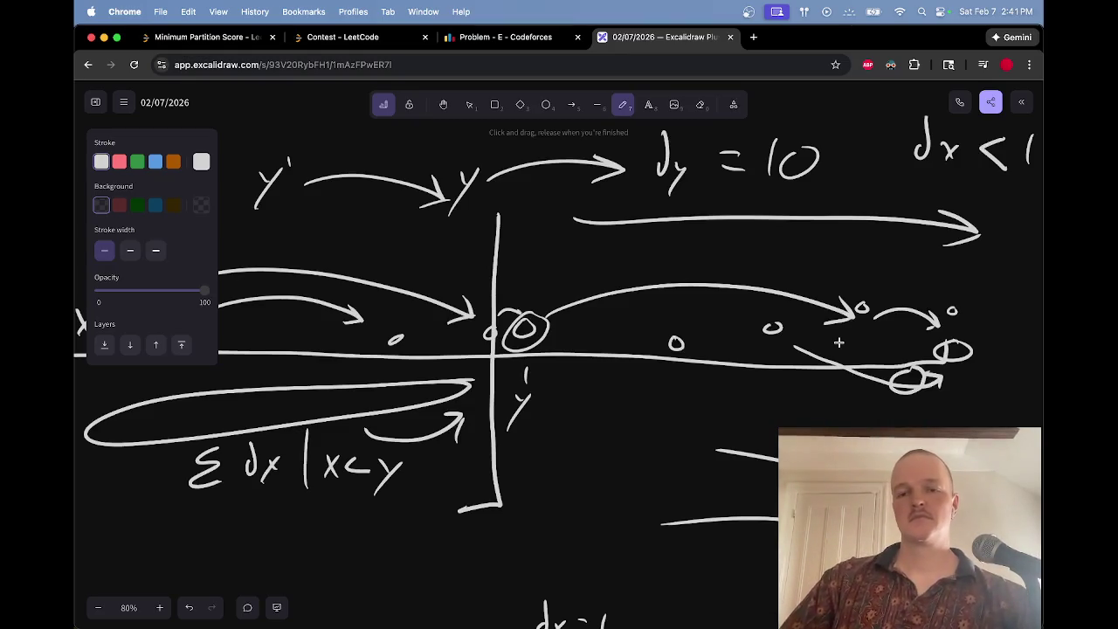
pyautogui.hscroll(5, 839, 342)
pyautogui.scroll(-3, 839, 342)
pyautogui.hscroll(3, 839, 342)
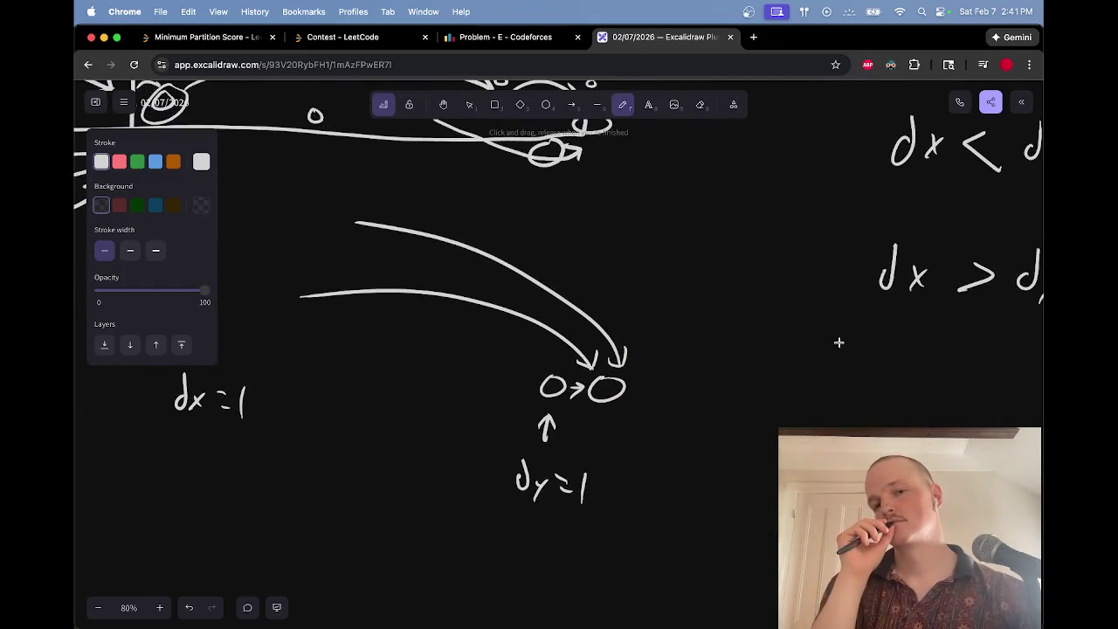
pyautogui.scroll(3, 838, 343)
pyautogui.hscroll(-2, 839, 343)
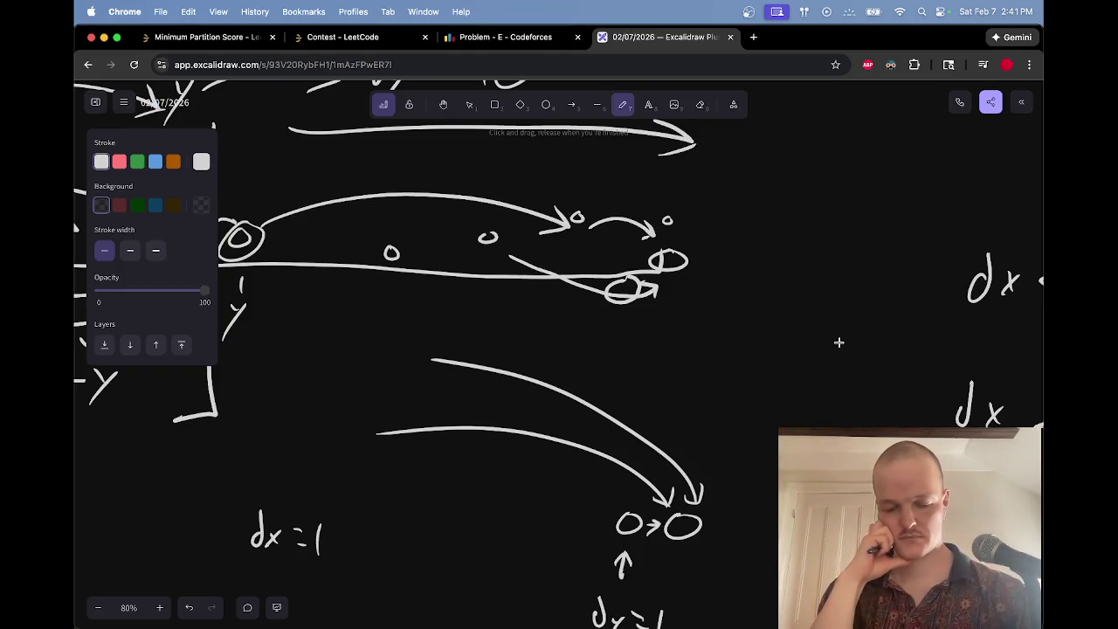
pyautogui.hscroll(10, 838, 342)
pyautogui.scroll(-3, 838, 342)
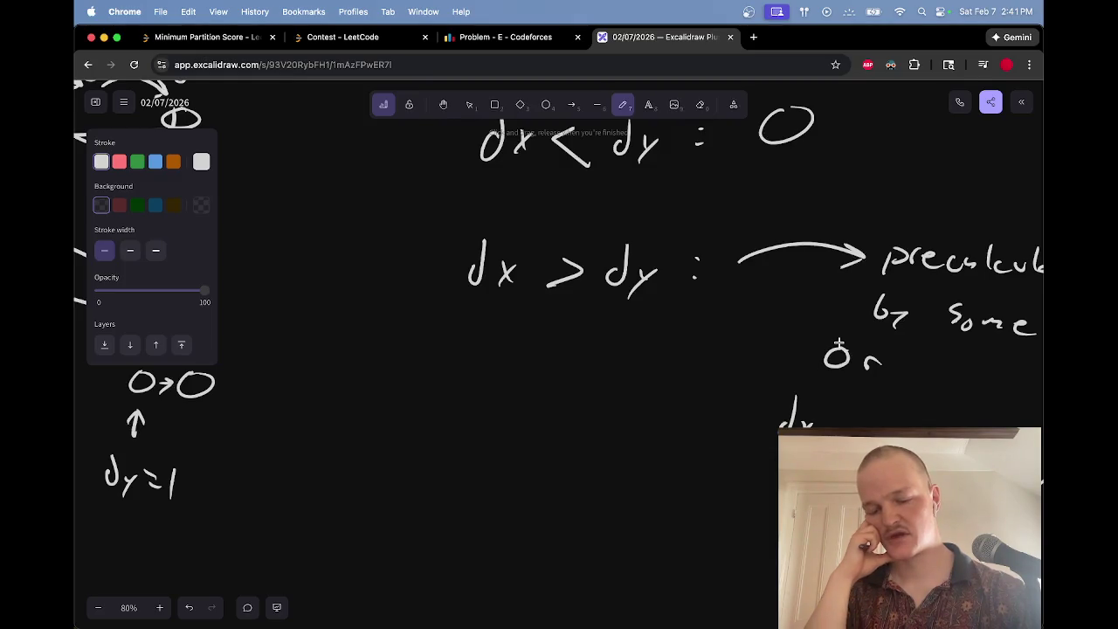
pyautogui.scroll(-6, 839, 343)
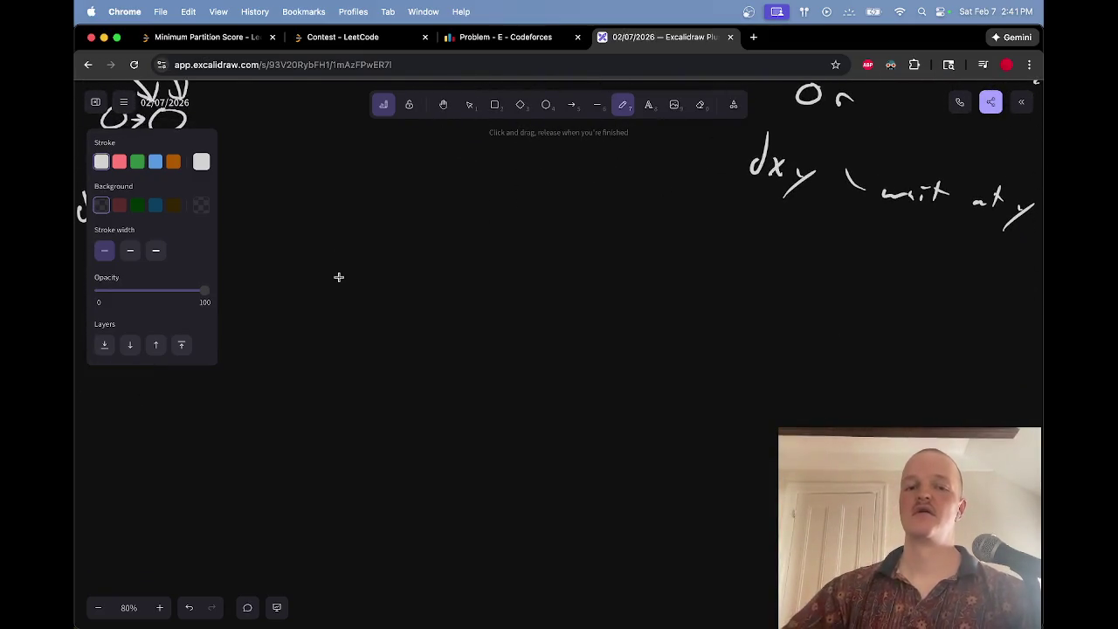
# Step: Write dx = 3, dy = 2, then correct the example to dx = 2, dy = 1
pyautogui.moveTo(351, 342)
pyautogui.mouseDown()
pyautogui.moveTo(353, 367)
pyautogui.moveTo(386, 361)
pyautogui.mouseUp()
pyautogui.moveTo(387, 346)
pyautogui.mouseDown()
pyautogui.moveTo(374, 361)
pyautogui.moveTo(425, 341)
pyautogui.mouseUp()
pyautogui.moveTo(414, 350); pyautogui.dragTo(428, 349)
pyautogui.moveTo(447, 332); pyautogui.dragTo(476, 370)
pyautogui.moveTo(549, 340); pyautogui.dragTo(550, 355)
pyautogui.moveTo(568, 342); pyautogui.dragTo(575, 356)
pyautogui.moveTo(585, 341)
pyautogui.mouseDown()
pyautogui.moveTo(570, 365)
pyautogui.moveTo(634, 336)
pyautogui.mouseUp()
pyautogui.moveTo(614, 350)
pyautogui.mouseDown()
pyautogui.moveTo(636, 349)
pyautogui.moveTo(667, 320)
pyautogui.moveTo(688, 352)
pyautogui.mouseUp()
pyautogui.moveTo(346, 336)
pyautogui.mouseDown()
pyautogui.moveTo(352, 349)
pyautogui.moveTo(358, 318)
pyautogui.mouseUp()
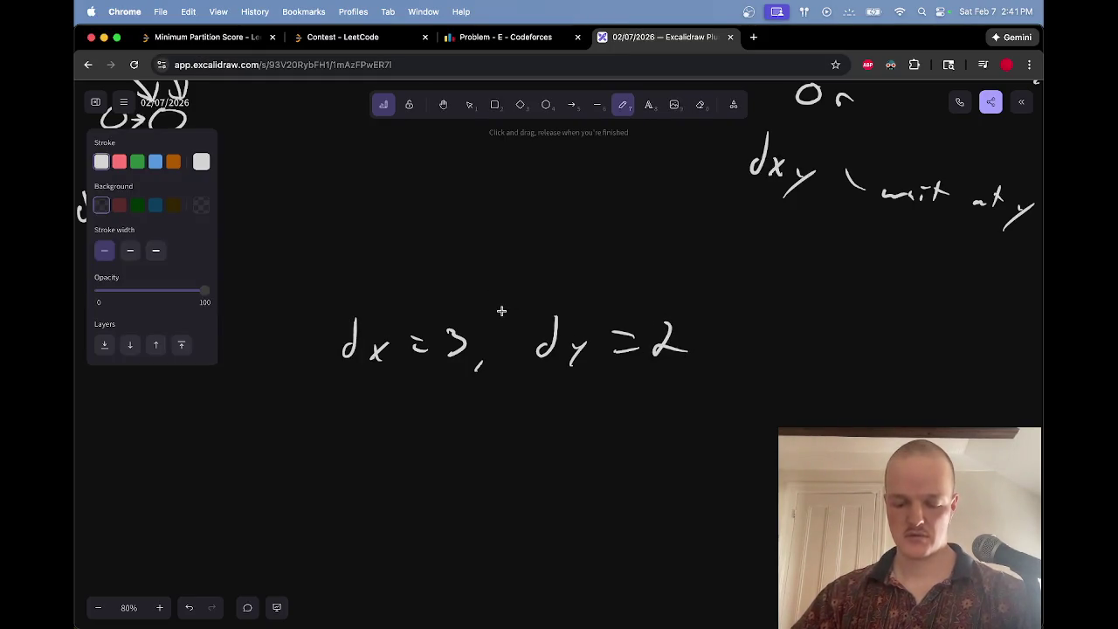
pyautogui.scroll(-3, 338, 459)
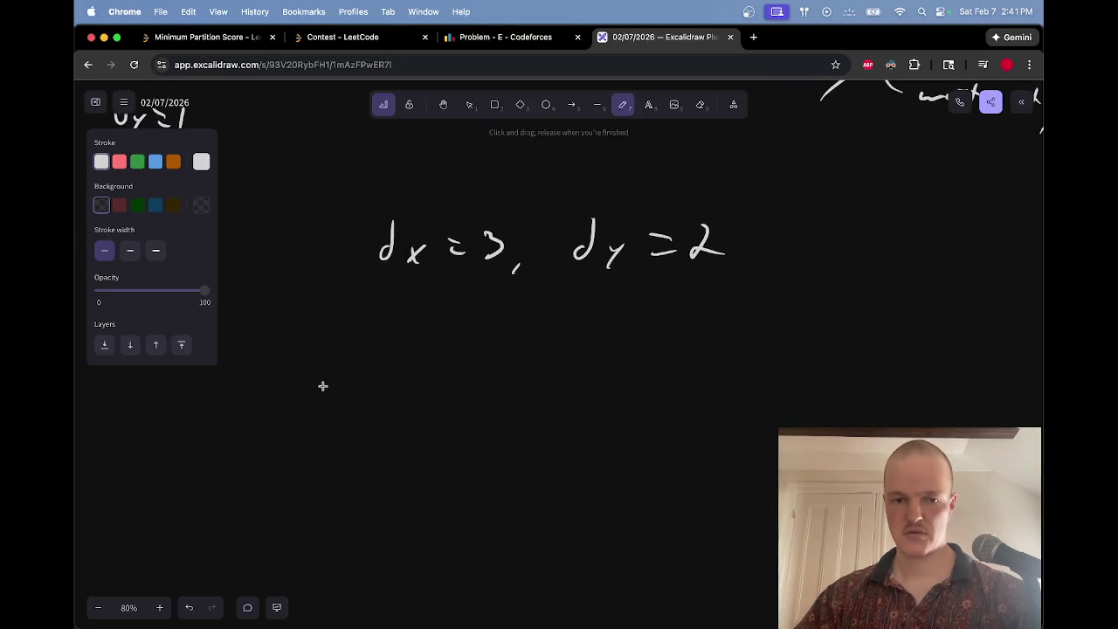
pyautogui.moveTo(500, 233)
pyautogui.mouseDown()
pyautogui.moveTo(494, 251)
pyautogui.moveTo(519, 255)
pyautogui.mouseUp()
pyautogui.moveTo(692, 234)
pyautogui.mouseDown()
pyautogui.moveTo(706, 242)
pyautogui.moveTo(701, 258)
pyautogui.mouseUp()
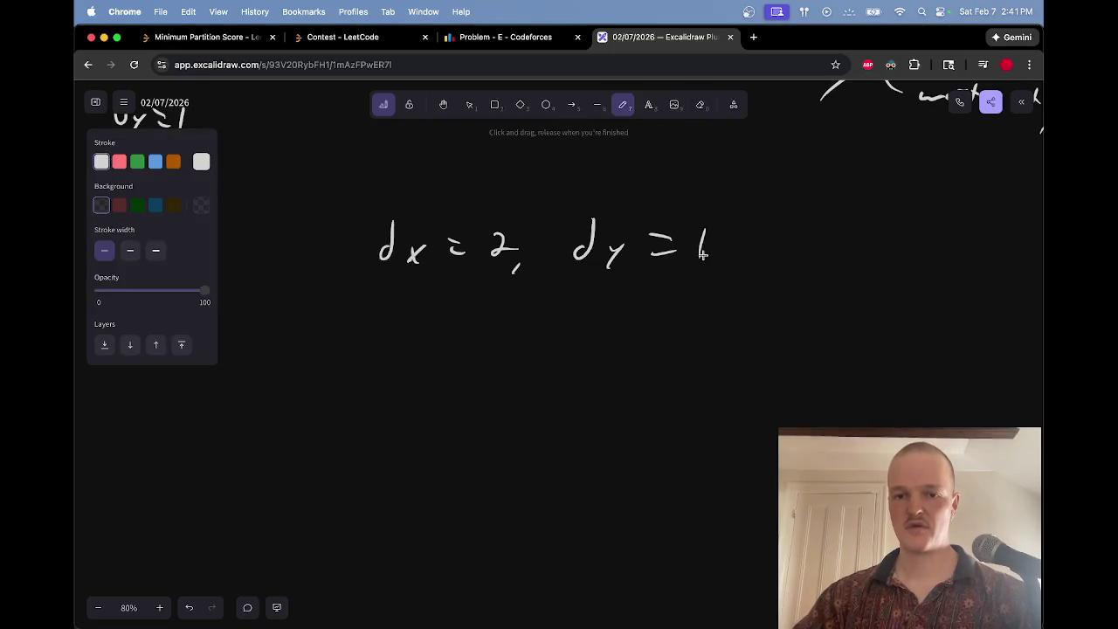
# Step: Draw a chain of three nodes joined by arrows, removing a stray curved arrow and circle
pyautogui.moveTo(339, 414)
pyautogui.mouseDown()
pyautogui.moveTo(424, 425)
pyautogui.moveTo(400, 439)
pyautogui.mouseUp()
pyautogui.moveTo(465, 416)
pyautogui.mouseDown()
pyautogui.moveTo(457, 439)
pyautogui.moveTo(477, 418)
pyautogui.mouseUp()
pyautogui.moveTo(494, 423)
pyautogui.mouseDown()
pyautogui.moveTo(542, 417)
pyautogui.moveTo(531, 432)
pyautogui.moveTo(568, 414)
pyautogui.mouseUp()
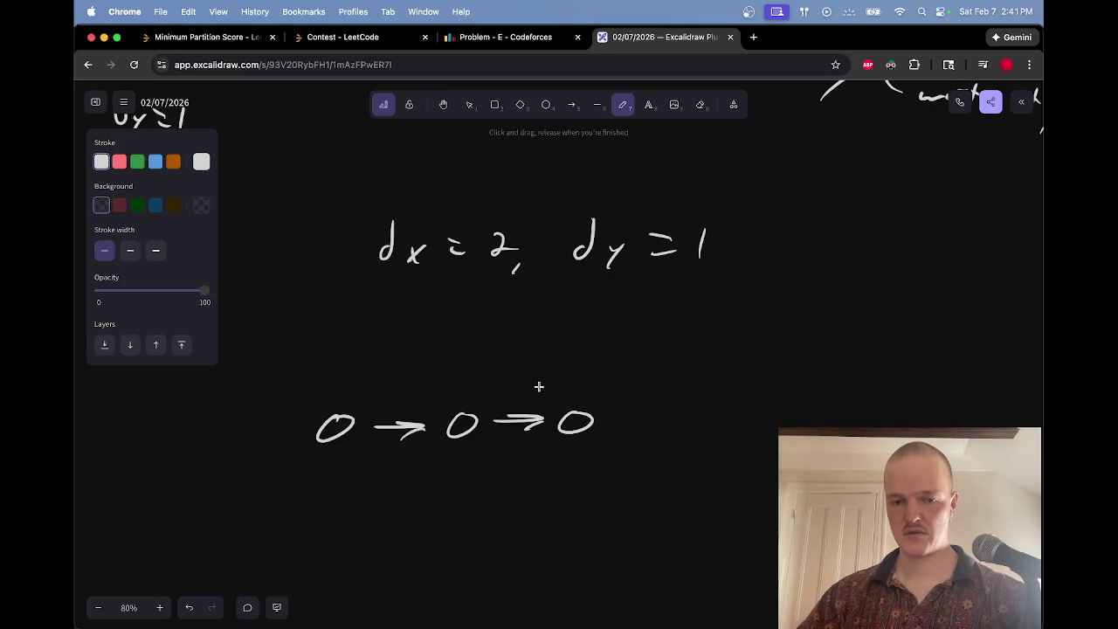
pyautogui.moveTo(482, 390); pyautogui.dragTo(552, 384)
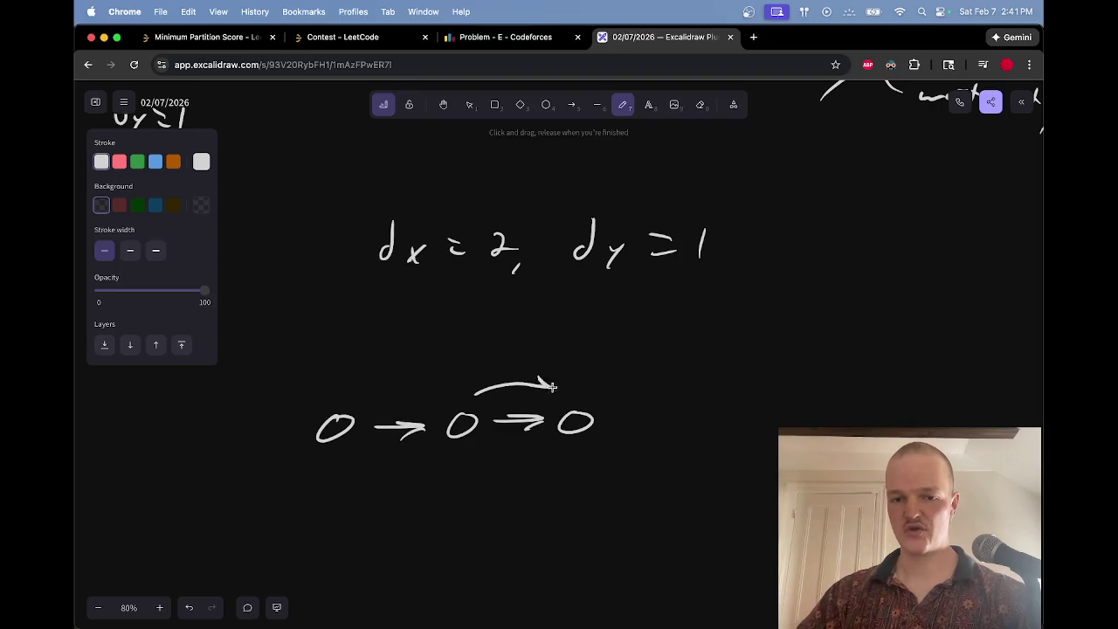
pyautogui.moveTo(472, 374); pyautogui.dragTo(476, 376)
pyautogui.hotkey('ctrl', 'z')
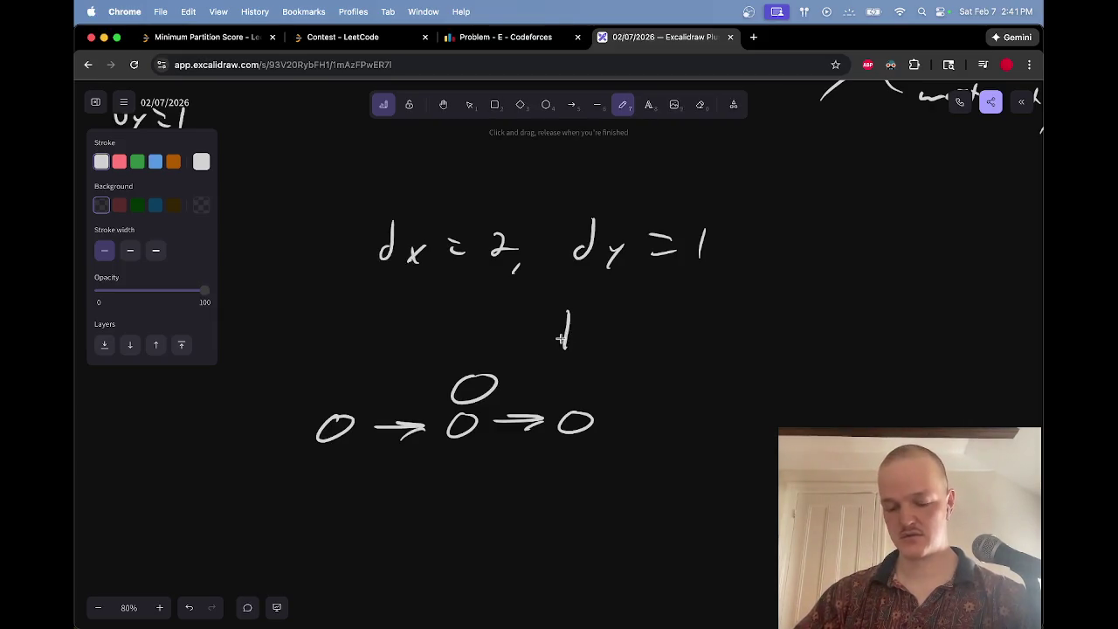
pyautogui.moveTo(520, 361); pyautogui.dragTo(502, 392)
pyautogui.scroll(-3, 498, 393)
pyautogui.hscroll(-2, 498, 393)
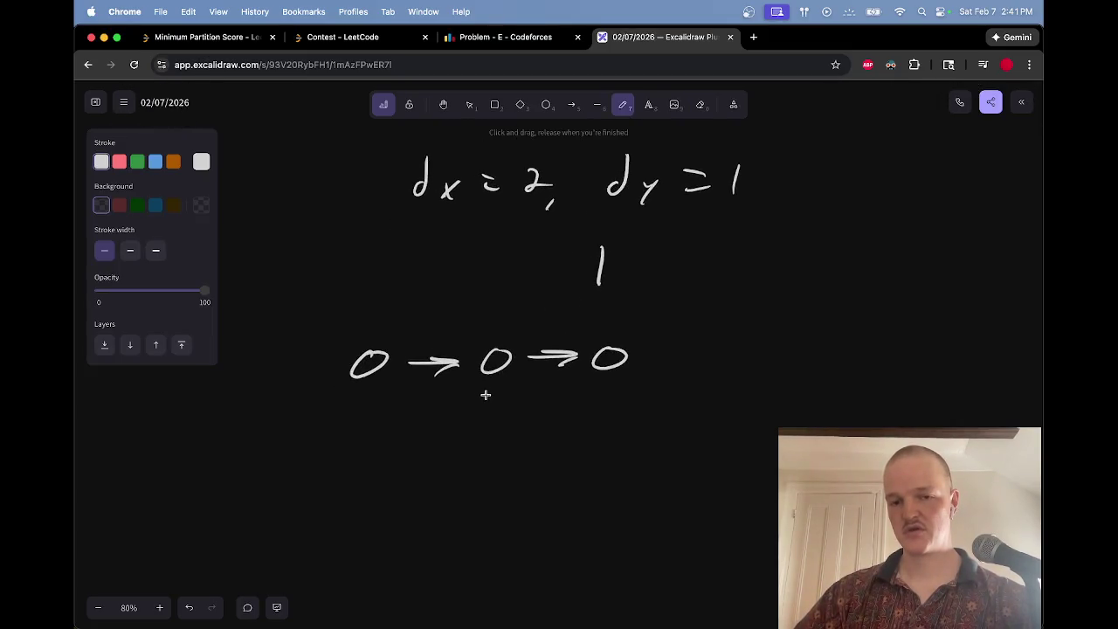
# Step: Write 'wait' above the chain and draw a second four-circle chain below with a long skip arc
pyautogui.scroll(2, 498, 384)
pyautogui.moveTo(468, 320); pyautogui.dragTo(542, 330)
pyautogui.scroll(-3, 375, 382)
pyautogui.hscroll(1, 375, 382)
pyautogui.moveTo(309, 403)
pyautogui.mouseDown()
pyautogui.moveTo(385, 413)
pyautogui.moveTo(363, 427)
pyautogui.mouseUp()
pyautogui.moveTo(411, 400); pyautogui.dragTo(564, 390)
pyautogui.press('e')
pyautogui.press('p')
pyautogui.moveTo(495, 395); pyautogui.dragTo(494, 389)
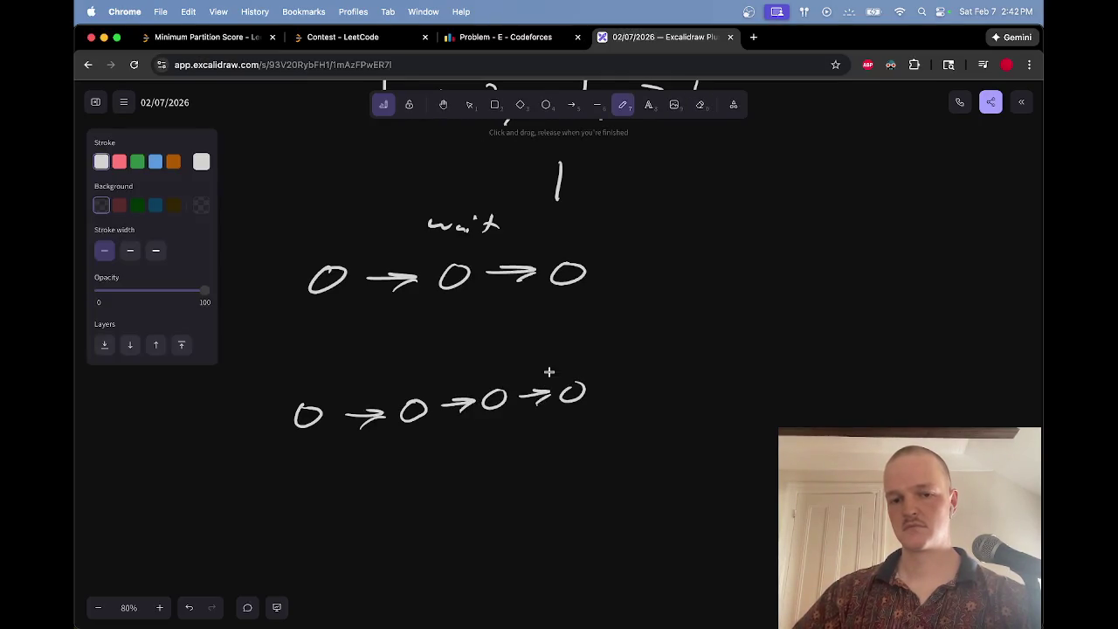
pyautogui.moveTo(329, 390)
pyautogui.mouseDown()
pyautogui.moveTo(388, 360)
pyautogui.moveTo(550, 365)
pyautogui.moveTo(560, 377)
pyautogui.mouseUp()
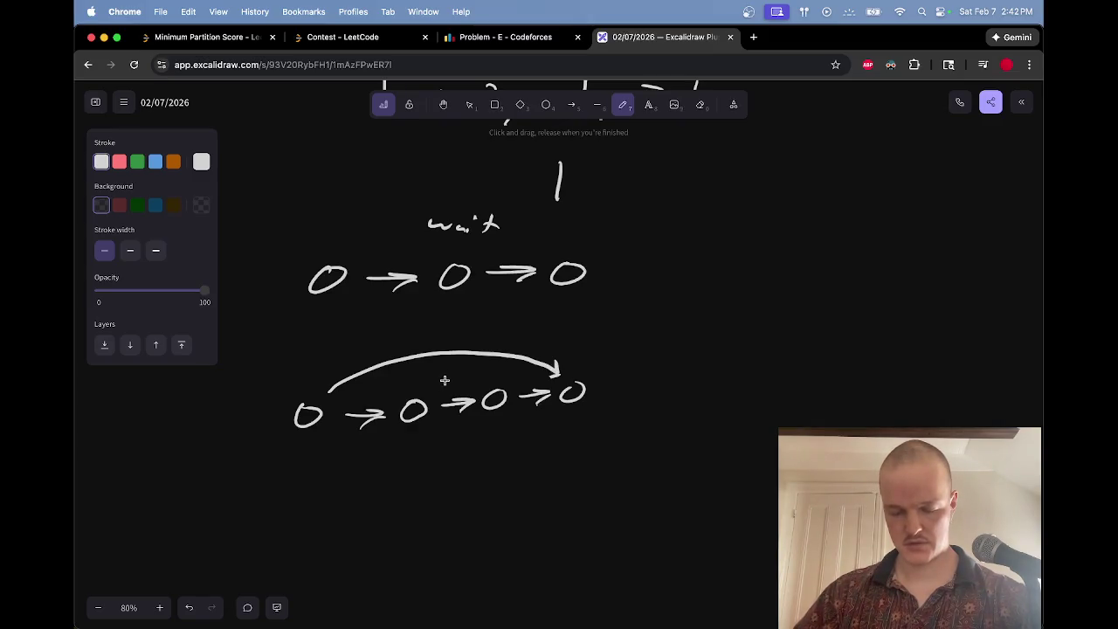
# Step: Label the circles x and y on both the lower and upper chains
pyautogui.moveTo(412, 379); pyautogui.dragTo(423, 388)
pyautogui.moveTo(423, 380); pyautogui.dragTo(412, 390)
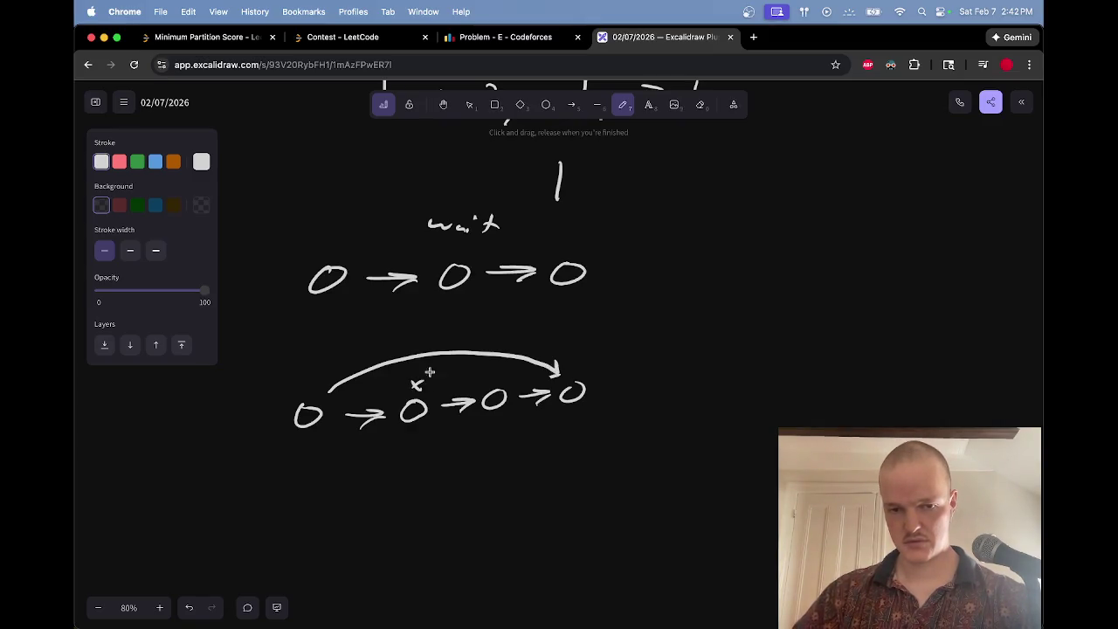
pyautogui.moveTo(298, 383); pyautogui.dragTo(305, 393)
pyautogui.moveTo(310, 385); pyautogui.dragTo(301, 402)
pyautogui.moveTo(453, 242)
pyautogui.mouseDown()
pyautogui.moveTo(461, 254)
pyautogui.moveTo(448, 272)
pyautogui.mouseUp()
pyautogui.moveTo(326, 237)
pyautogui.mouseDown()
pyautogui.moveTo(336, 251)
pyautogui.moveTo(325, 253)
pyautogui.mouseUp()
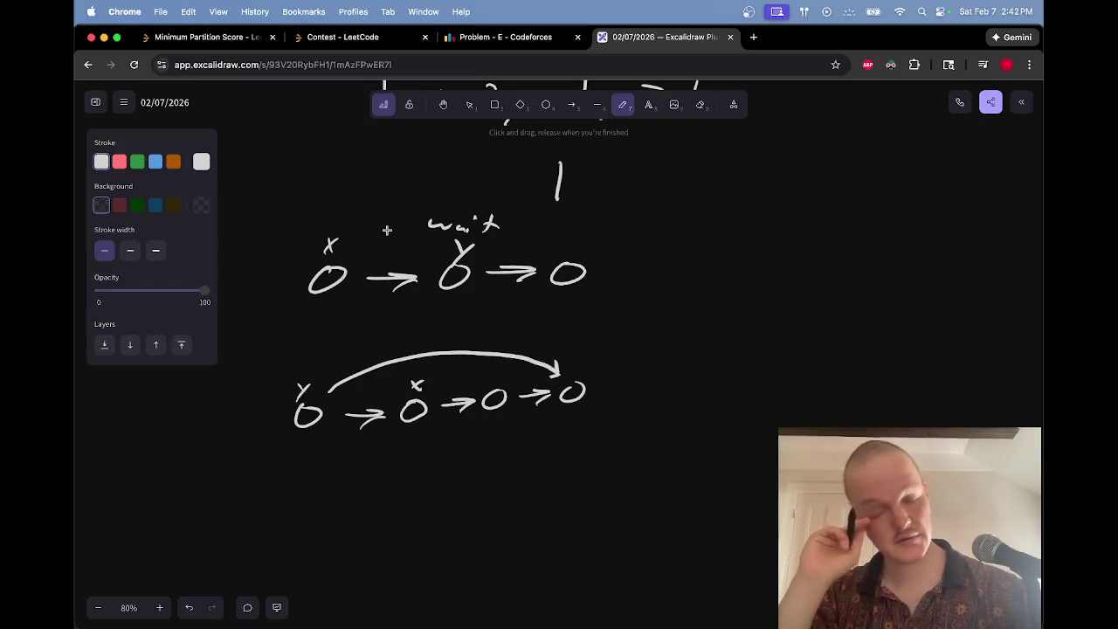
# Step: Write results 2 and 1 with arrows after the chains, erase the loose 1, and underline the third lower circle
pyautogui.moveTo(614, 371); pyautogui.dragTo(710, 379)
pyautogui.moveTo(603, 263); pyautogui.dragTo(649, 273)
pyautogui.press('e')
pyautogui.moveTo(551, 179); pyautogui.dragTo(609, 187)
pyautogui.press('p')
pyautogui.moveTo(619, 250)
pyautogui.mouseDown()
pyautogui.moveTo(631, 259)
pyautogui.moveTo(620, 271)
pyautogui.mouseUp()
pyautogui.moveTo(636, 364); pyautogui.dragTo(645, 376)
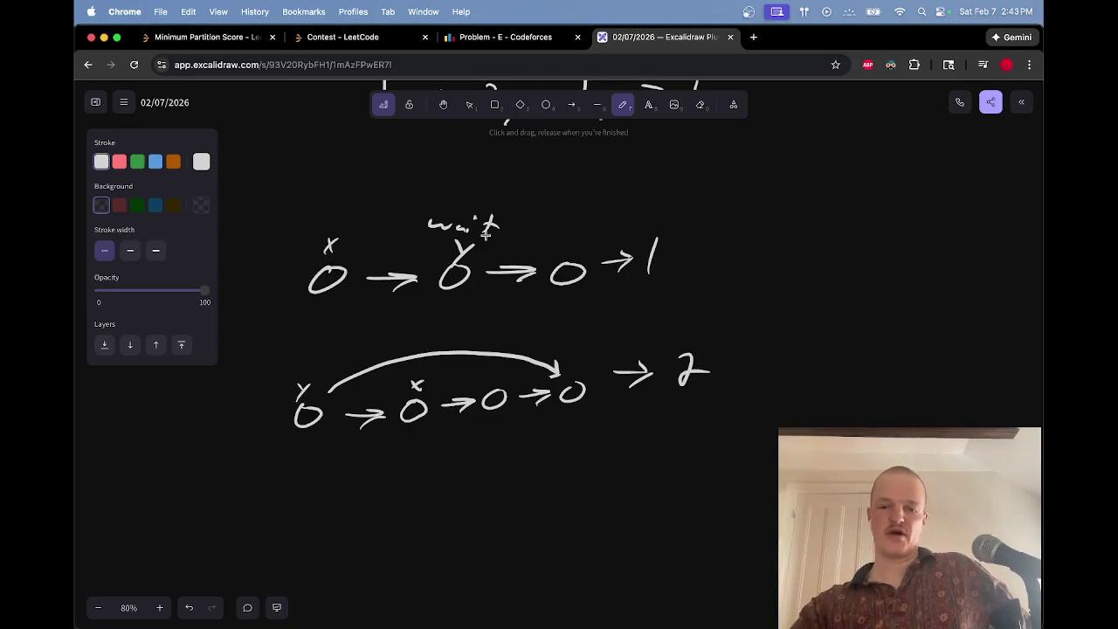
pyautogui.moveTo(512, 418); pyautogui.dragTo(473, 420)
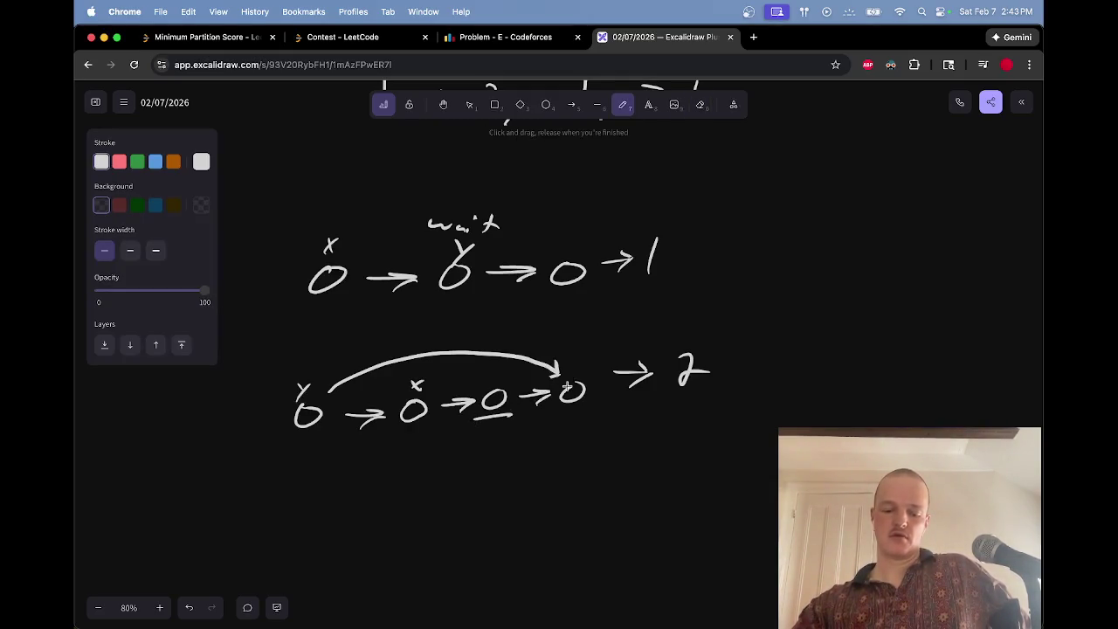
pyautogui.hotkey('ctrl', 'shift', 'Tab')
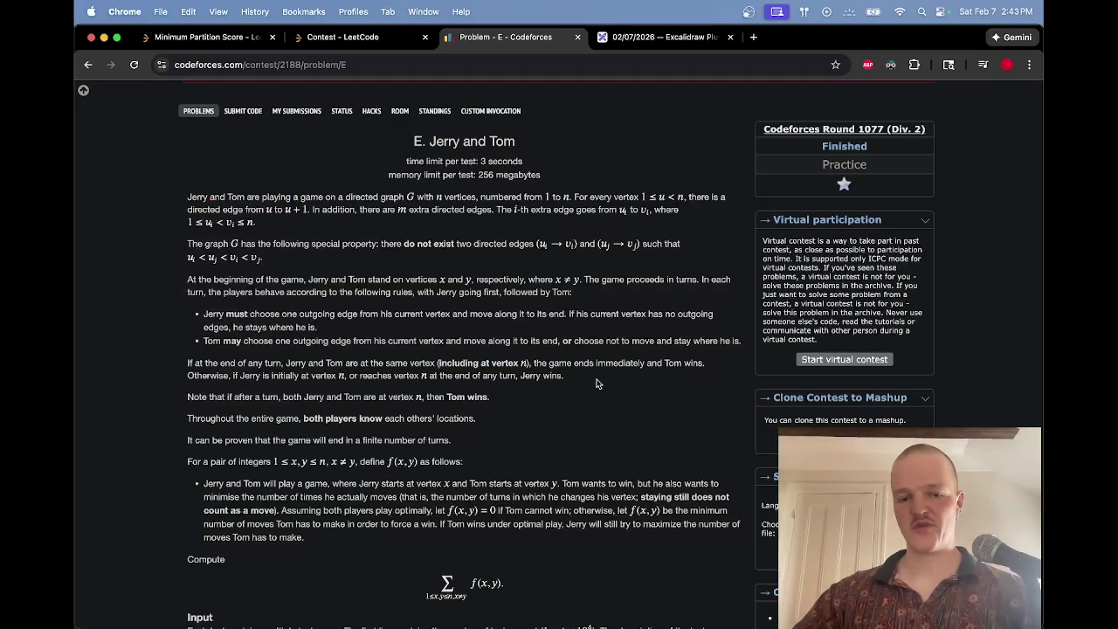
# Step: Highlight the paragraph defining f(x, y) on the Codeforces problem page
pyautogui.scroll(-4, 597, 384)
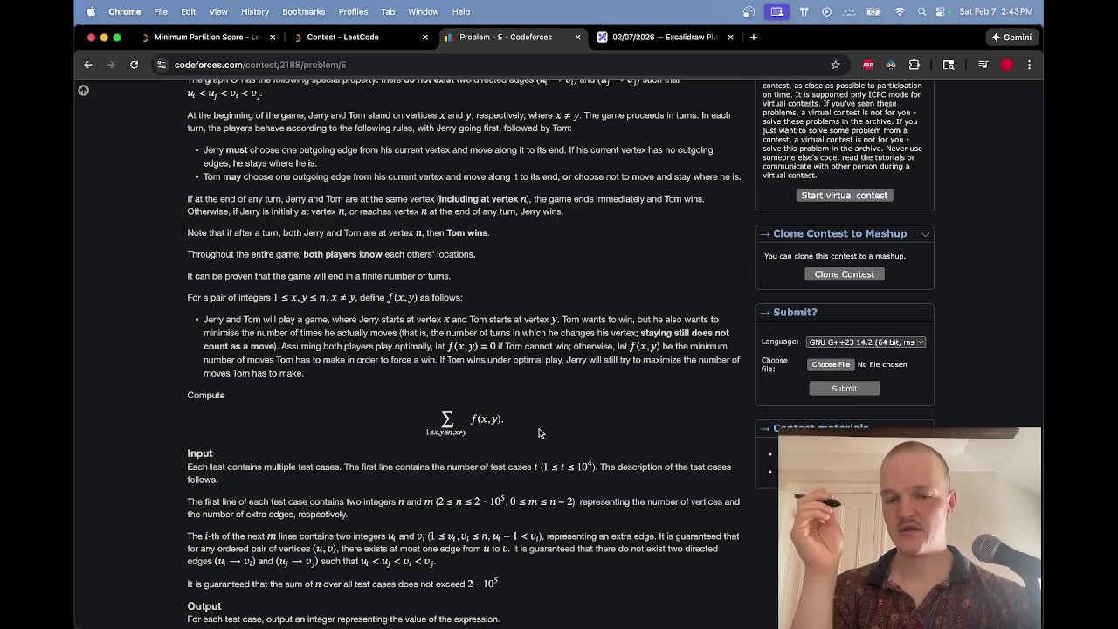
pyautogui.moveTo(458, 427); pyautogui.dragTo(431, 425)
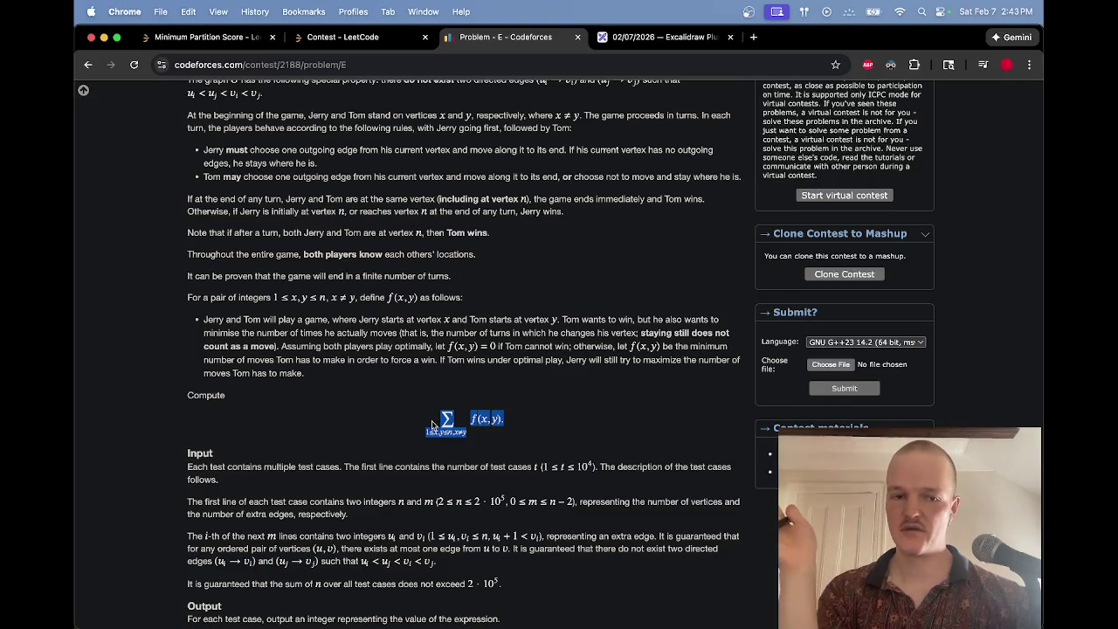
pyautogui.click(339, 374)
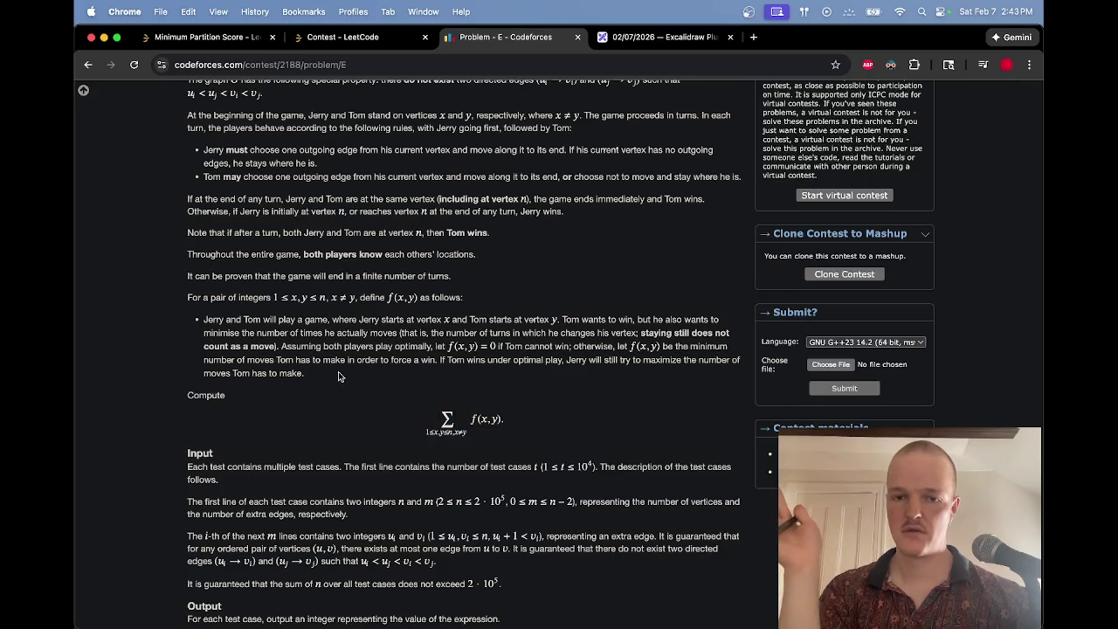
pyautogui.moveTo(338, 374); pyautogui.dragTo(470, 297)
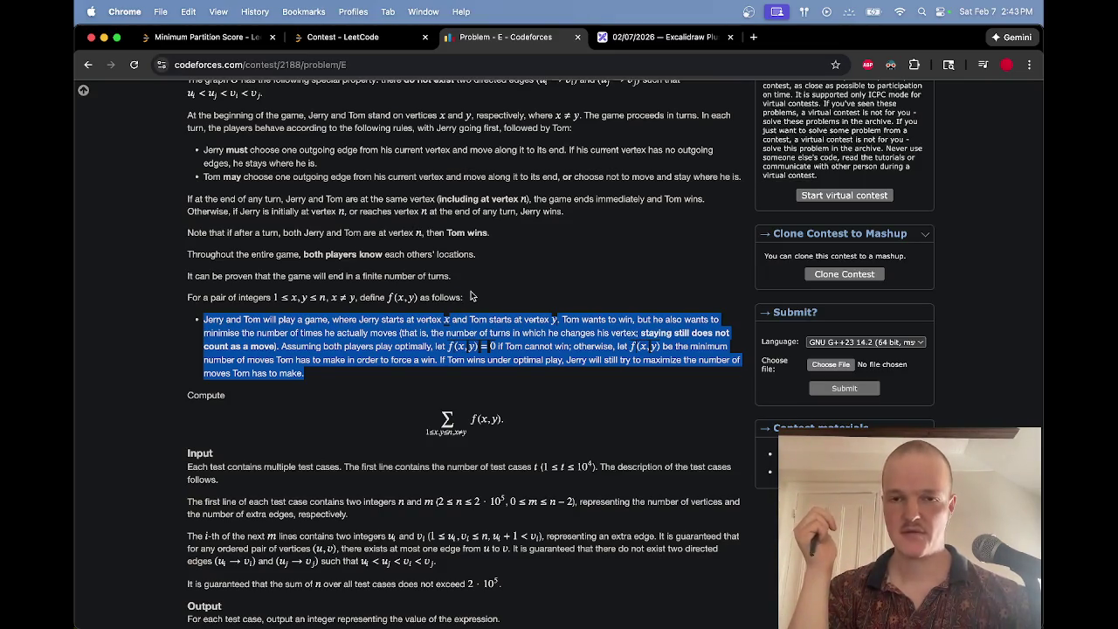
# Step: Switch between the whiteboard and problem tabs, ending on the Excalidraw whiteboard
pyautogui.hotkey('ctrl', 'Tab')
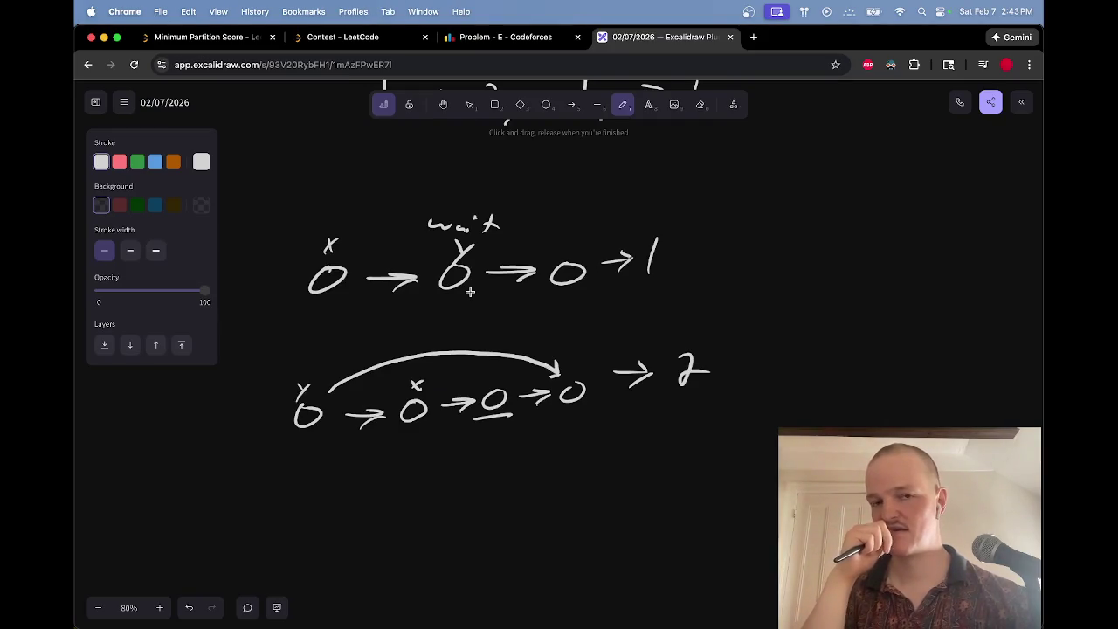
pyautogui.hotkey('ctrl', 'shift', 'Tab')
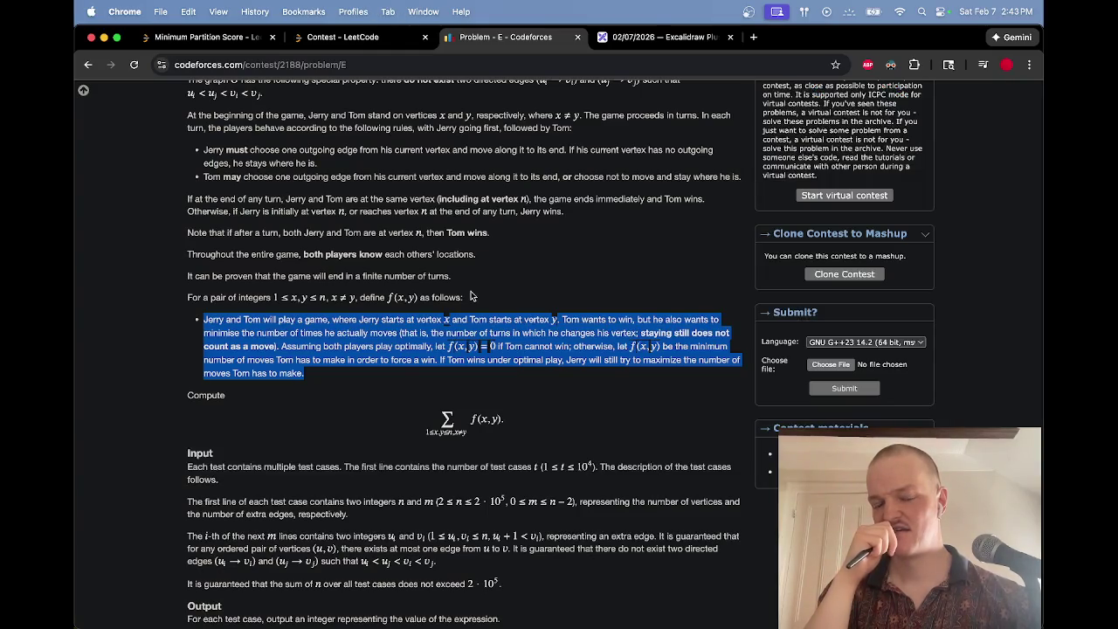
pyautogui.hotkey('ctrl', 'Tab')
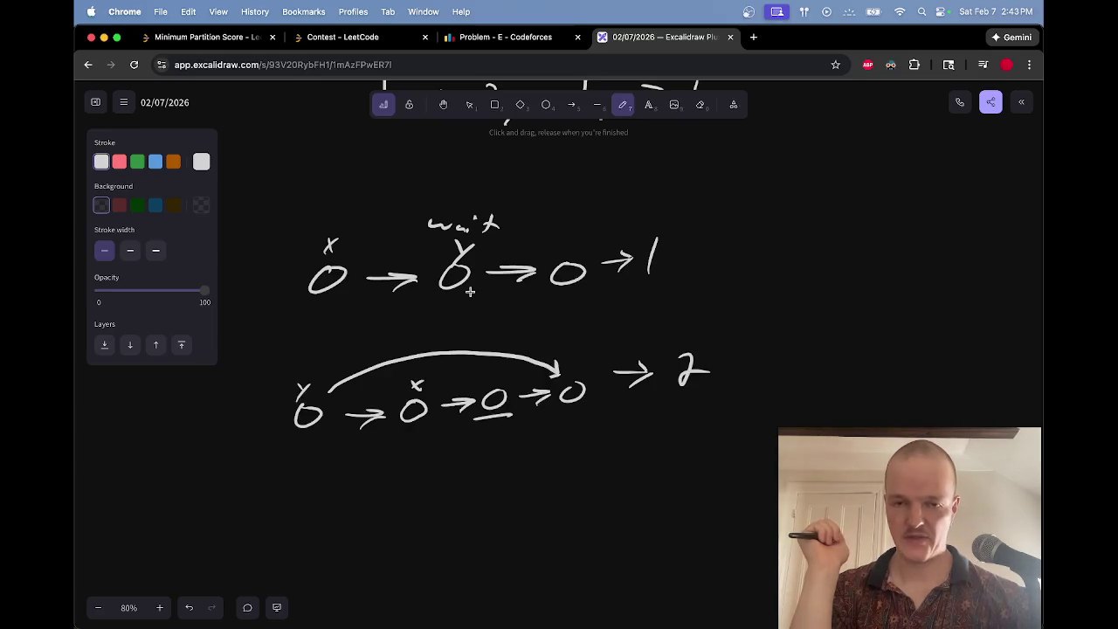
# Step: On blank canvas, draw 'A' with a long line, a small node circle and a downward arrow
pyautogui.scroll(15, 470, 292)
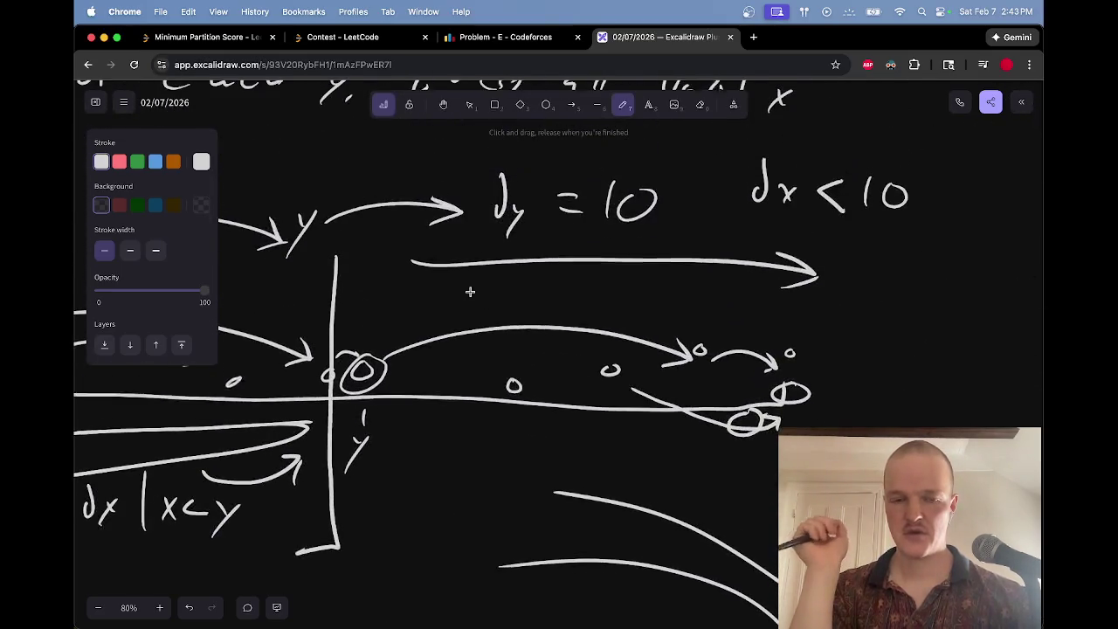
pyautogui.scroll(10, 471, 292)
pyautogui.hscroll(-5, 484, 293)
pyautogui.moveTo(250, 367)
pyautogui.mouseDown()
pyautogui.moveTo(297, 367)
pyautogui.moveTo(297, 343)
pyautogui.moveTo(512, 360)
pyautogui.moveTo(918, 358)
pyautogui.moveTo(936, 347)
pyautogui.mouseUp()
pyautogui.moveTo(637, 330); pyautogui.dragTo(636, 332)
pyautogui.moveTo(634, 277)
pyautogui.mouseDown()
pyautogui.moveTo(634, 308)
pyautogui.moveTo(641, 296)
pyautogui.mouseUp()
pyautogui.moveTo(615, 248)
pyautogui.mouseDown()
pyautogui.moveTo(622, 232)
pyautogui.moveTo(618, 247)
pyautogui.mouseUp()
# Step: Write the label 'd_i = dist to end' above the node arrow
pyautogui.hscroll(2, 752, 280)
pyautogui.moveTo(603, 256)
pyautogui.mouseDown()
pyautogui.moveTo(738, 244)
pyautogui.moveTo(821, 253)
pyautogui.mouseUp()
pyautogui.moveTo(837, 248); pyautogui.dragTo(838, 236)
# Step: Draw a long curved arrow from the node to the line's end, erasing the shorter one
pyautogui.moveTo(613, 337)
pyautogui.mouseDown()
pyautogui.moveTo(761, 330)
pyautogui.moveTo(796, 342)
pyautogui.mouseUp()
pyautogui.moveTo(772, 323)
pyautogui.mouseDown()
pyautogui.moveTo(782, 340)
pyautogui.moveTo(771, 348)
pyautogui.mouseUp()
pyautogui.moveTo(651, 350)
pyautogui.mouseDown()
pyautogui.moveTo(879, 332)
pyautogui.moveTo(860, 337)
pyautogui.mouseUp()
pyautogui.press('e')
pyautogui.moveTo(790, 337)
pyautogui.mouseDown()
pyautogui.moveTo(612, 334)
pyautogui.moveTo(629, 333)
pyautogui.mouseUp()
pyautogui.press('p')
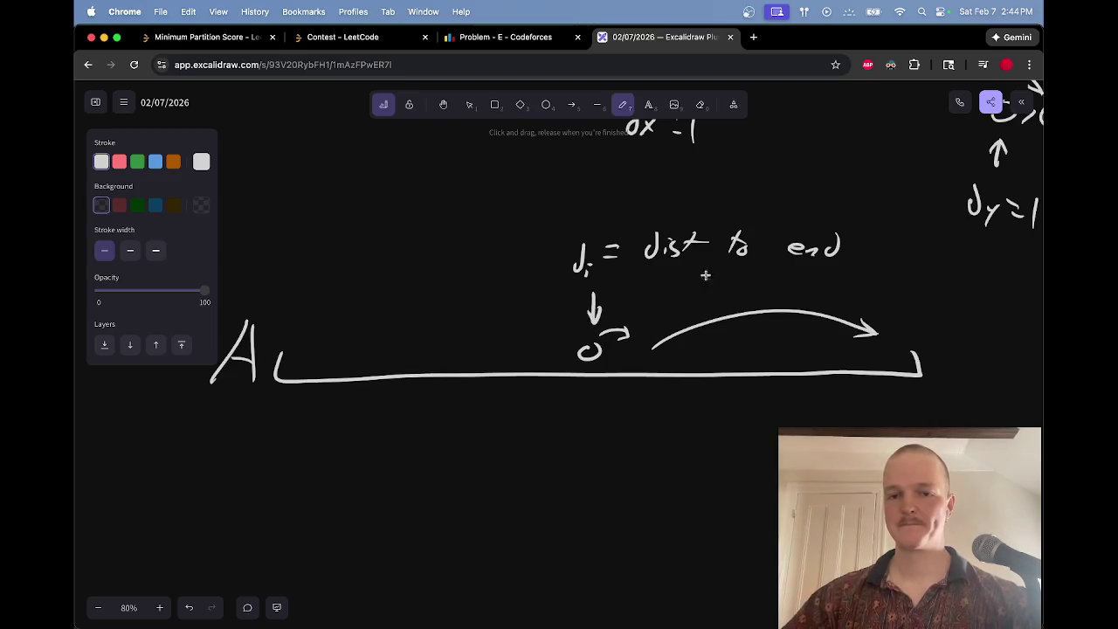
# Step: Insert 'min' so the label reads 'min dist to end', then start writing y below the line
pyautogui.moveTo(624, 220)
pyautogui.mouseDown()
pyautogui.moveTo(663, 224)
pyautogui.moveTo(725, 270)
pyautogui.moveTo(704, 262)
pyautogui.moveTo(874, 278)
pyautogui.mouseUp()
pyautogui.press('e')
pyautogui.press('p')
pyautogui.press('v')
pyautogui.moveTo(776, 249); pyautogui.dragTo(811, 231)
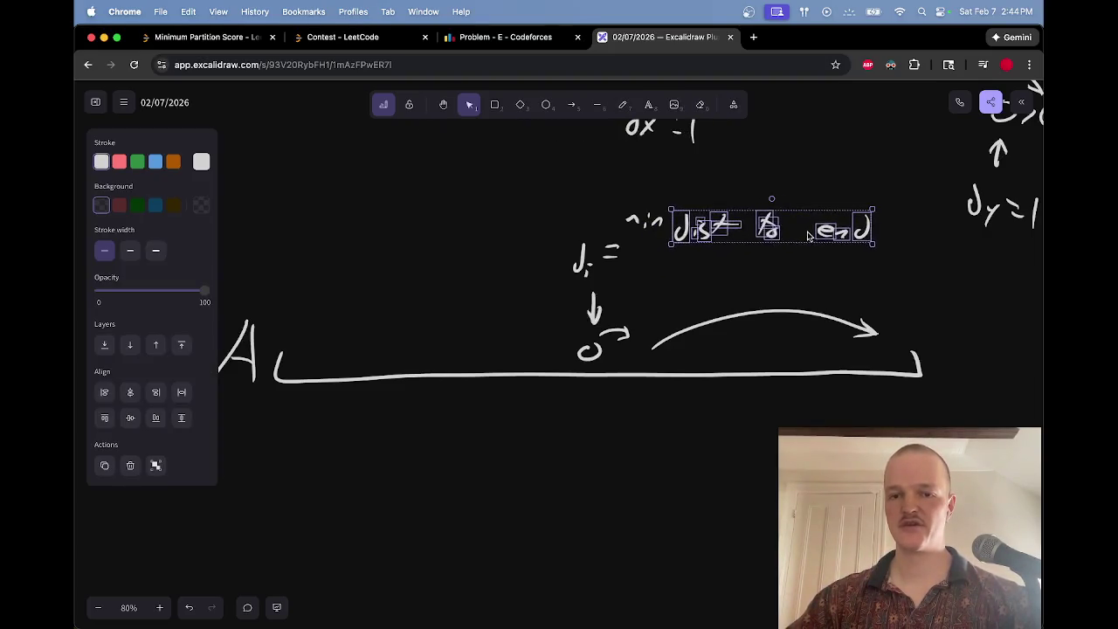
pyautogui.moveTo(616, 194); pyautogui.dragTo(690, 248)
pyautogui.moveTo(777, 211); pyautogui.dragTo(776, 236)
pyautogui.press('Escape')
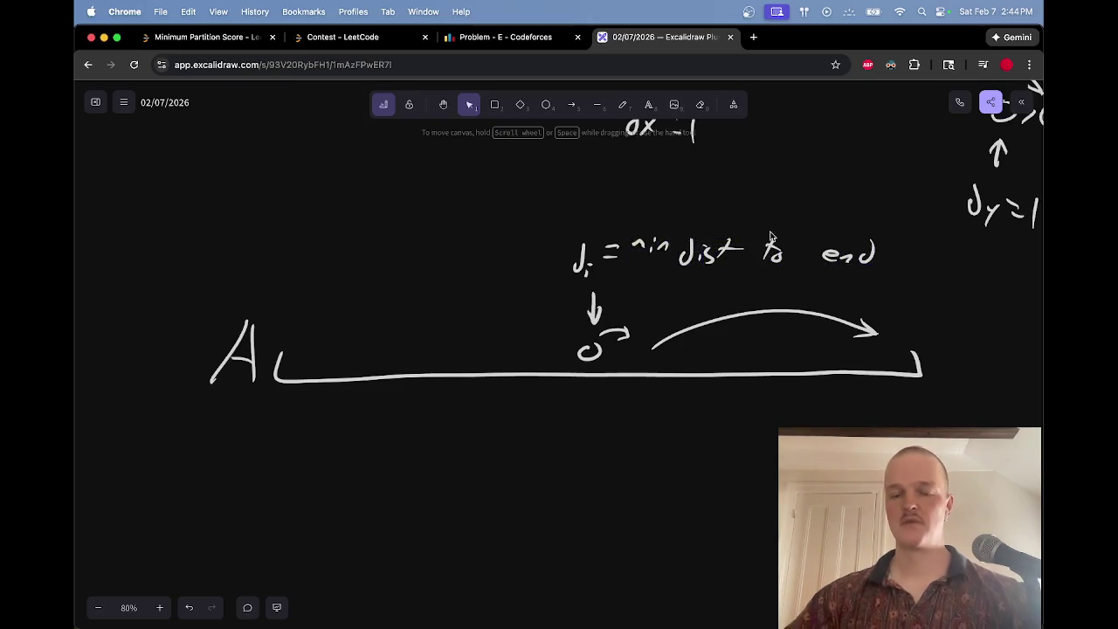
pyautogui.press('p')
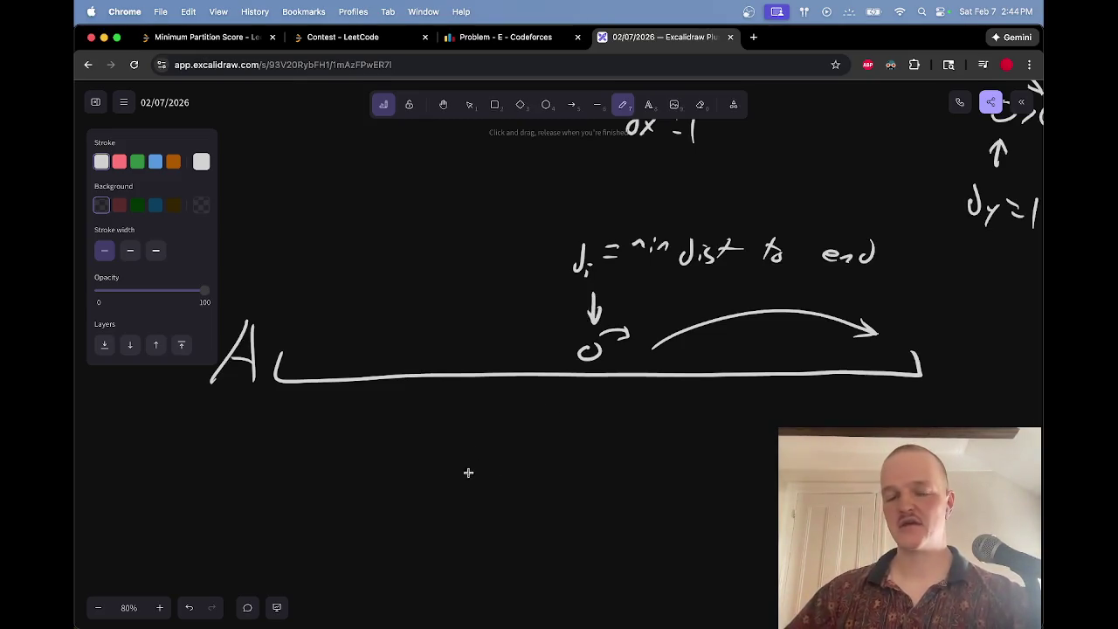
pyautogui.moveTo(465, 479)
pyautogui.mouseDown()
pyautogui.moveTo(464, 451)
pyautogui.moveTo(466, 505)
pyautogui.moveTo(475, 452)
pyautogui.moveTo(434, 430)
pyautogui.moveTo(415, 459)
pyautogui.mouseUp()
# Step: Write the colon, opening brace, 'dx |' and another dx under the line
pyautogui.scroll(-2, 519, 482)
pyautogui.click(472, 427)
pyautogui.click(472, 436)
pyautogui.moveTo(530, 395)
pyautogui.mouseDown()
pyautogui.moveTo(512, 448)
pyautogui.moveTo(525, 454)
pyautogui.mouseUp()
pyautogui.moveTo(559, 418)
pyautogui.mouseDown()
pyautogui.moveTo(588, 428)
pyautogui.moveTo(576, 428)
pyautogui.mouseUp()
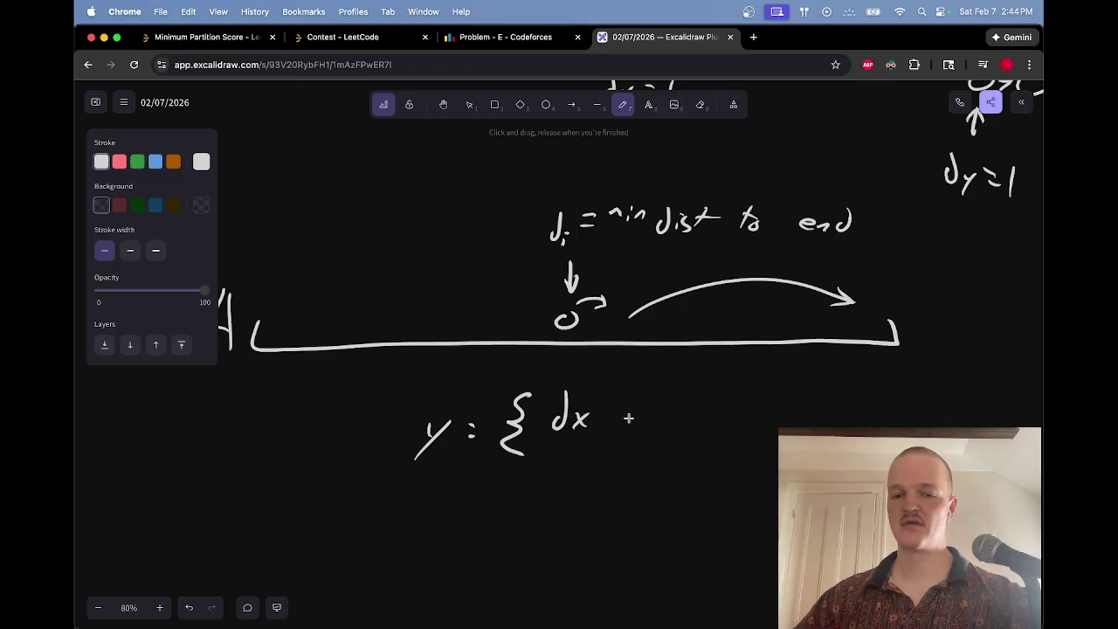
pyautogui.moveTo(616, 377); pyautogui.dragTo(609, 465)
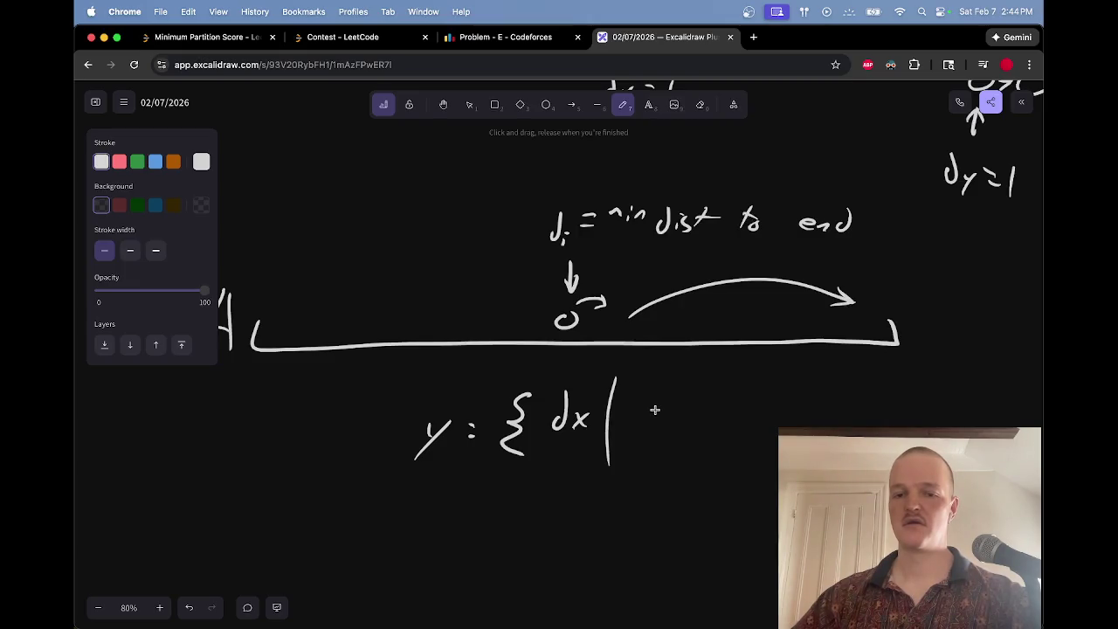
pyautogui.moveTo(644, 412)
pyautogui.mouseDown()
pyautogui.moveTo(645, 398)
pyautogui.moveTo(664, 428)
pyautogui.mouseUp()
pyautogui.moveTo(664, 412)
pyautogui.mouseDown()
pyautogui.moveTo(650, 428)
pyautogui.moveTo(559, 411)
pyautogui.moveTo(578, 423)
pyautogui.moveTo(564, 426)
pyautogui.mouseUp()
# Step: Fix the stray d with eraser and undo, then write '> dy'
pyautogui.press('e')
pyautogui.press('p')
pyautogui.hotkey('ctrl', 'z')
pyautogui.press('e')
pyautogui.press('p')
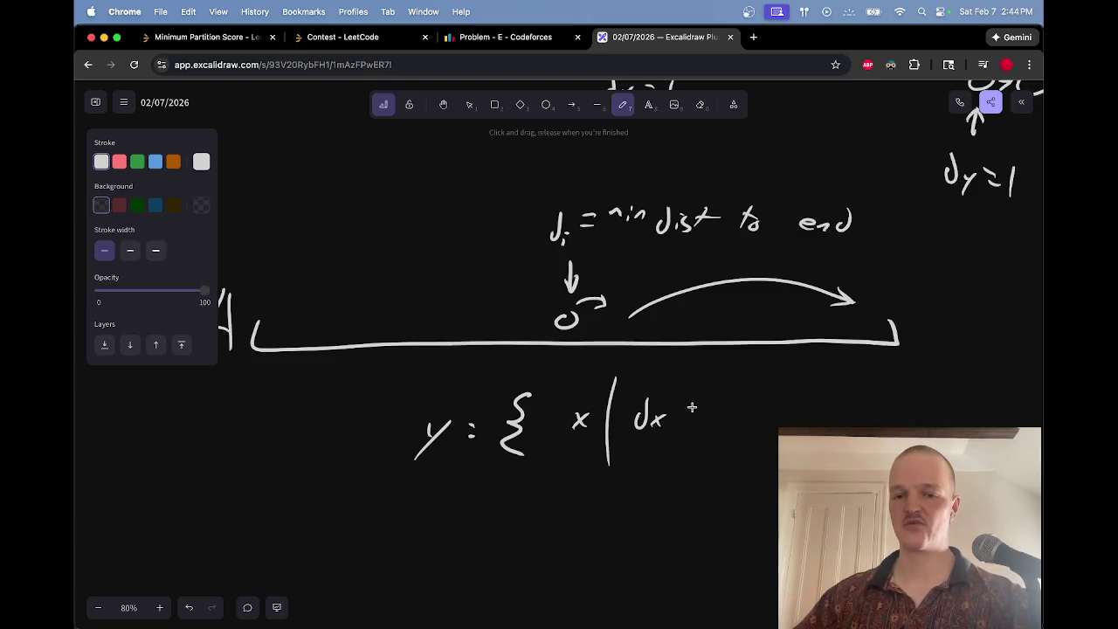
pyautogui.moveTo(678, 406); pyautogui.dragTo(681, 428)
pyautogui.moveTo(736, 414); pyautogui.dragTo(739, 451)
# Step: Close the set with a brace after dy and begin a note to its right
pyautogui.hscroll(6, 772, 427)
pyautogui.scroll(4, 772, 426)
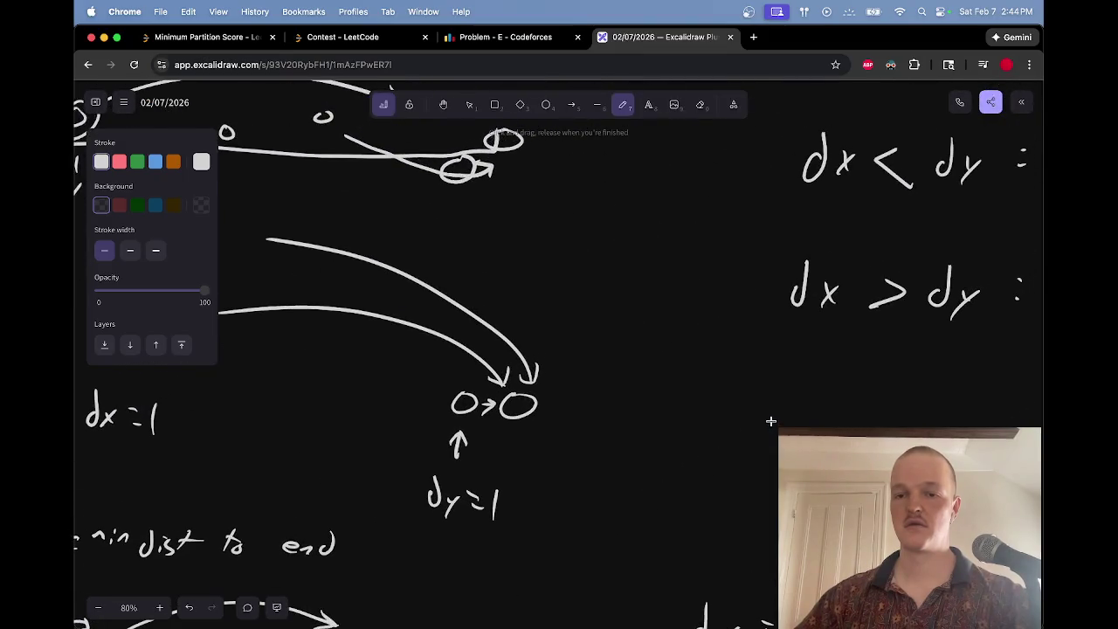
pyautogui.hscroll(8, 771, 420)
pyautogui.scroll(2, 771, 420)
pyautogui.scroll(-1, 771, 421)
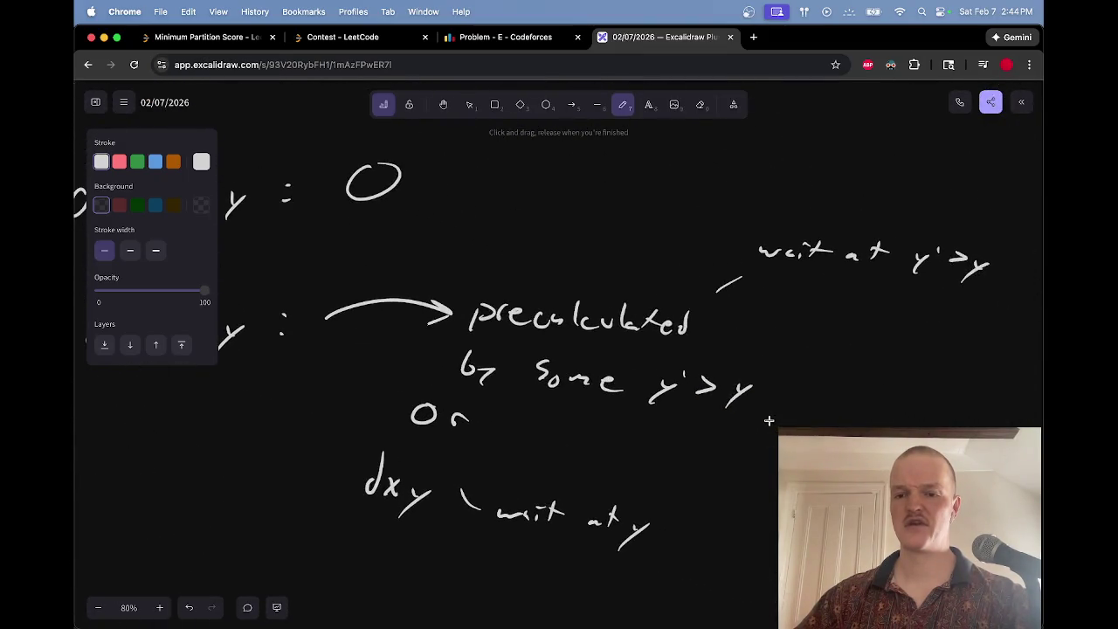
pyautogui.hscroll(-12, 766, 422)
pyautogui.scroll(-5, 761, 424)
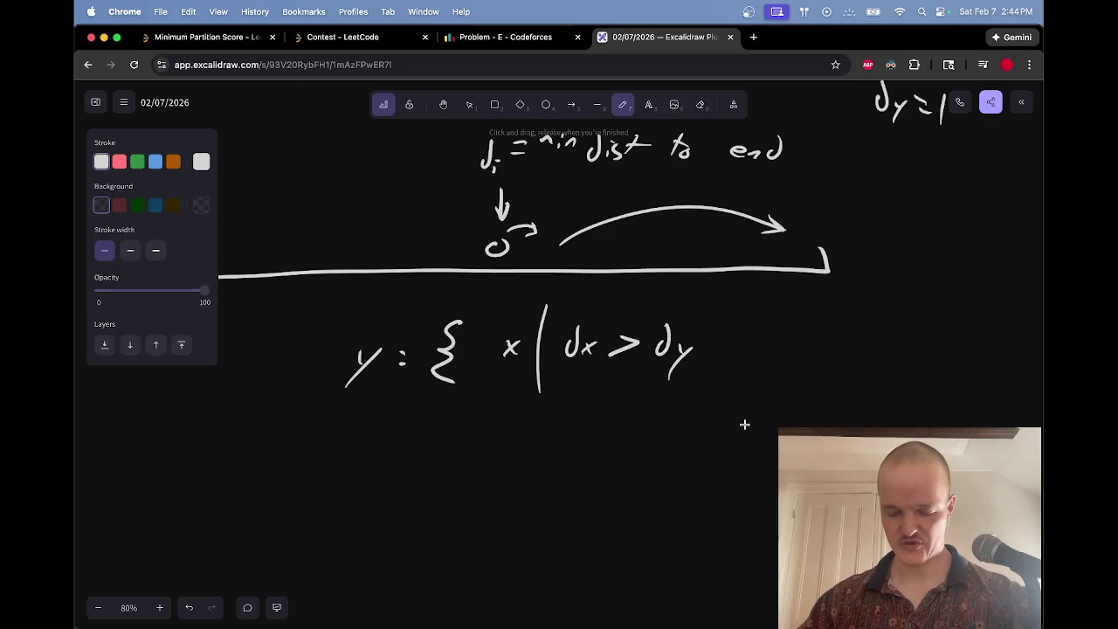
pyautogui.scroll(1, 744, 426)
pyautogui.hscroll(1, 744, 426)
pyautogui.moveTo(704, 323)
pyautogui.mouseDown()
pyautogui.moveTo(715, 346)
pyautogui.moveTo(701, 381)
pyautogui.mouseUp()
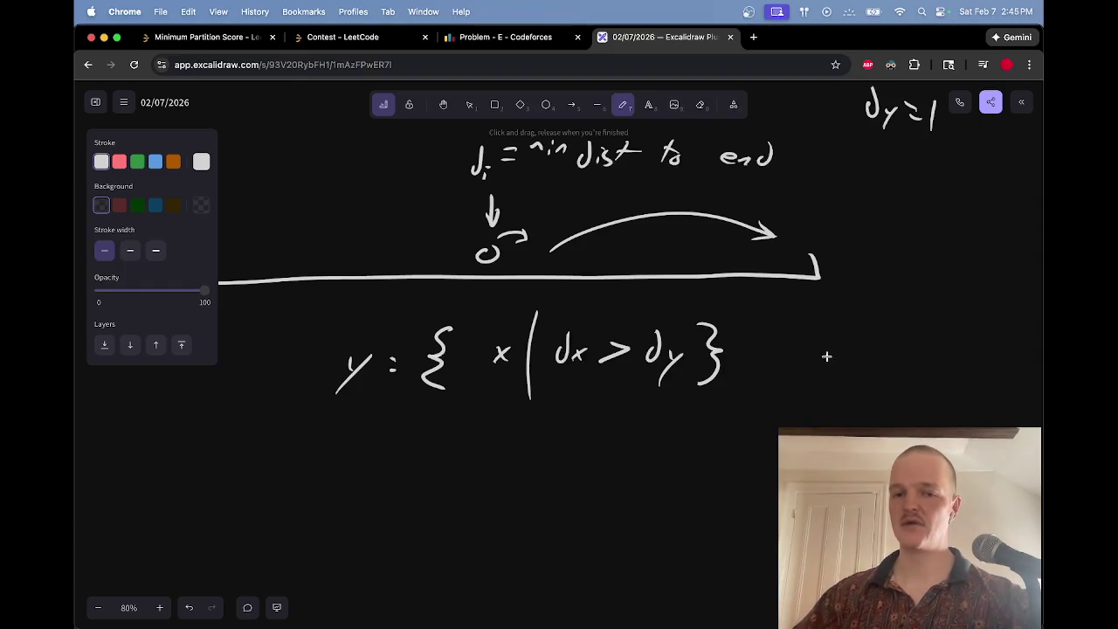
pyautogui.moveTo(722, 405)
pyautogui.mouseDown()
pyautogui.moveTo(744, 405)
pyautogui.moveTo(752, 428)
pyautogui.moveTo(807, 428)
pyautogui.mouseUp()
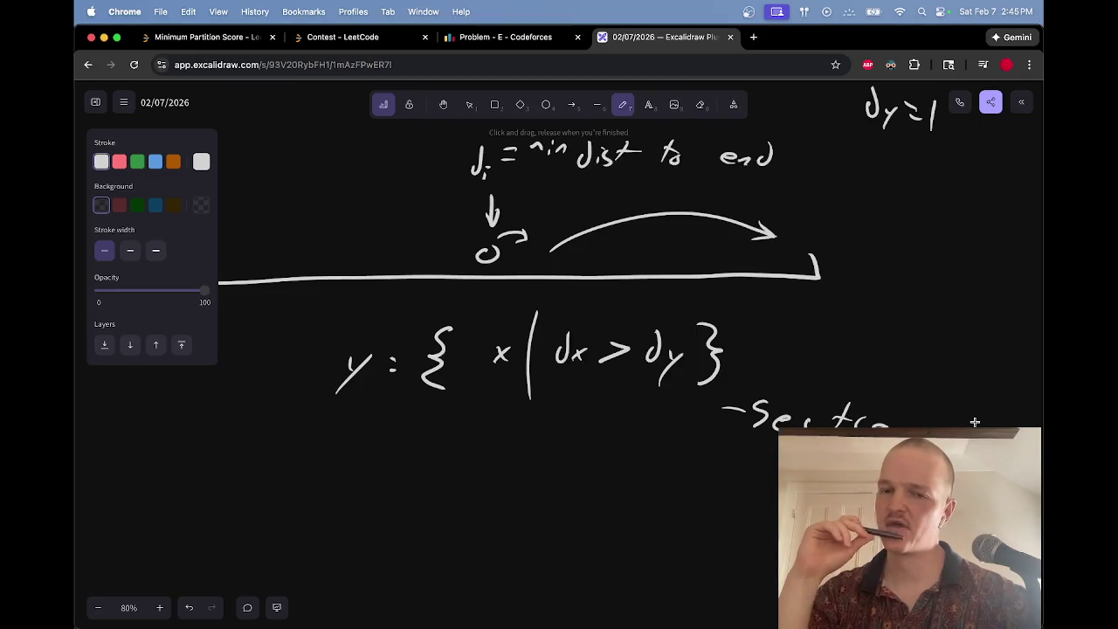
pyautogui.scroll(-10, 975, 422)
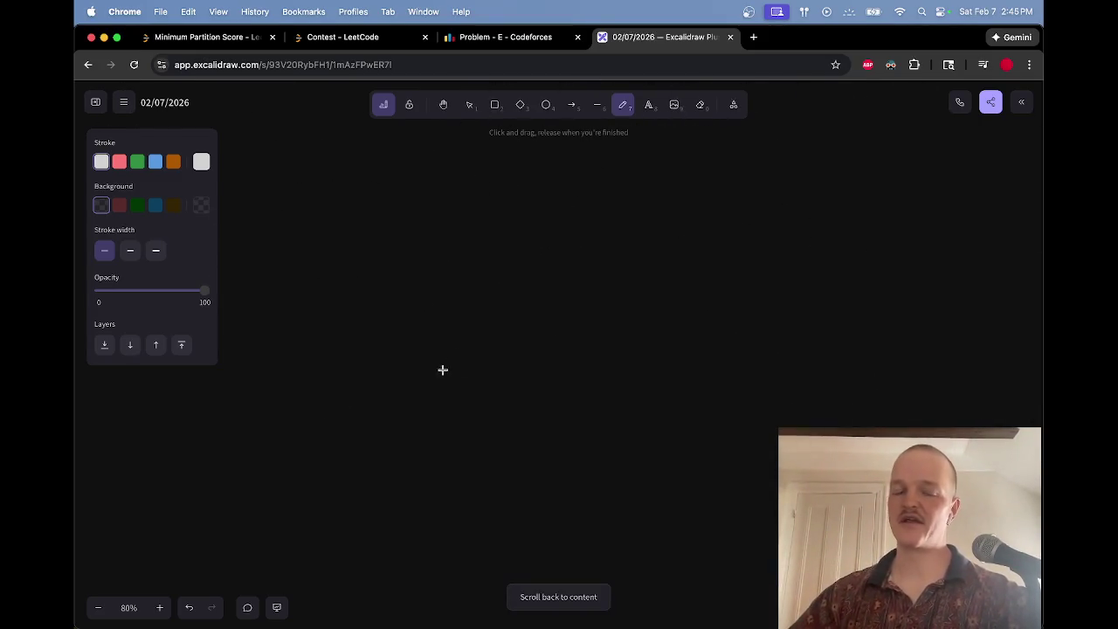
# Step: Sketch a starting node, two curved arrows, a y and a loop arrow
pyautogui.moveTo(268, 374)
pyautogui.mouseDown()
pyautogui.moveTo(394, 344)
pyautogui.moveTo(501, 379)
pyautogui.moveTo(489, 393)
pyautogui.moveTo(535, 399)
pyautogui.mouseUp()
pyautogui.moveTo(550, 384); pyautogui.dragTo(511, 433)
pyautogui.moveTo(586, 373)
pyautogui.mouseDown()
pyautogui.moveTo(829, 378)
pyautogui.moveTo(805, 385)
pyautogui.moveTo(846, 384)
pyautogui.moveTo(839, 404)
pyautogui.mouseUp()
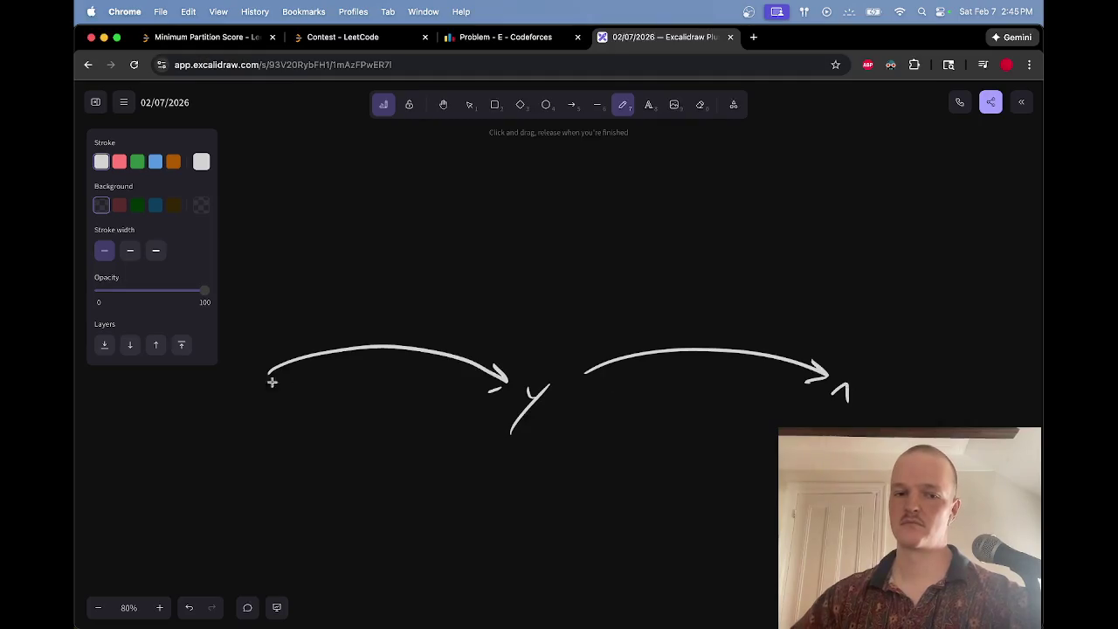
pyautogui.moveTo(247, 376); pyautogui.dragTo(264, 374)
pyautogui.moveTo(509, 381); pyautogui.dragTo(484, 393)
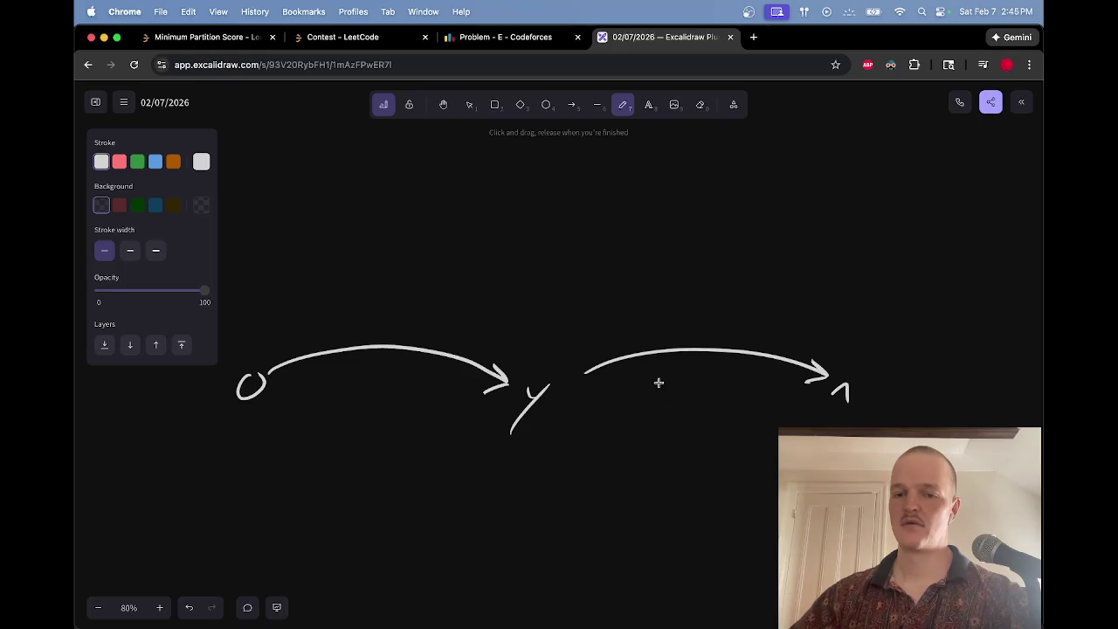
pyautogui.moveTo(648, 381)
pyautogui.mouseDown()
pyautogui.moveTo(785, 379)
pyautogui.moveTo(774, 373)
pyautogui.moveTo(786, 394)
pyautogui.moveTo(611, 391)
pyautogui.mouseUp()
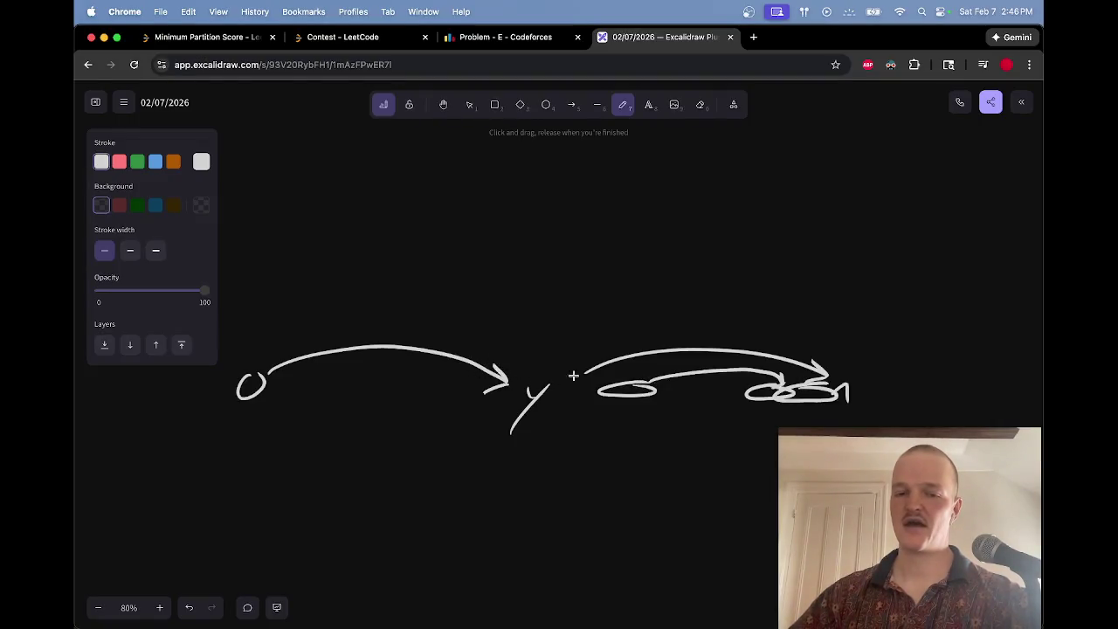
# Step: Reposition the y and the node-arrow group, then undo a joining loop
pyautogui.press('v')
pyautogui.moveTo(565, 457); pyautogui.dragTo(512, 370)
pyautogui.moveTo(539, 411); pyautogui.dragTo(448, 409)
pyautogui.moveTo(568, 467); pyautogui.dragTo(232, 336)
pyautogui.moveTo(407, 398); pyautogui.dragTo(442, 398)
pyautogui.press('Escape')
pyautogui.press('p')
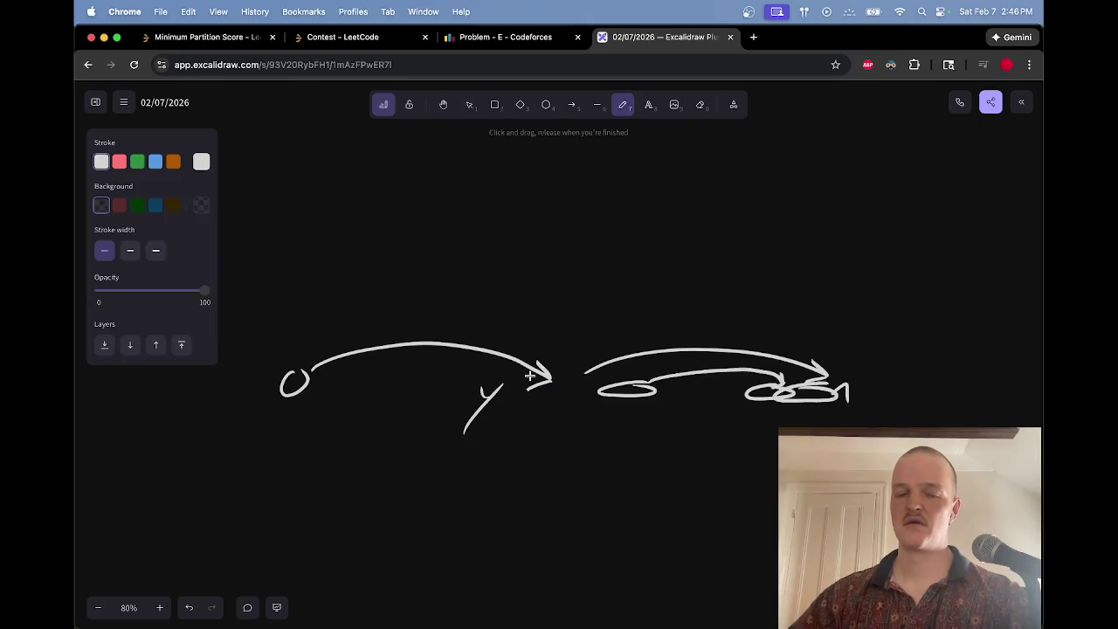
pyautogui.moveTo(535, 376); pyautogui.dragTo(505, 384)
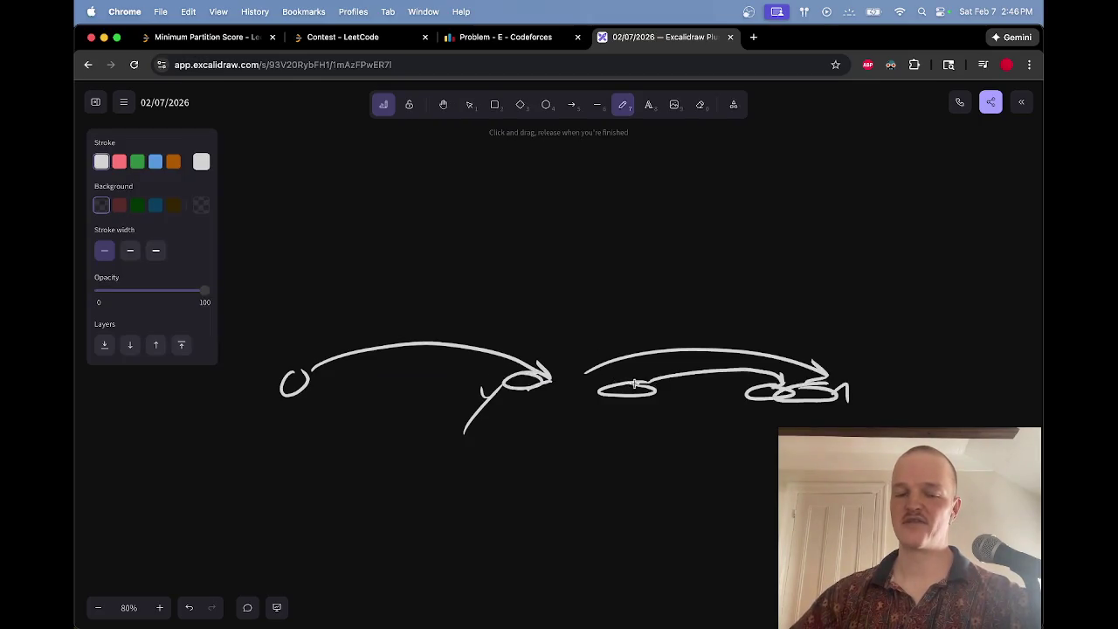
pyautogui.hotkey('ctrl', 'z')
pyautogui.hotkey('ctrl', 'z')
pyautogui.hotkey('ctrl', 'z')
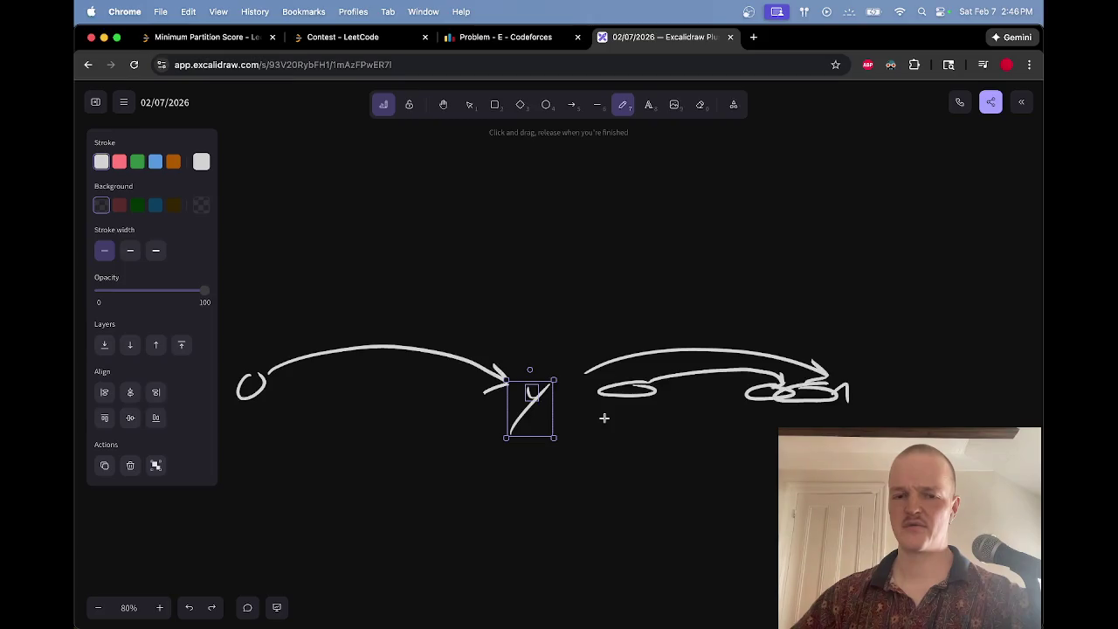
# Step: Replace the upper curved arrow with an arrow from y arching to the loop, and add an elongated loop
pyautogui.moveTo(535, 414)
pyautogui.mouseDown()
pyautogui.moveTo(578, 414)
pyautogui.moveTo(600, 395)
pyautogui.mouseUp()
pyautogui.press('e')
pyautogui.press('p')
pyautogui.press('e')
pyautogui.moveTo(808, 353); pyautogui.dragTo(818, 381)
pyautogui.press('p')
pyautogui.moveTo(516, 374)
pyautogui.mouseDown()
pyautogui.moveTo(533, 362)
pyautogui.moveTo(739, 344)
pyautogui.moveTo(821, 377)
pyautogui.mouseUp()
pyautogui.press('v')
pyautogui.click(526, 413)
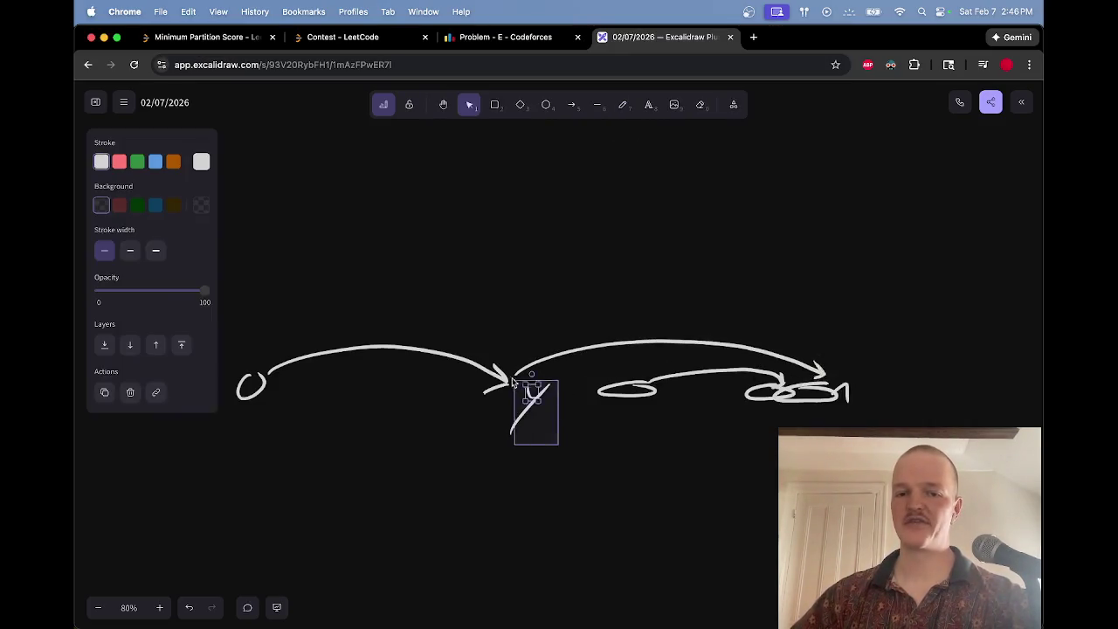
pyautogui.press('p')
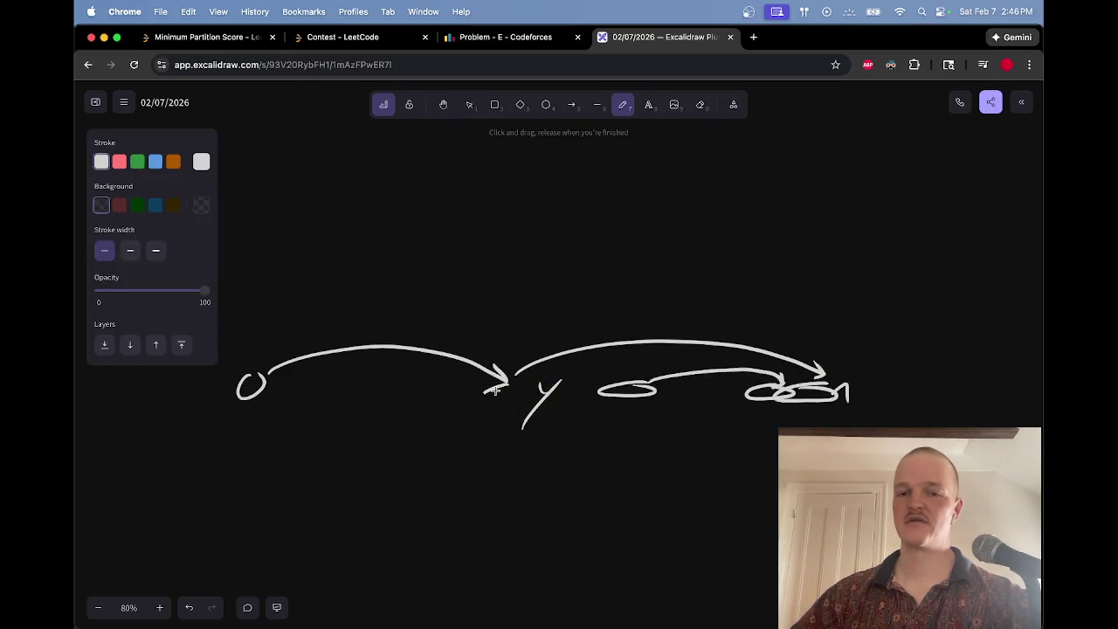
pyautogui.moveTo(494, 384)
pyautogui.mouseDown()
pyautogui.moveTo(328, 398)
pyautogui.moveTo(503, 398)
pyautogui.moveTo(500, 381)
pyautogui.mouseUp()
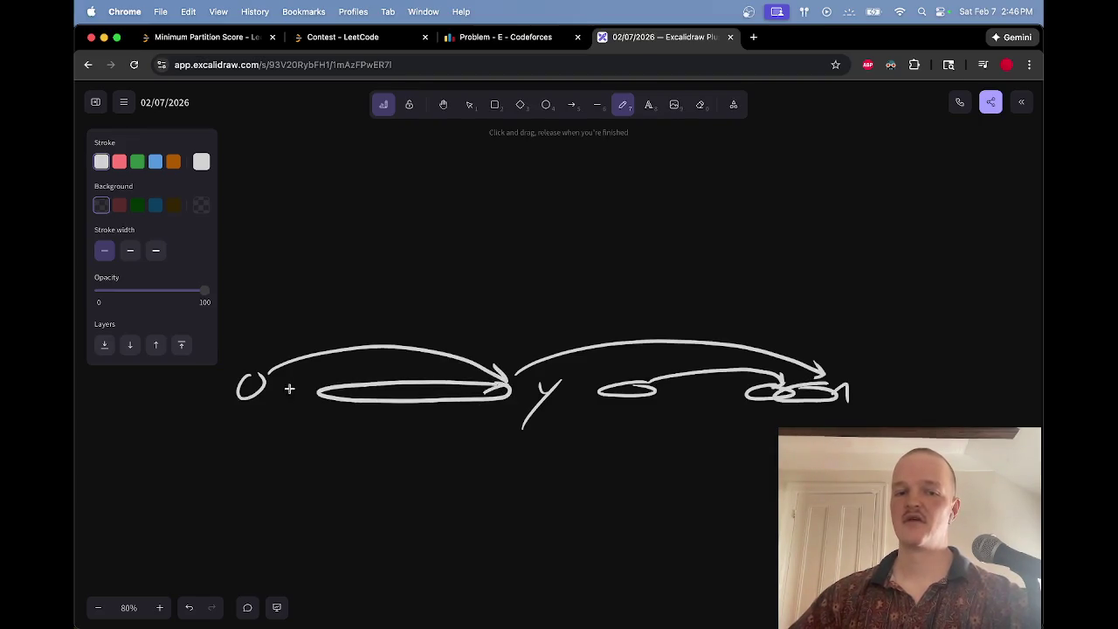
# Step: Erase the 'um' squiggle, wavy underline, curve under y and stroke below the right loop
pyautogui.moveTo(270, 402)
pyautogui.mouseDown()
pyautogui.moveTo(328, 400)
pyautogui.moveTo(419, 422)
pyautogui.moveTo(629, 421)
pyautogui.mouseUp()
pyautogui.moveTo(759, 417); pyautogui.dragTo(813, 423)
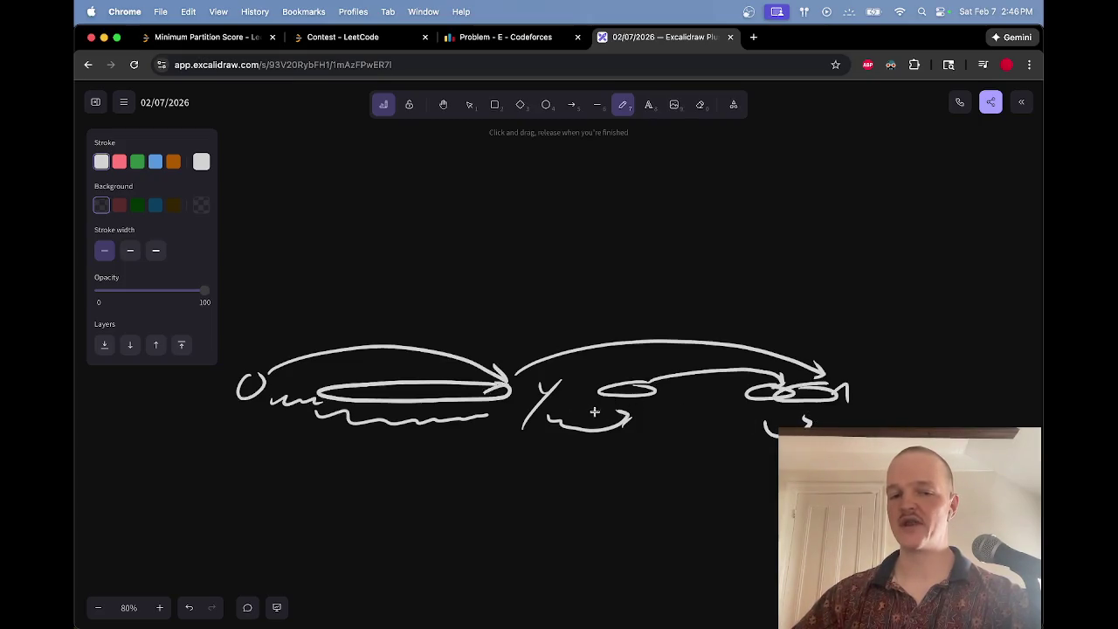
pyautogui.press('e')
pyautogui.moveTo(271, 400)
pyautogui.mouseDown()
pyautogui.moveTo(485, 418)
pyautogui.moveTo(431, 419)
pyautogui.mouseUp()
pyautogui.moveTo(635, 430); pyautogui.dragTo(629, 417)
pyautogui.moveTo(769, 425); pyautogui.dragTo(805, 423)
pyautogui.press('p')
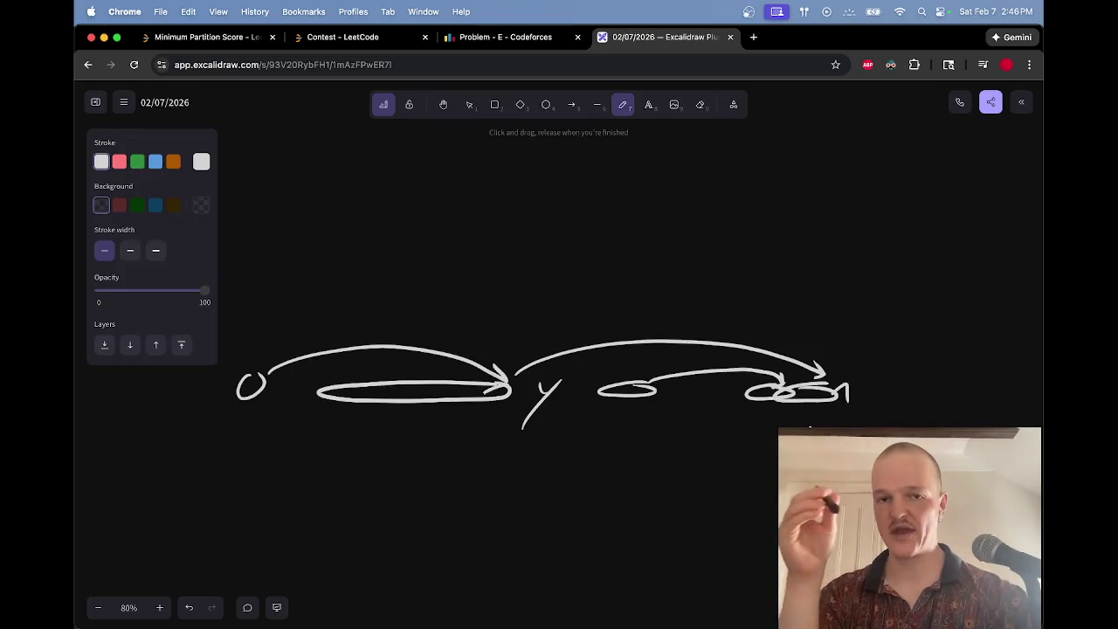
pyautogui.hotkey('ctrl', 'shift', 'Tab')
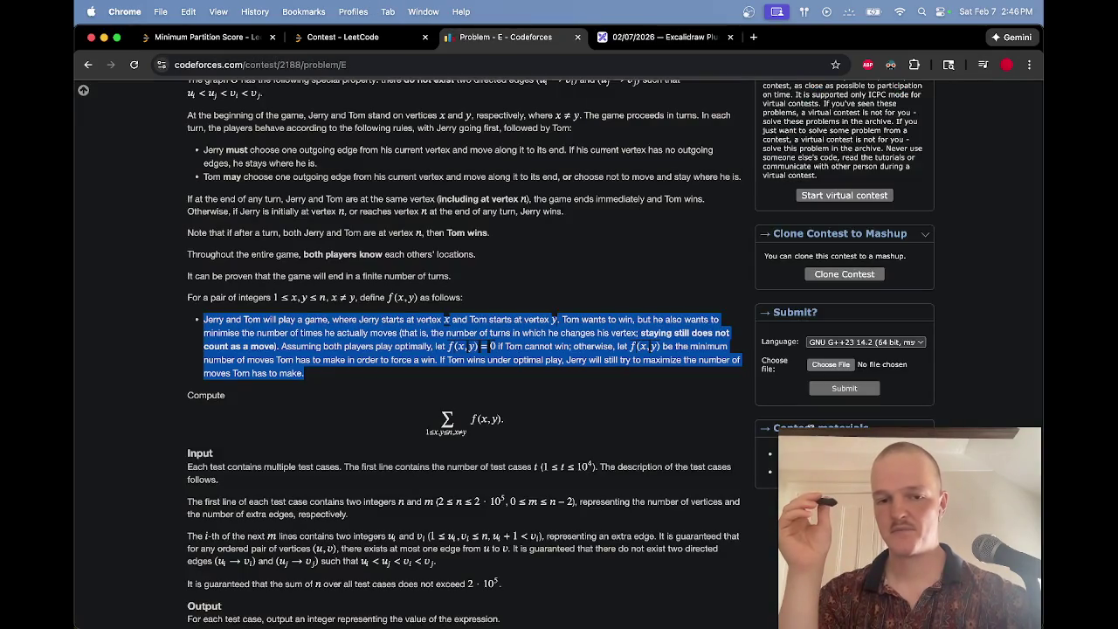
# Step: Return to the Excalidraw board and scroll to the 'y : { x | dx > dy } - Seg tree' note
pyautogui.hotkey('ctrl', 'Tab')
pyautogui.scroll(-5, 682, 318)
pyautogui.scroll(2, 716, 338)
pyautogui.scroll(2, 726, 328)
pyautogui.scroll(2, 711, 318)
pyautogui.hscroll(2, 706, 318)
pyautogui.scroll(-2, 653, 355)
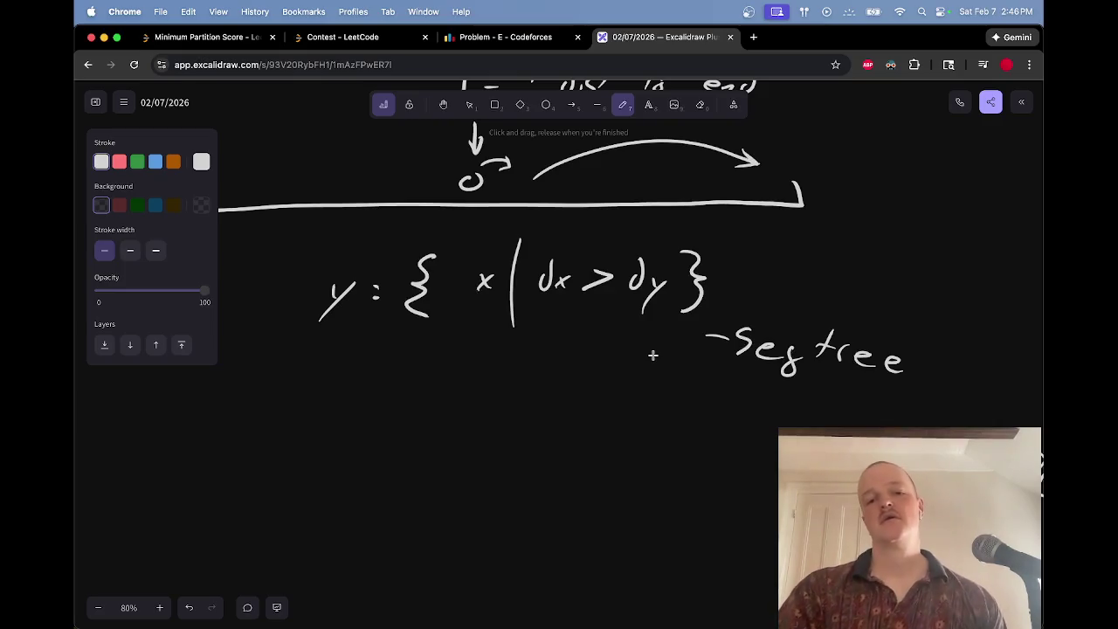
# Step: Handwrite '# of ele that y dominates' over the chain and a long leftward arrow beneath y
pyautogui.scroll(-1, 653, 355)
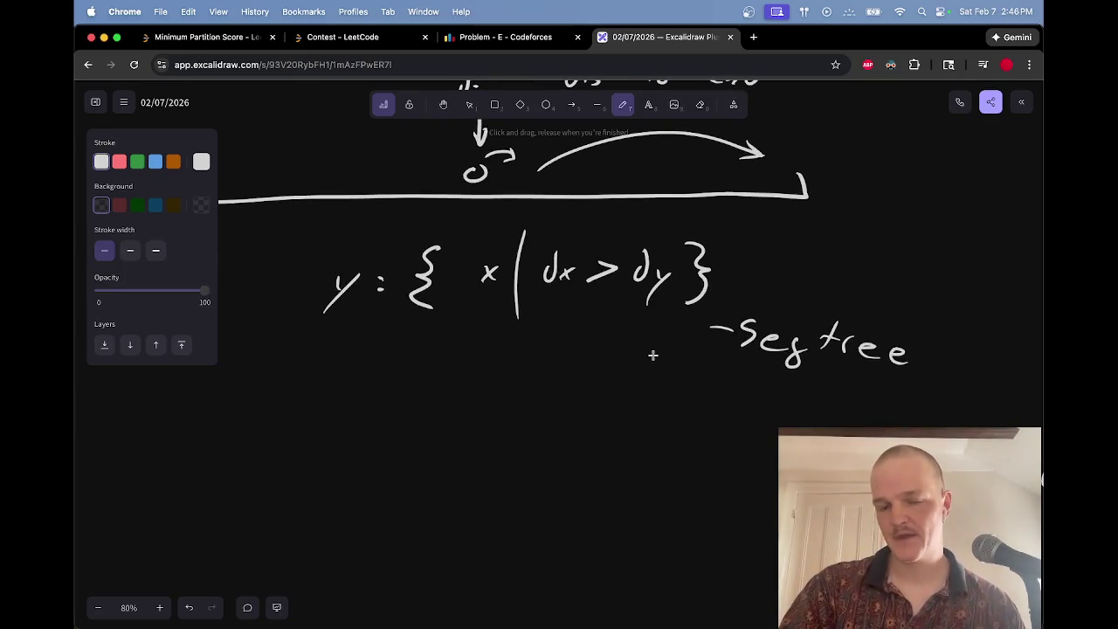
pyautogui.scroll(-1, 652, 355)
pyautogui.scroll(-10, 652, 355)
pyautogui.scroll(-3, 653, 355)
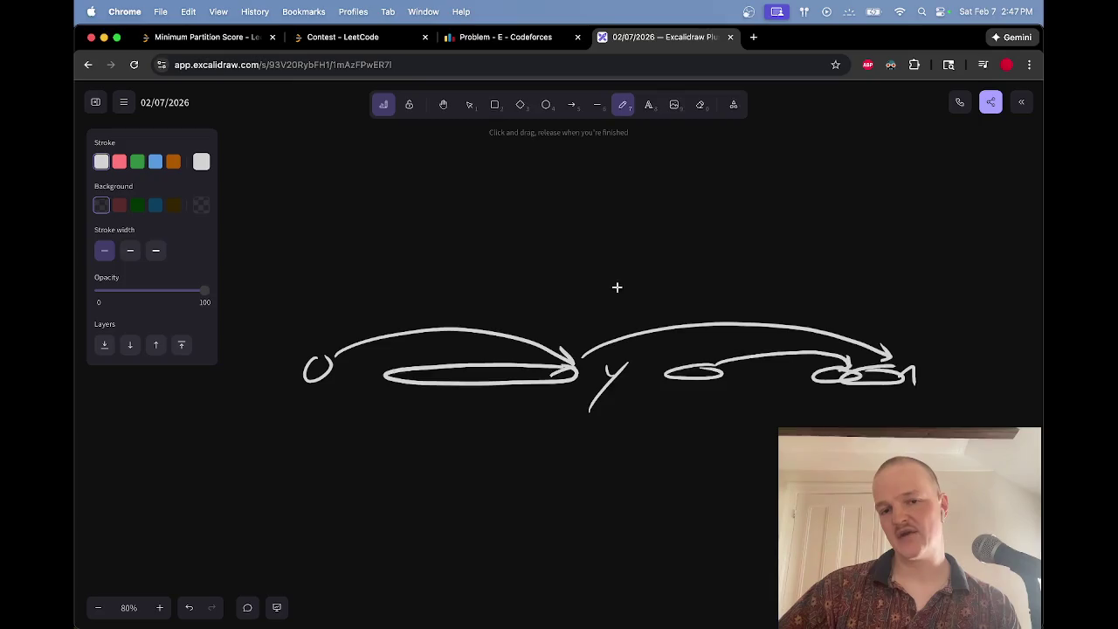
pyautogui.moveTo(530, 186)
pyautogui.mouseDown()
pyautogui.moveTo(509, 217)
pyautogui.moveTo(599, 213)
pyautogui.moveTo(614, 201)
pyautogui.moveTo(743, 219)
pyautogui.moveTo(830, 194)
pyautogui.moveTo(845, 219)
pyautogui.moveTo(881, 210)
pyautogui.mouseUp()
pyautogui.moveTo(525, 254); pyautogui.dragTo(534, 268)
pyautogui.moveTo(543, 256); pyautogui.dragTo(525, 280)
pyautogui.moveTo(605, 259)
pyautogui.mouseDown()
pyautogui.moveTo(654, 271)
pyautogui.moveTo(706, 250)
pyautogui.moveTo(732, 259)
pyautogui.moveTo(734, 273)
pyautogui.mouseUp()
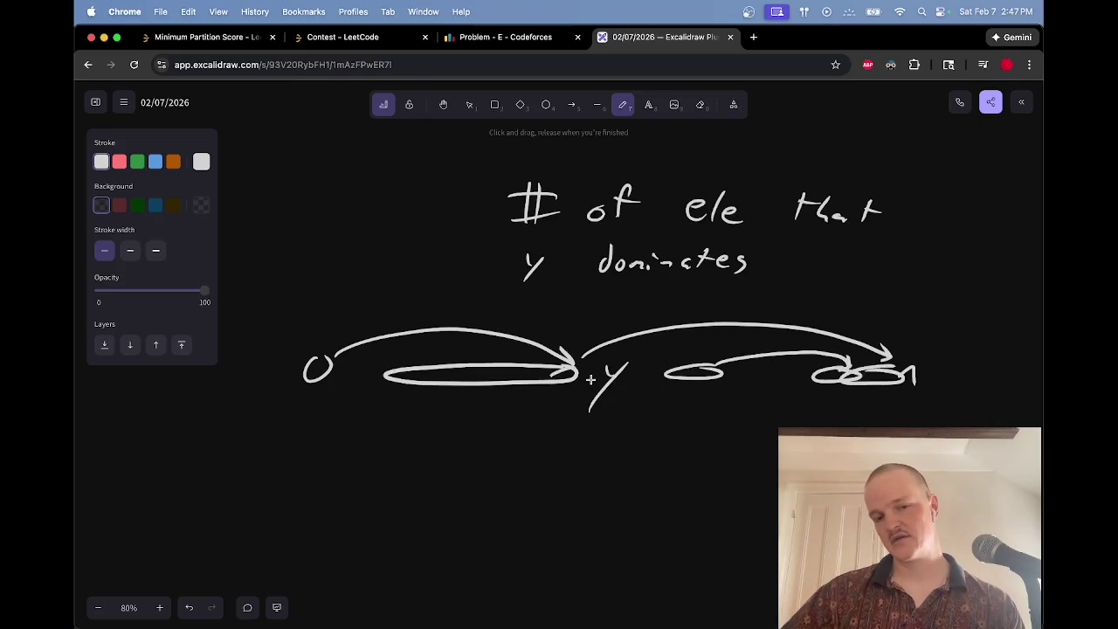
pyautogui.moveTo(593, 431)
pyautogui.mouseDown()
pyautogui.moveTo(348, 451)
pyautogui.moveTo(372, 434)
pyautogui.mouseUp()
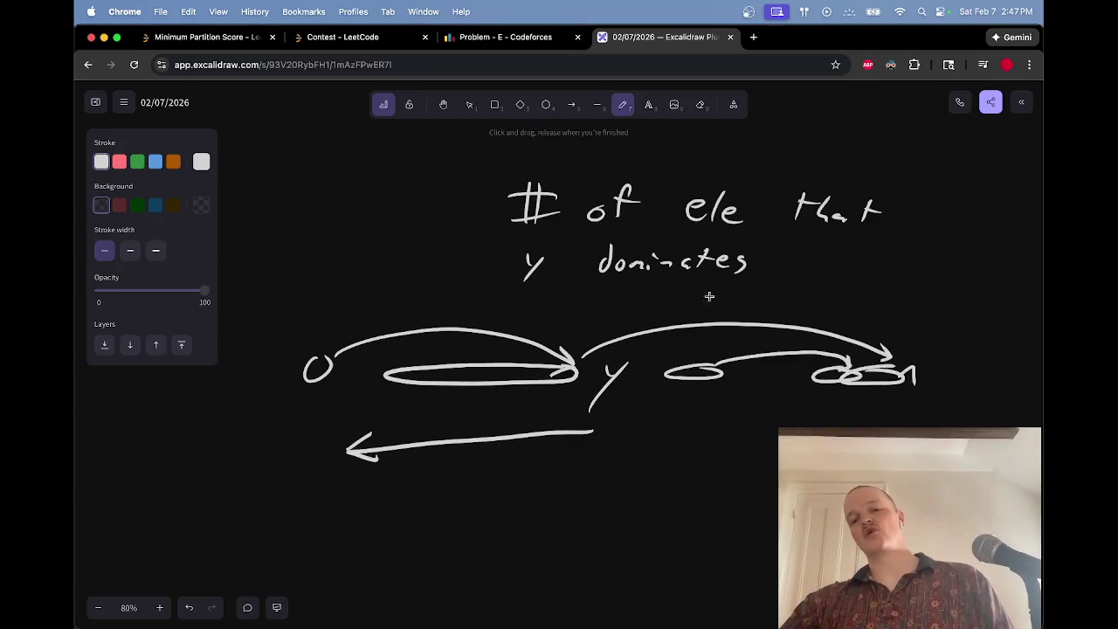
pyautogui.moveTo(584, 400); pyautogui.dragTo(643, 379)
# Step: Write 'dominates y' under the up-arrow and 'res' below it
pyautogui.press('e')
pyautogui.press('p')
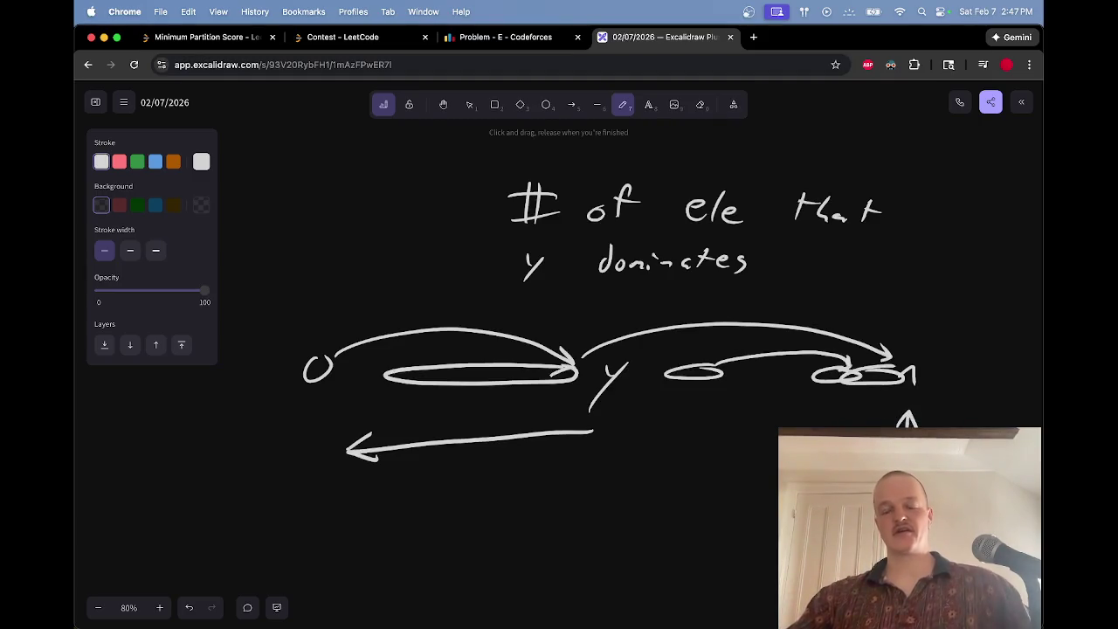
pyautogui.scroll(-5, 816, 411)
pyautogui.hscroll(5, 816, 411)
pyautogui.moveTo(795, 394); pyautogui.dragTo(802, 368)
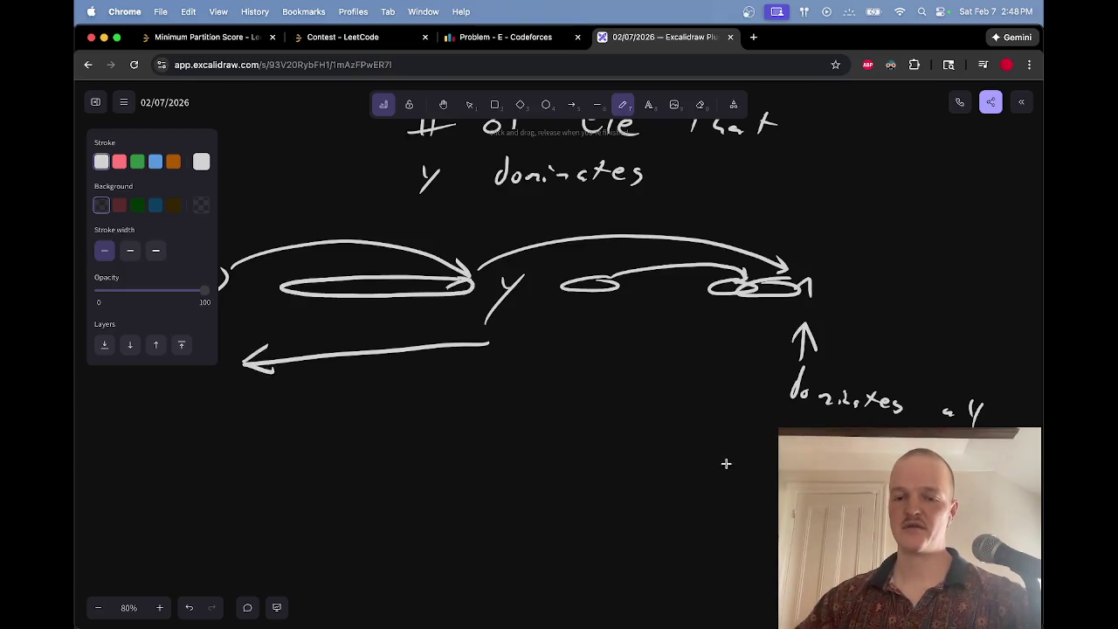
pyautogui.moveTo(723, 456)
pyautogui.mouseDown()
pyautogui.moveTo(738, 440)
pyautogui.moveTo(755, 453)
pyautogui.mouseUp()
pyautogui.moveTo(769, 446); pyautogui.dragTo(761, 460)
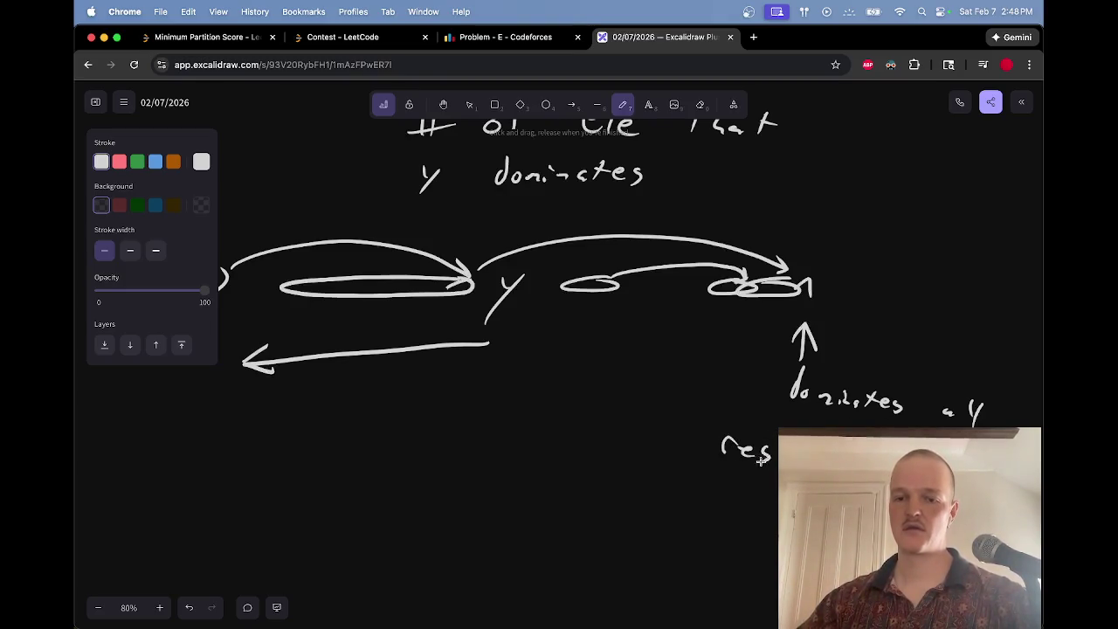
# Step: Add a trial '(all ele > 0' expression after the sum
pyautogui.scroll(-3, 812, 413)
pyautogui.hscroll(3, 811, 414)
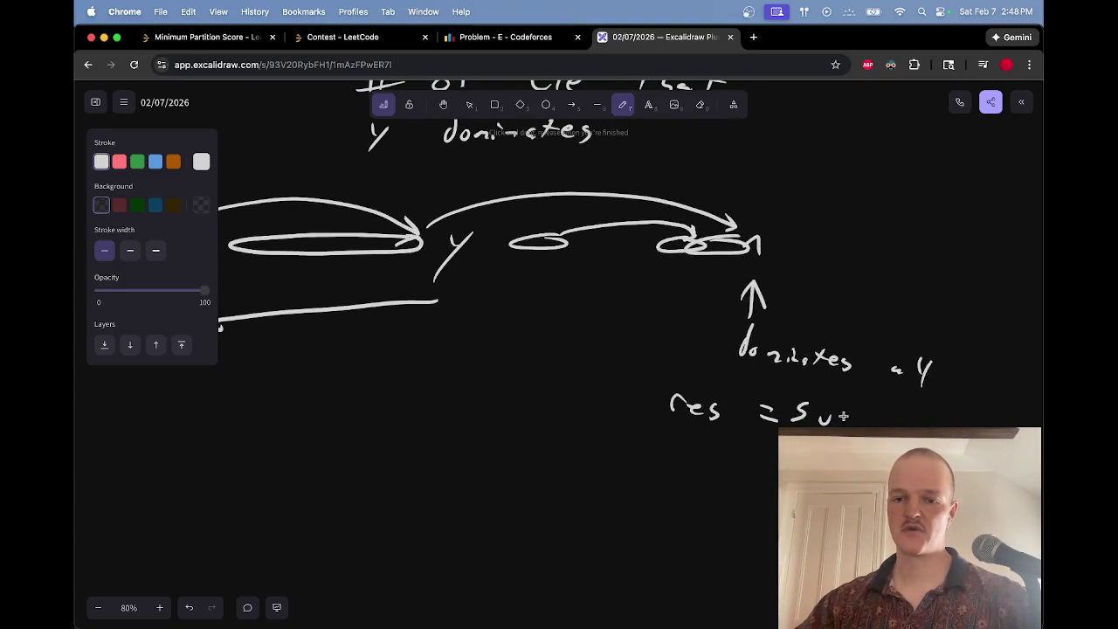
pyautogui.scroll(-2, 921, 415)
pyautogui.hscroll(5, 921, 415)
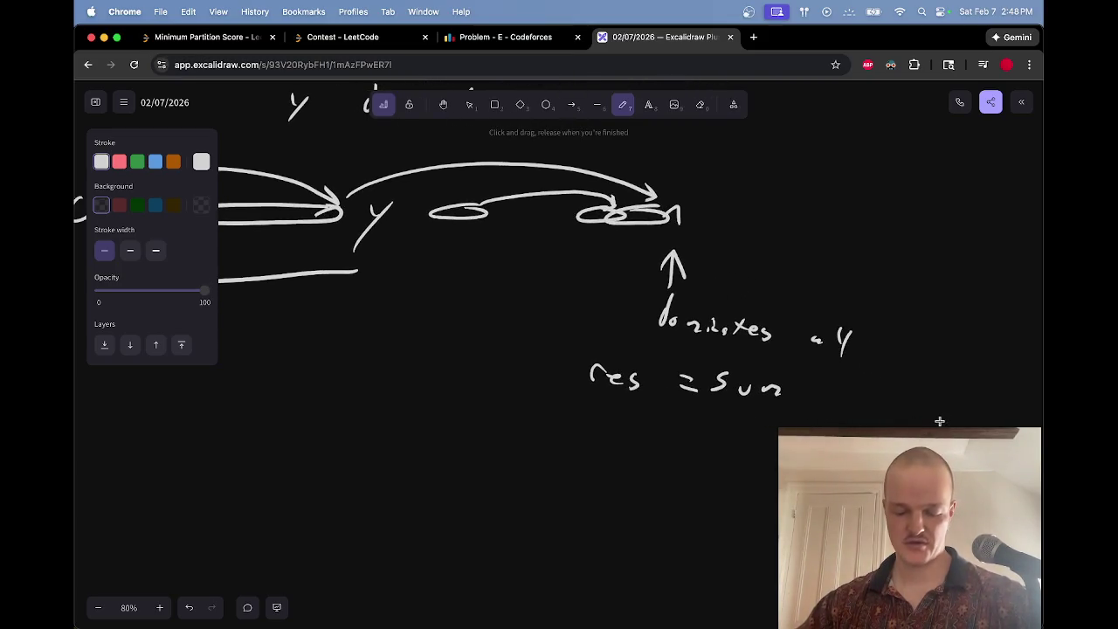
pyautogui.moveTo(813, 372); pyautogui.dragTo(797, 411)
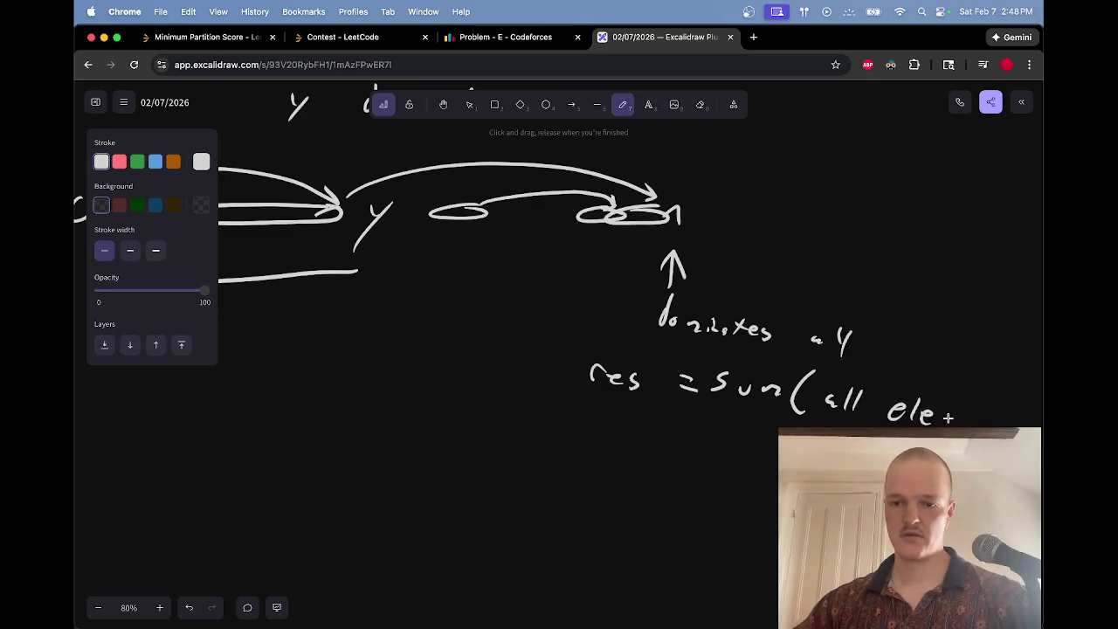
pyautogui.hscroll(8, 948, 418)
pyautogui.scroll(-2, 948, 418)
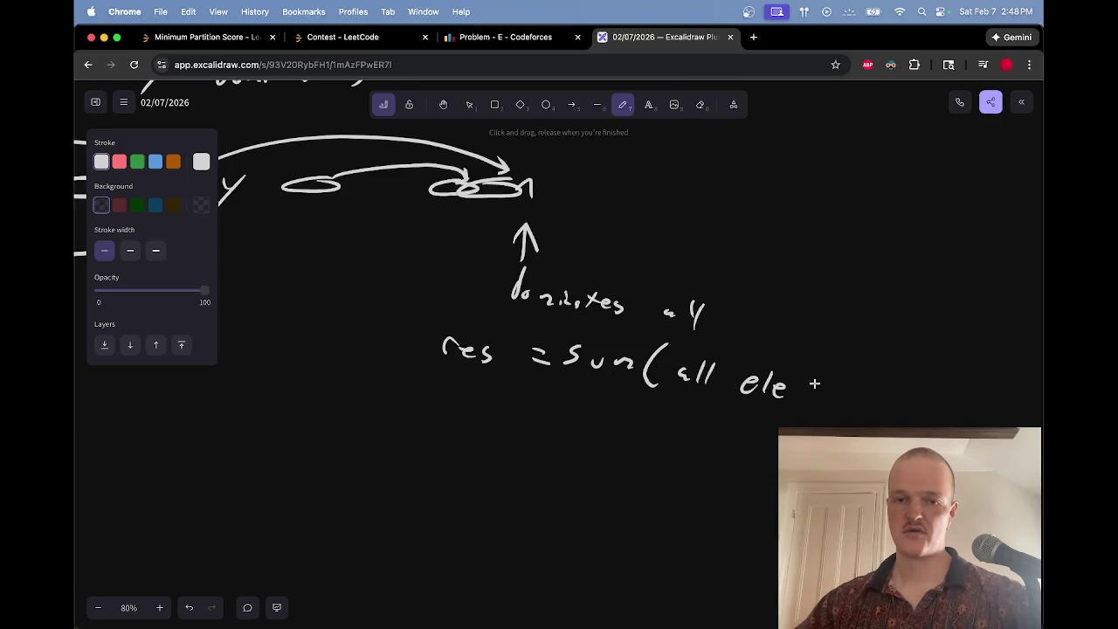
pyautogui.moveTo(805, 381)
pyautogui.mouseDown()
pyautogui.moveTo(834, 394)
pyautogui.moveTo(802, 407)
pyautogui.moveTo(861, 385)
pyautogui.mouseUp()
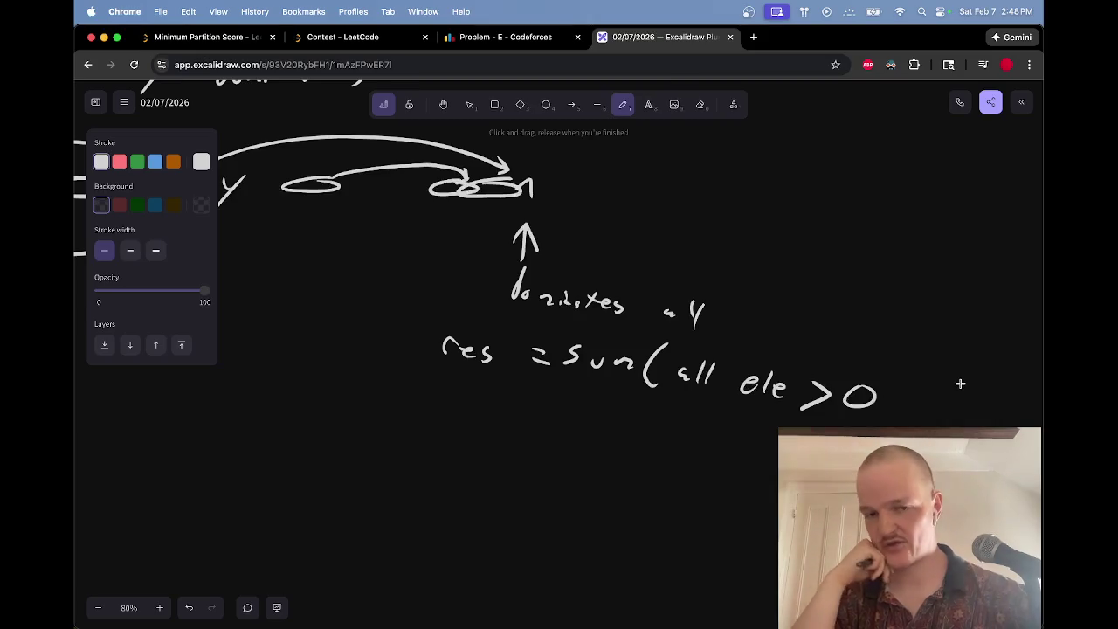
# Step: Erase the '(all ele > 0' part of the formula
pyautogui.scroll(2, 960, 383)
pyautogui.hscroll(-5, 960, 384)
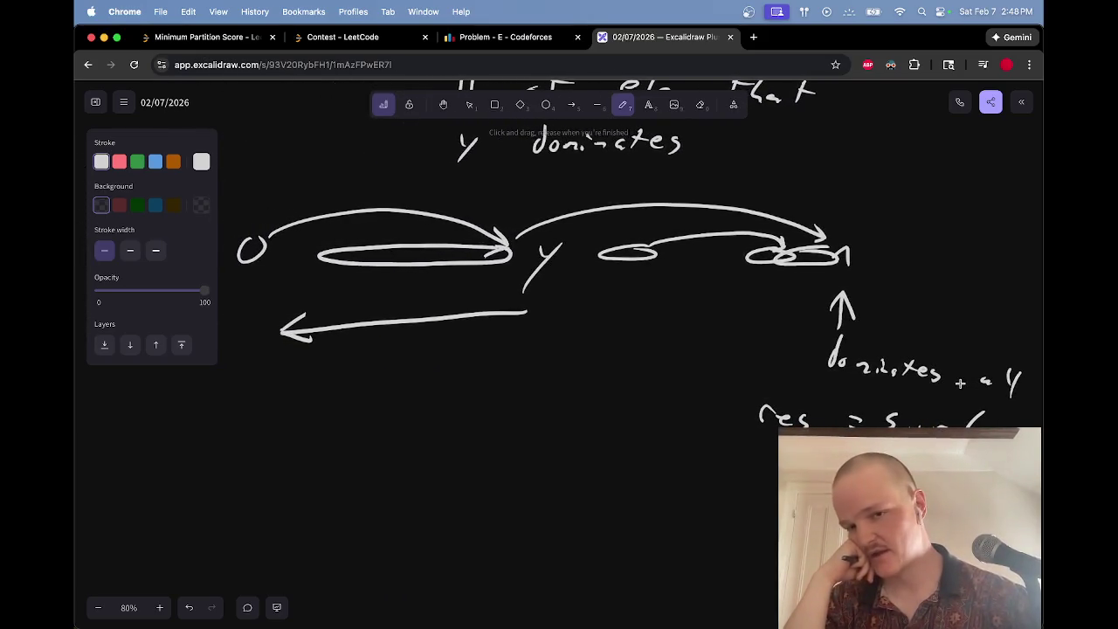
pyautogui.scroll(-3, 961, 383)
pyautogui.hscroll(6, 960, 383)
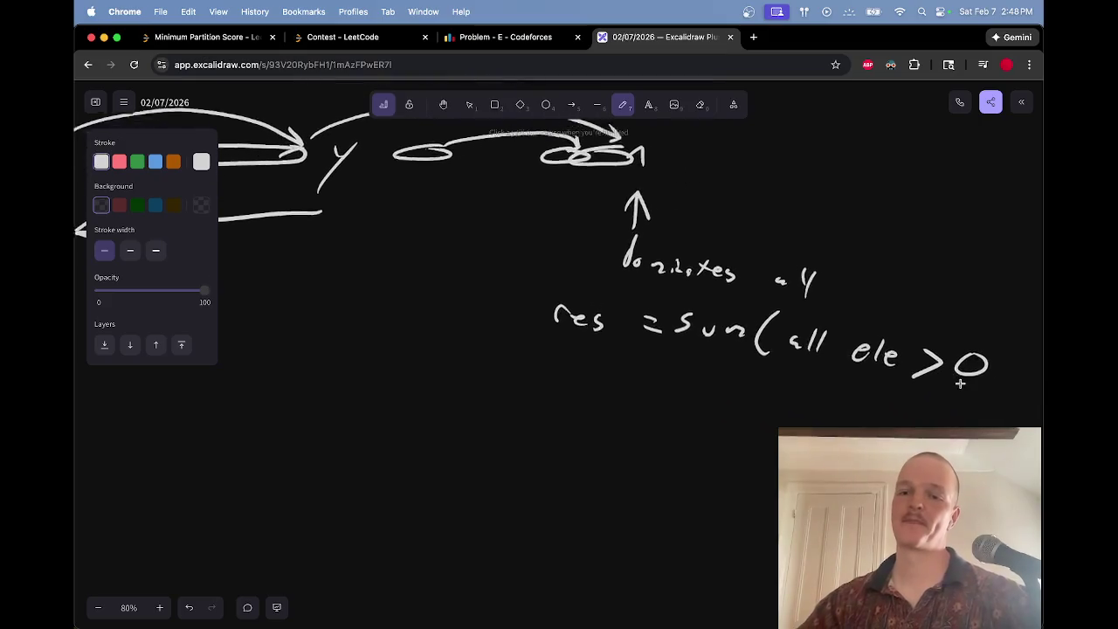
pyautogui.press('e')
pyautogui.moveTo(645, 336)
pyautogui.mouseDown()
pyautogui.moveTo(789, 356)
pyautogui.moveTo(819, 344)
pyautogui.moveTo(611, 321)
pyautogui.moveTo(599, 305)
pyautogui.mouseUp()
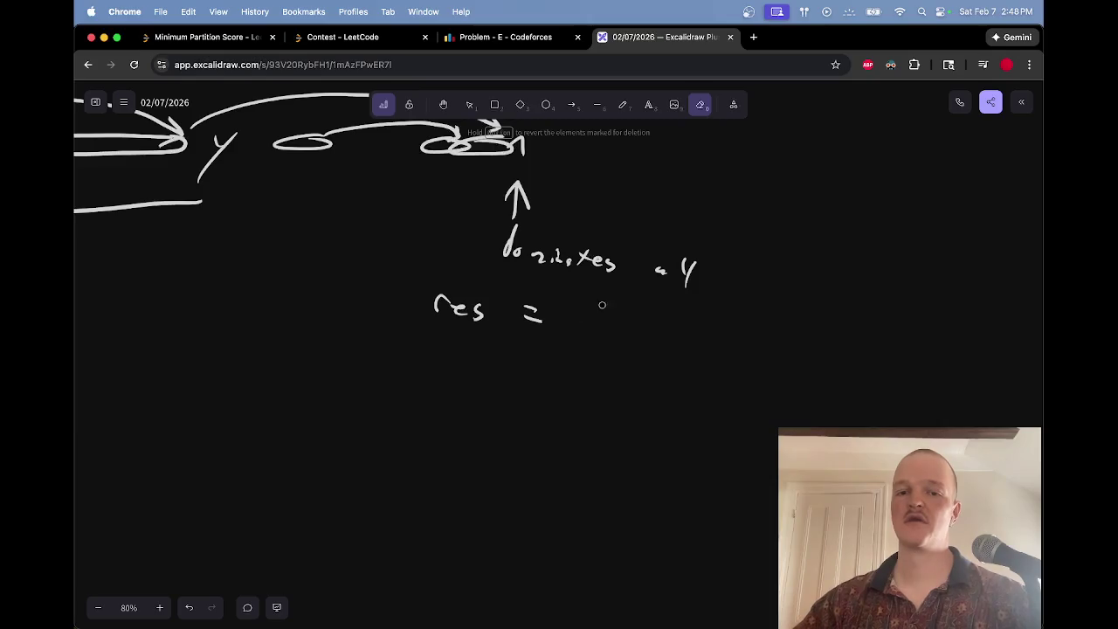
pyautogui.press('p')
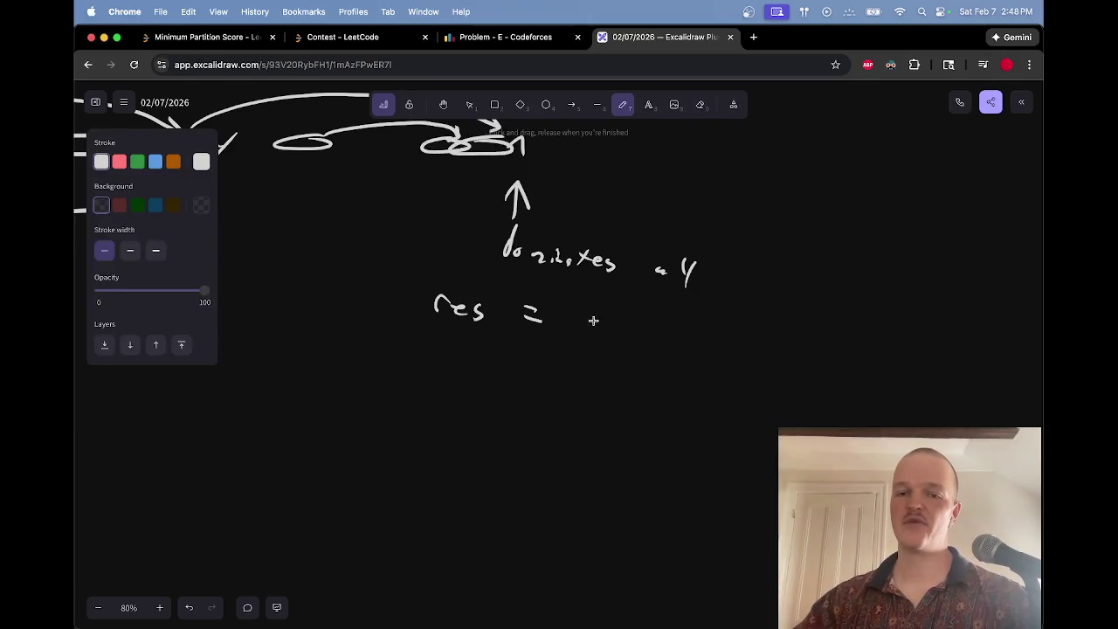
# Step: Write a summation sign with subscript dx:A after 'res =', shrinking the subscript slightly
pyautogui.moveTo(580, 308)
pyautogui.mouseDown()
pyautogui.moveTo(566, 330)
pyautogui.moveTo(625, 318)
pyautogui.moveTo(576, 323)
pyautogui.moveTo(605, 304)
pyautogui.moveTo(577, 328)
pyautogui.moveTo(610, 332)
pyautogui.moveTo(613, 353)
pyautogui.mouseUp()
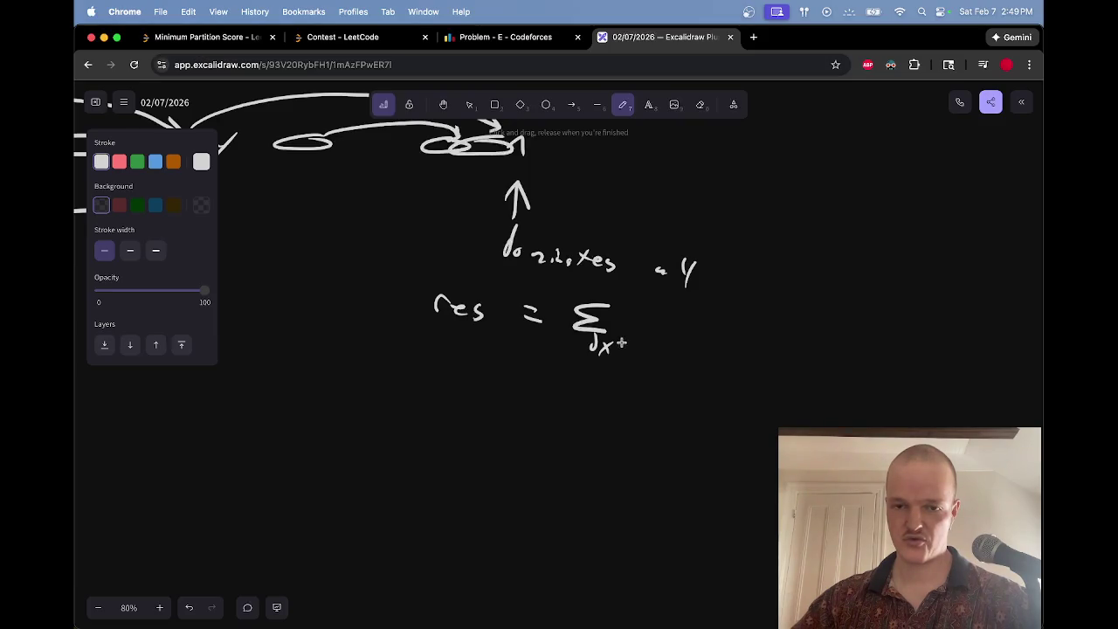
pyautogui.moveTo(644, 332)
pyautogui.mouseDown()
pyautogui.moveTo(626, 343)
pyautogui.moveTo(638, 310)
pyautogui.mouseUp()
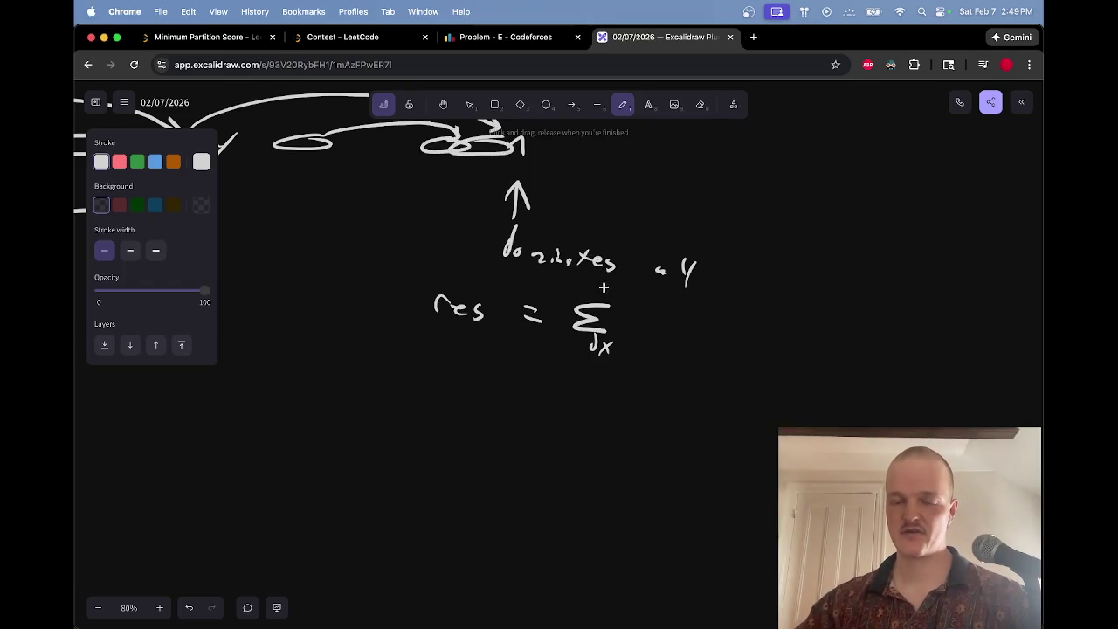
pyautogui.moveTo(597, 295)
pyautogui.mouseDown()
pyautogui.moveTo(607, 282)
pyautogui.moveTo(626, 318)
pyautogui.moveTo(623, 354)
pyautogui.moveTo(647, 358)
pyautogui.moveTo(581, 326)
pyautogui.mouseUp()
pyautogui.press('e')
pyautogui.press('p')
pyautogui.press('v')
pyautogui.moveTo(648, 361); pyautogui.dragTo(625, 354)
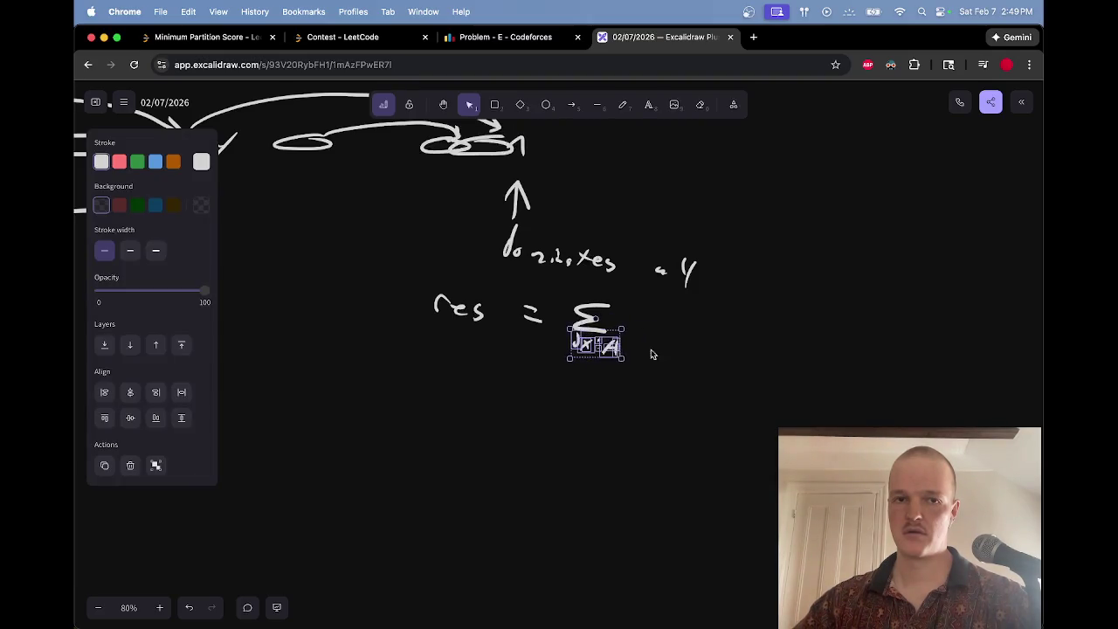
pyautogui.click(615, 392)
pyautogui.press('p')
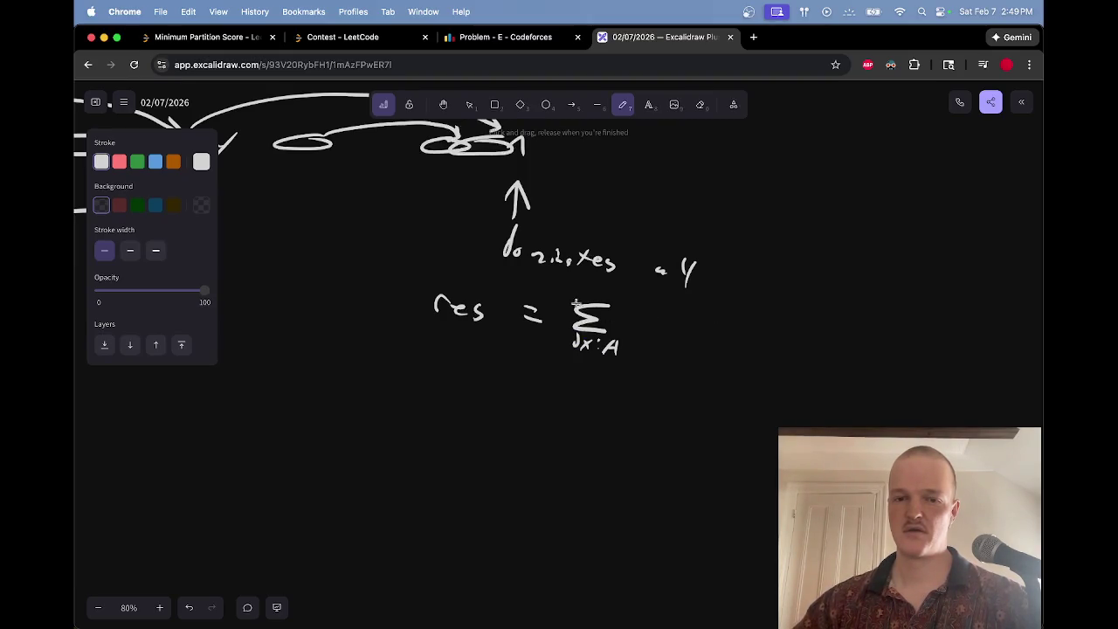
# Step: Shift and duplicate the sigma to form the second sum Σ dy:A, removing a misplaced bar
pyautogui.press('v')
pyautogui.moveTo(572, 299); pyautogui.dragTo(701, 402)
pyautogui.moveTo(618, 346)
pyautogui.mouseDown()
pyautogui.moveTo(678, 345)
pyautogui.moveTo(582, 334)
pyautogui.moveTo(560, 362)
pyautogui.mouseUp()
pyautogui.press('e')
pyautogui.press('p')
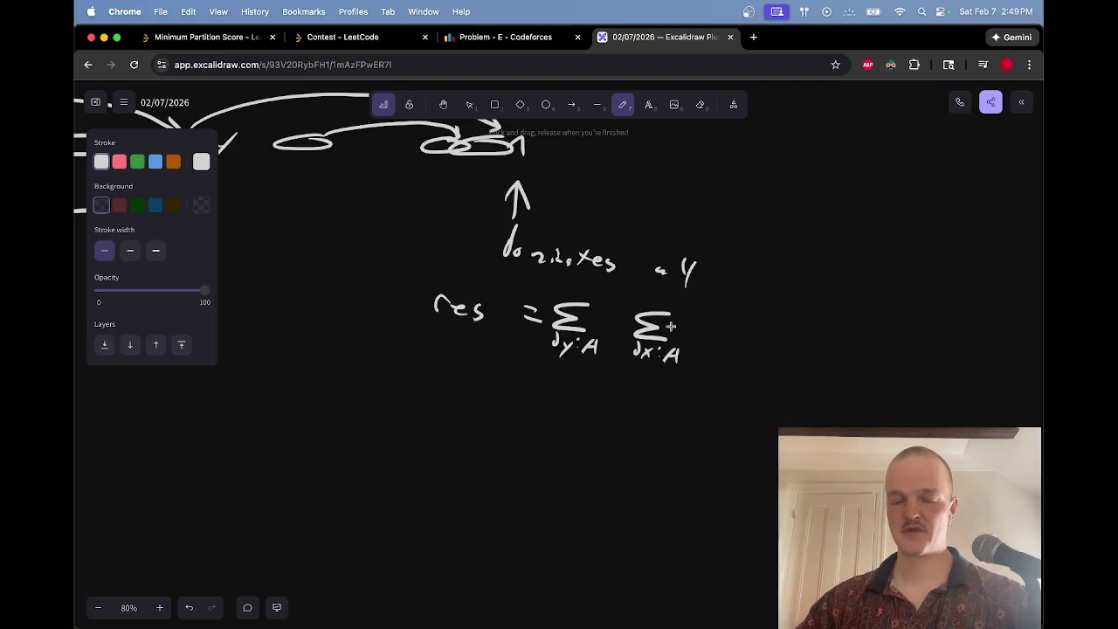
pyautogui.moveTo(689, 394); pyautogui.dragTo(704, 301)
pyautogui.press('e')
pyautogui.moveTo(695, 341)
pyautogui.mouseDown()
pyautogui.moveTo(699, 329)
pyautogui.moveTo(724, 341)
pyautogui.moveTo(712, 342)
pyautogui.mouseUp()
pyautogui.press('p')
# Step: Add the condition bar and 'dx > dy' after dx, redrawing a cleaner > sign
pyautogui.moveTo(738, 294); pyautogui.dragTo(726, 380)
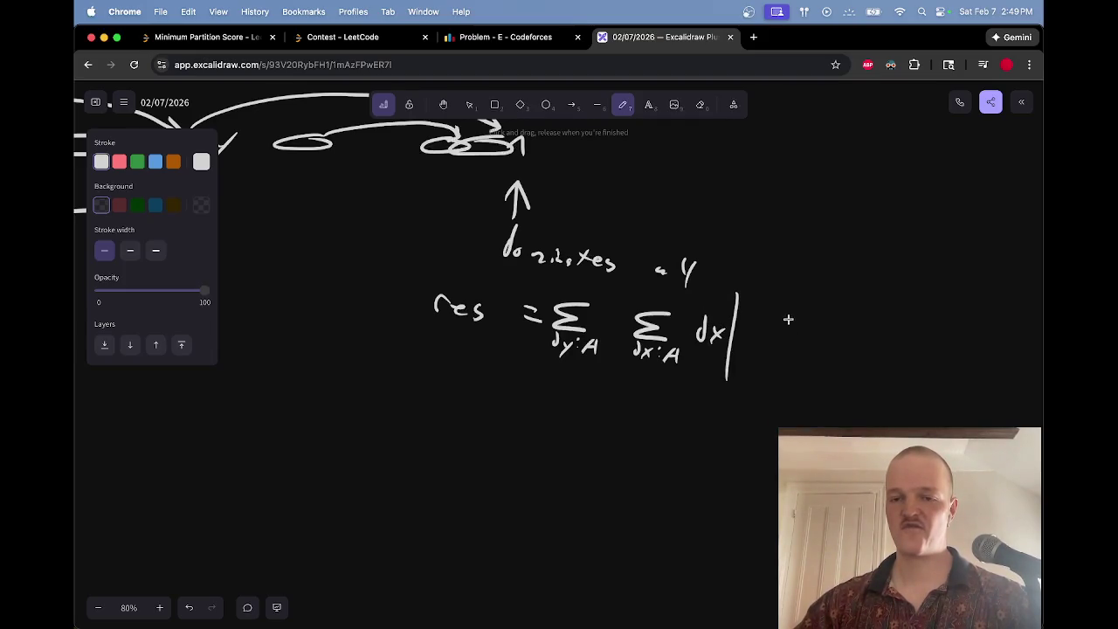
pyautogui.moveTo(751, 330)
pyautogui.mouseDown()
pyautogui.moveTo(763, 310)
pyautogui.moveTo(783, 339)
pyautogui.moveTo(772, 341)
pyautogui.moveTo(845, 333)
pyautogui.moveTo(835, 359)
pyautogui.moveTo(786, 341)
pyautogui.moveTo(814, 329)
pyautogui.moveTo(799, 341)
pyautogui.mouseUp()
pyautogui.press('e')
pyautogui.press('p')
pyautogui.press('e')
pyautogui.press('p')
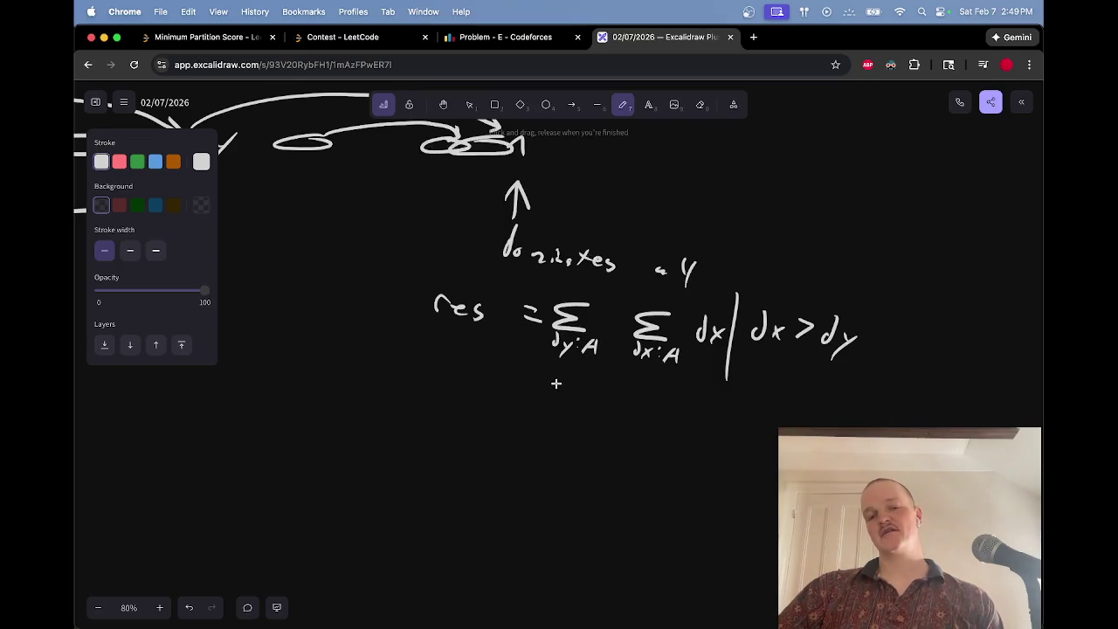
# Step: Underline the whole formula with a long straight line, replacing short and sloped attempts
pyautogui.moveTo(622, 374); pyautogui.dragTo(693, 372)
pyautogui.press('e')
pyautogui.click(693, 373)
pyautogui.press('p')
pyautogui.moveTo(428, 373); pyautogui.dragTo(856, 371)
pyautogui.press('e')
pyautogui.click(798, 369)
pyautogui.press('p')
pyautogui.moveTo(441, 375); pyautogui.dragTo(855, 381)
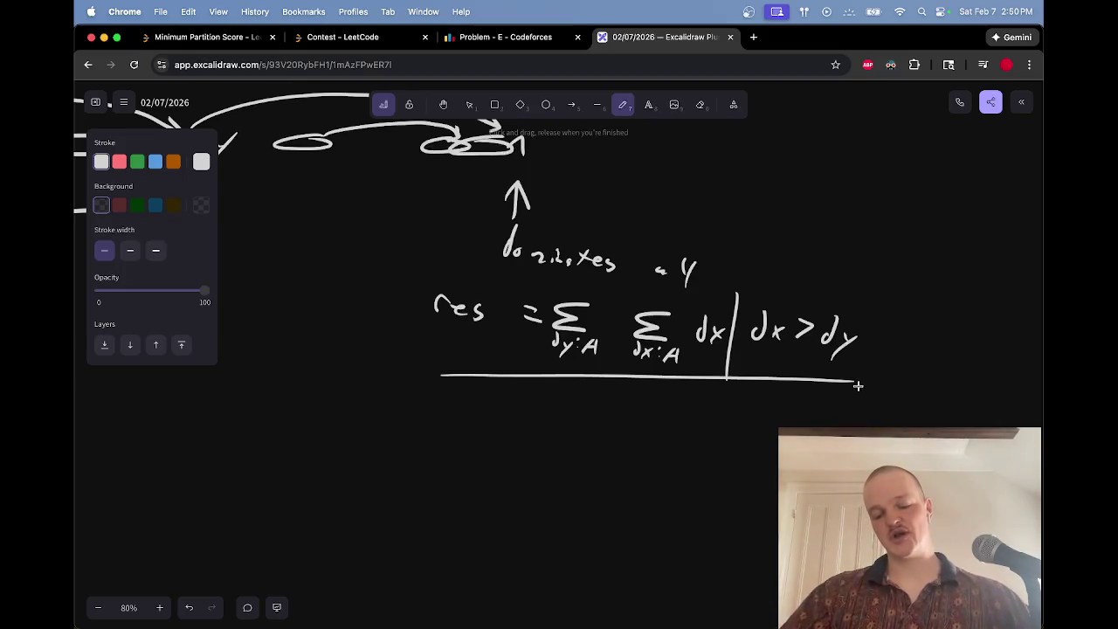
# Step: Skip to the next YouTube track and return to the whiteboard
pyautogui.press('super+grave')
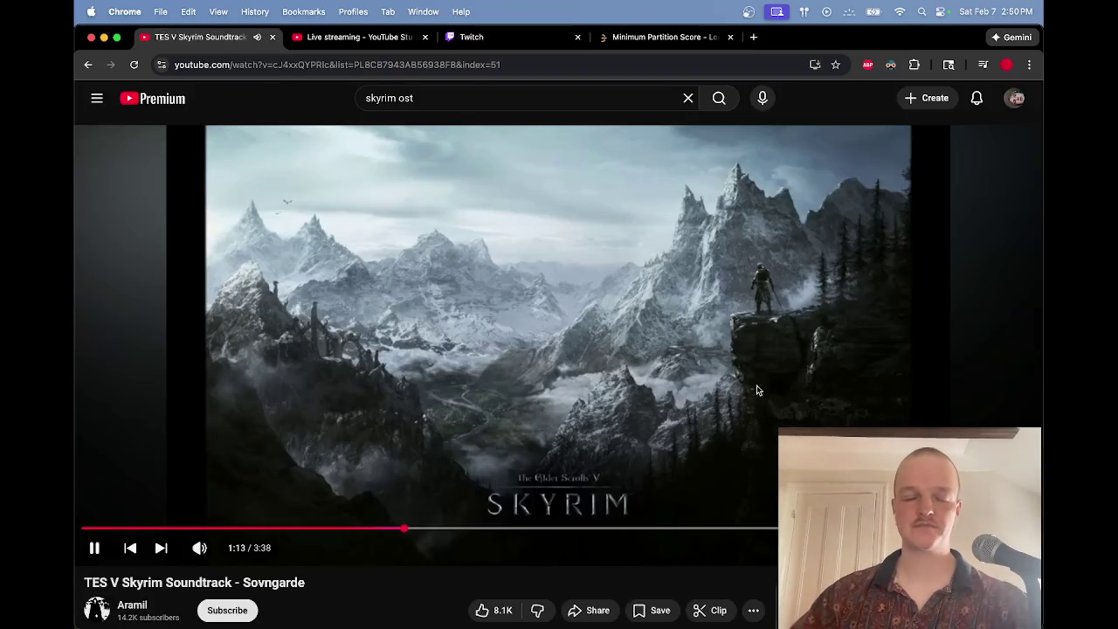
pyautogui.click(160, 547)
pyautogui.press('super+grave')
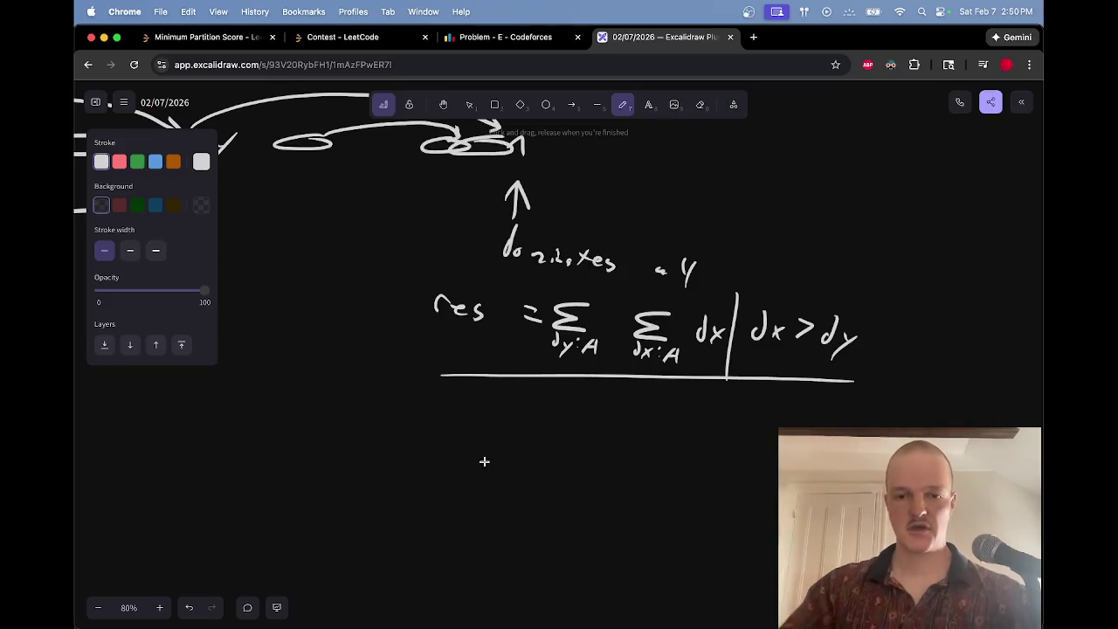
pyautogui.moveTo(224, 424)
pyautogui.mouseDown()
pyautogui.moveTo(231, 463)
pyautogui.moveTo(280, 445)
pyautogui.moveTo(302, 454)
pyautogui.mouseUp()
pyautogui.moveTo(396, 413); pyautogui.dragTo(387, 454)
pyautogui.moveTo(418, 414)
pyautogui.mouseDown()
pyautogui.moveTo(405, 457)
pyautogui.moveTo(434, 433)
pyautogui.mouseUp()
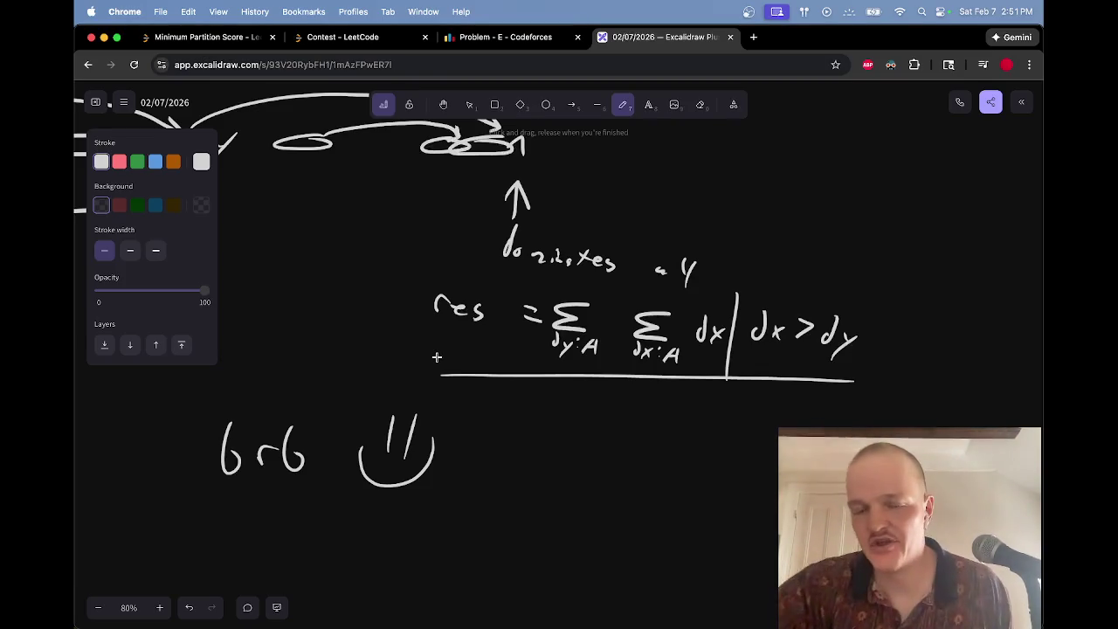
pyautogui.press('e')
pyautogui.moveTo(447, 446); pyautogui.dragTo(214, 448)
pyautogui.press('p')
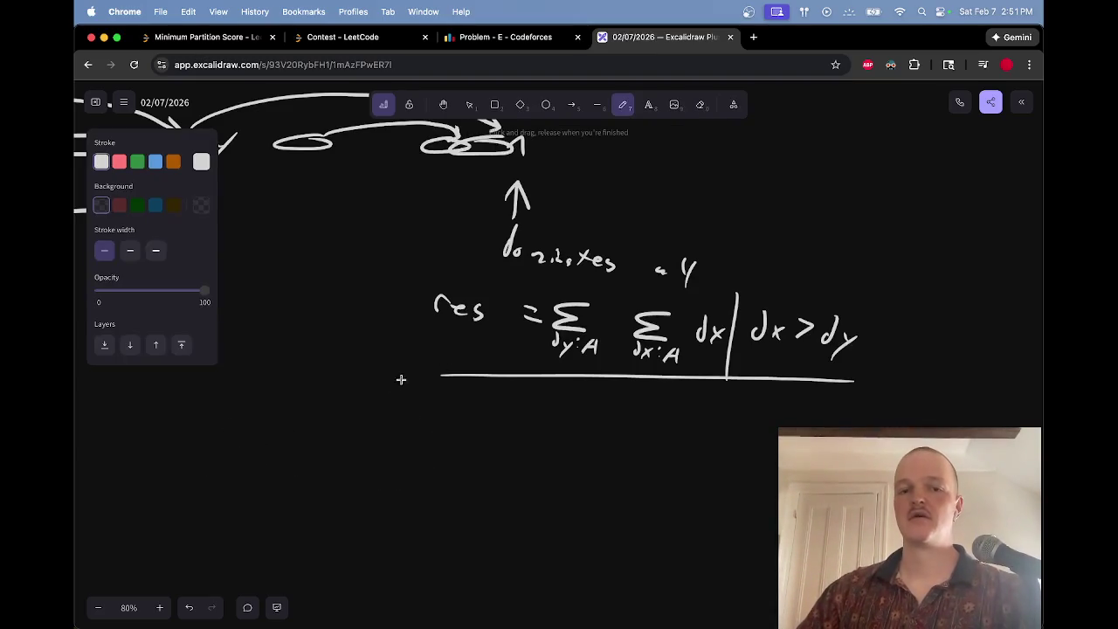
# Step: Below the formula, draw a long arc, a shorter arc, a small dash and an end node
pyautogui.scroll(3, 399, 381)
pyautogui.hscroll(-1, 399, 380)
pyautogui.scroll(2, 397, 386)
pyautogui.scroll(-8, 388, 387)
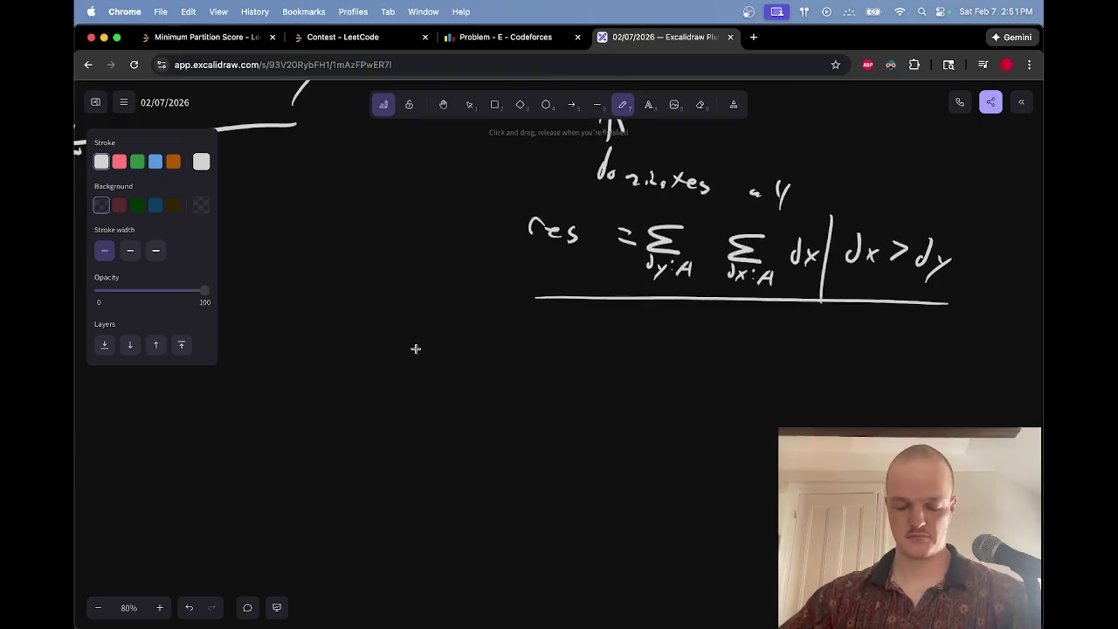
pyautogui.scroll(-2, 458, 347)
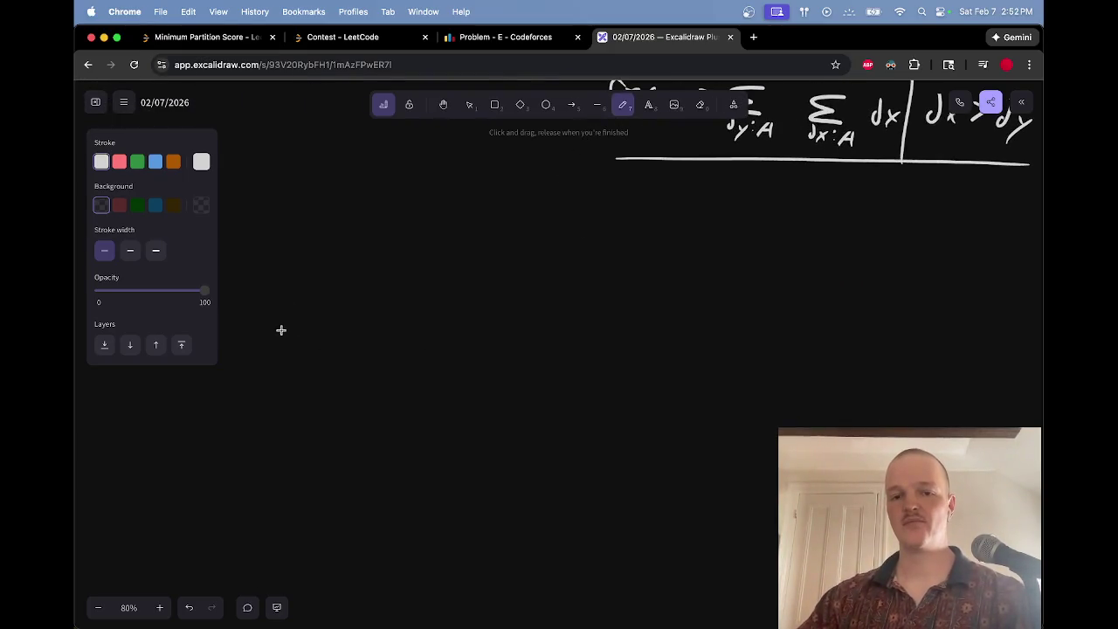
pyautogui.moveTo(281, 331); pyautogui.dragTo(732, 344)
pyautogui.moveTo(331, 353)
pyautogui.mouseDown()
pyautogui.moveTo(385, 335)
pyautogui.moveTo(512, 350)
pyautogui.mouseUp()
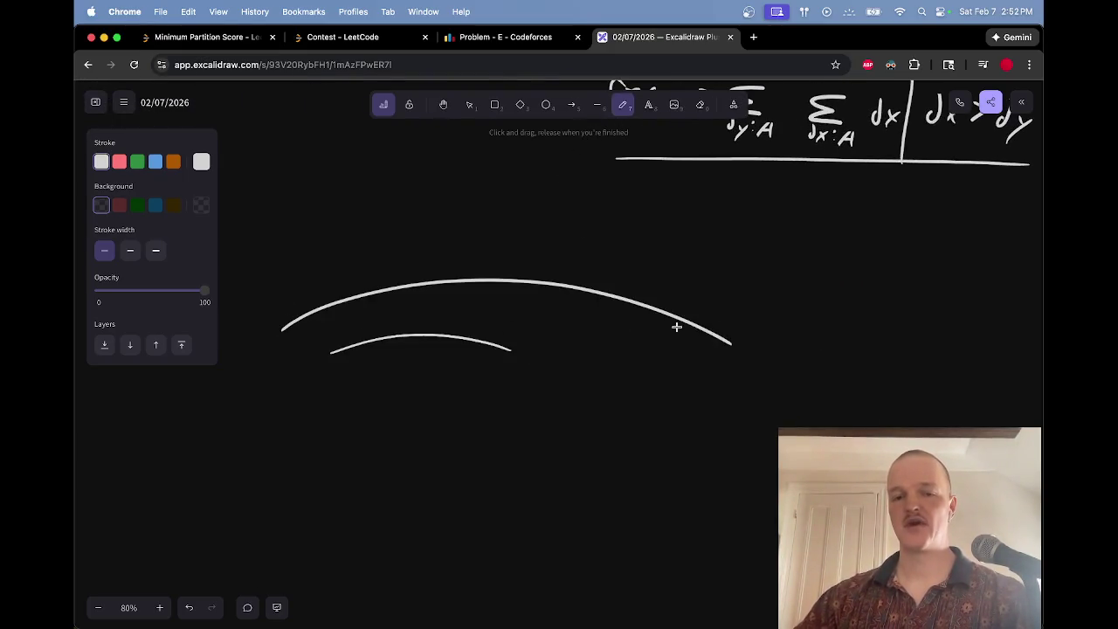
pyautogui.moveTo(222, 356); pyautogui.dragTo(229, 354)
pyautogui.moveTo(753, 353); pyautogui.dragTo(752, 354)
# Step: Write N above the end node, add an arrow into it, and circle the left node
pyautogui.moveTo(771, 295)
pyautogui.mouseDown()
pyautogui.moveTo(758, 321)
pyautogui.moveTo(768, 268)
pyautogui.moveTo(793, 251)
pyautogui.mouseUp()
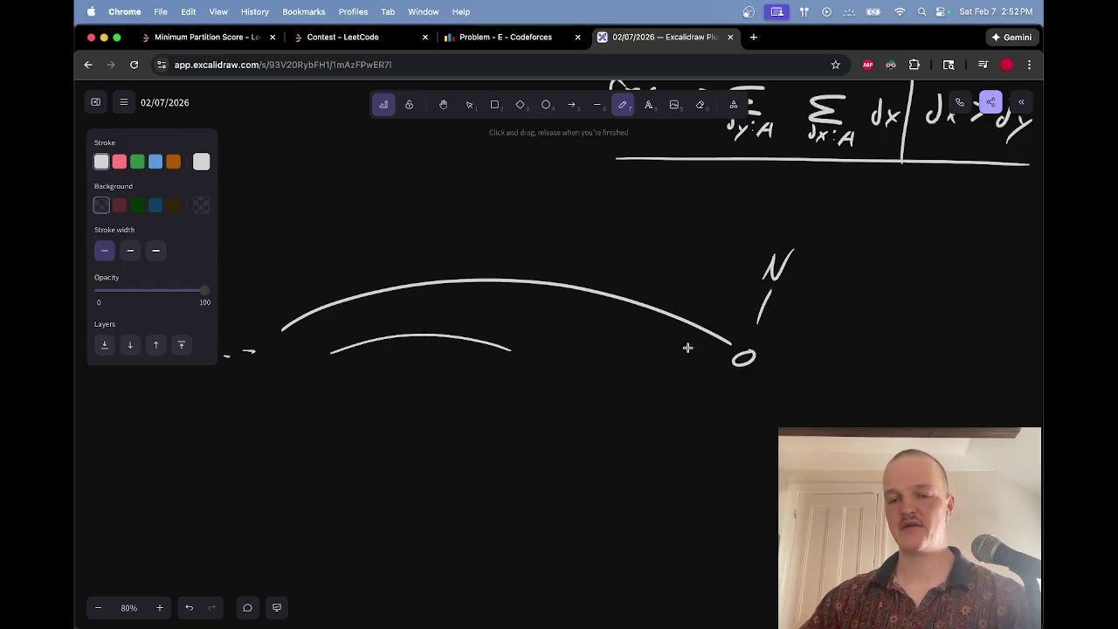
pyautogui.moveTo(705, 360)
pyautogui.mouseDown()
pyautogui.moveTo(725, 359)
pyautogui.moveTo(689, 356)
pyautogui.mouseUp()
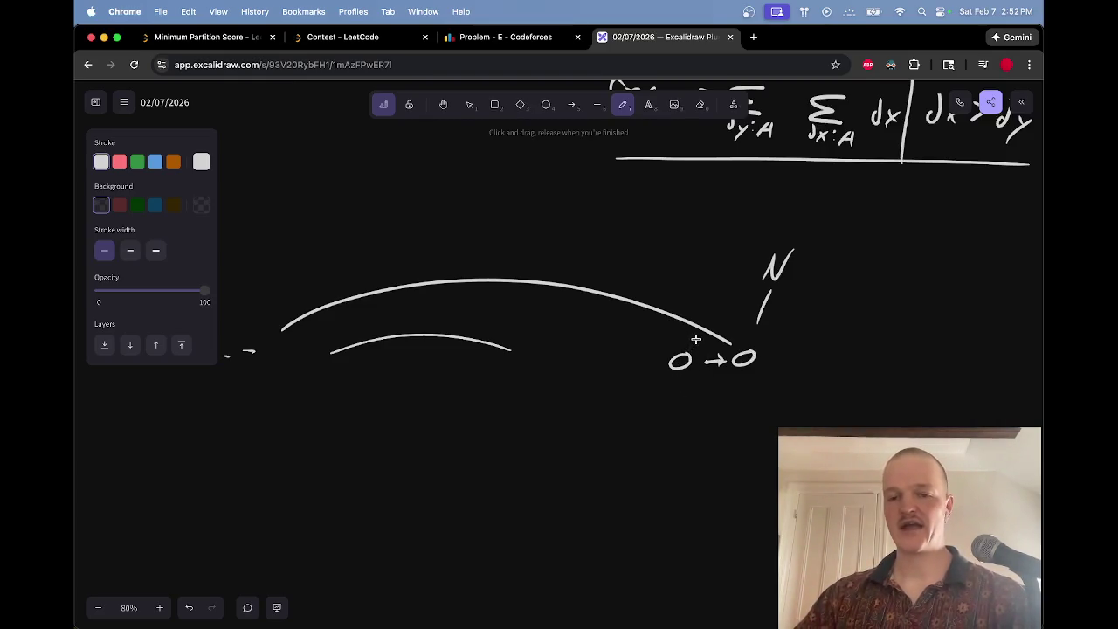
pyautogui.moveTo(690, 338); pyautogui.dragTo(717, 353)
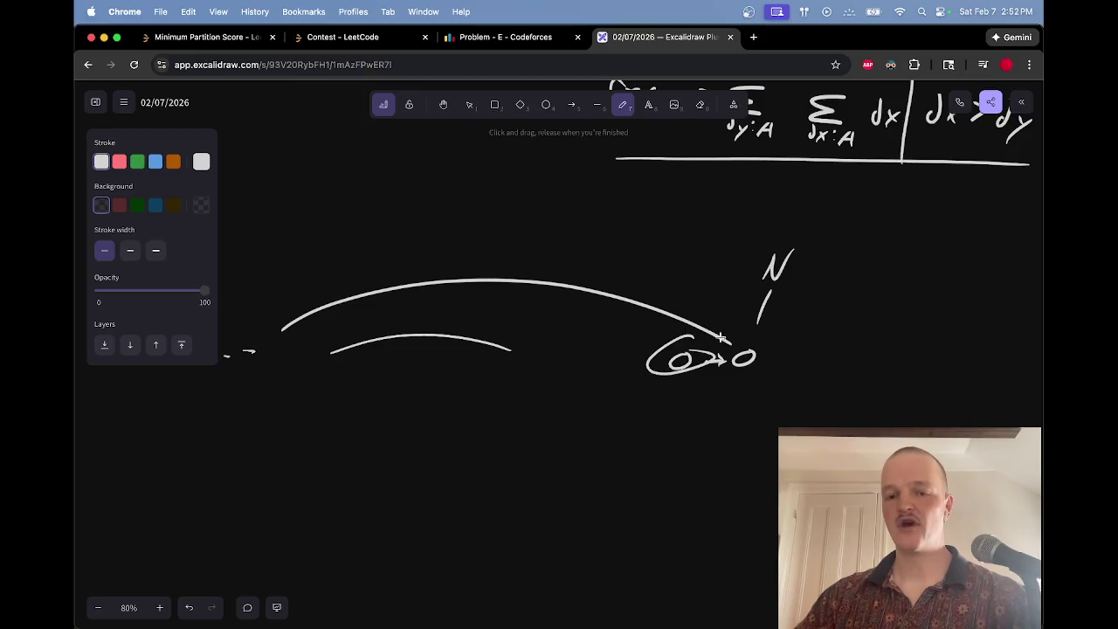
pyautogui.press('e')
pyautogui.click(713, 335)
pyautogui.press('p')
pyautogui.moveTo(684, 334)
pyautogui.mouseDown()
pyautogui.moveTo(745, 312)
pyautogui.moveTo(693, 334)
pyautogui.mouseUp()
pyautogui.press('e')
pyautogui.press('p')
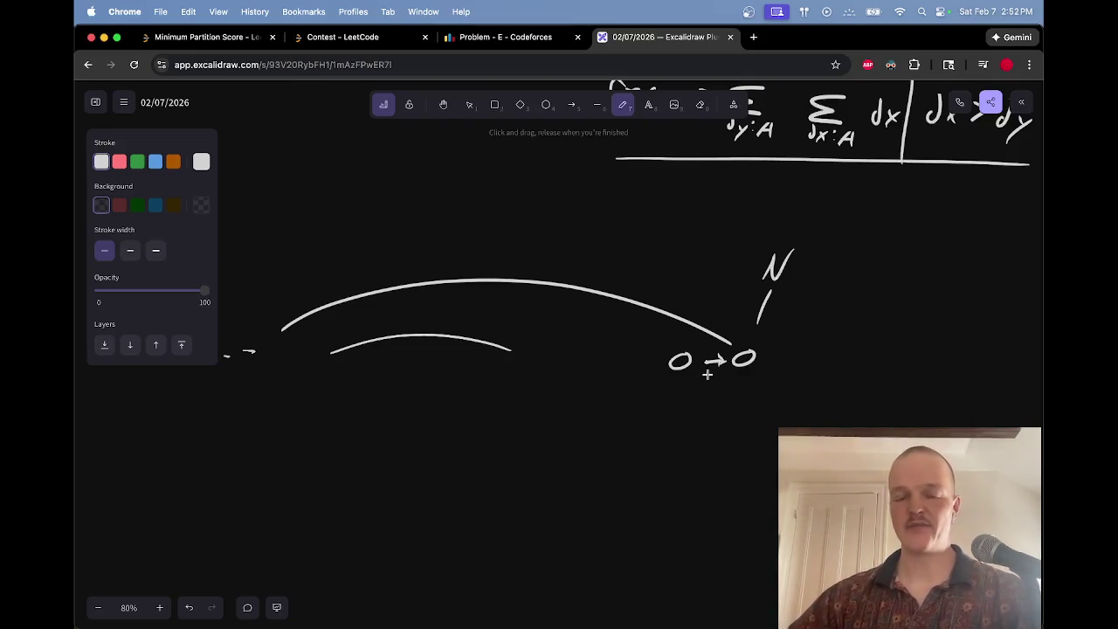
pyautogui.scroll(-2, 653, 407)
pyautogui.hscroll(2, 654, 407)
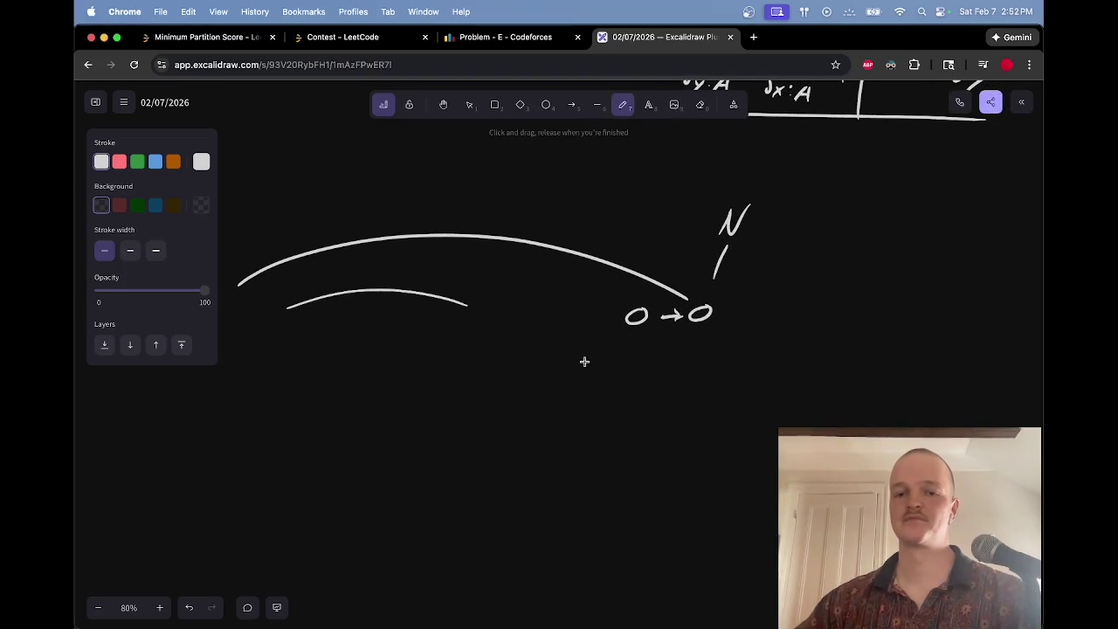
# Step: Label the left node 'dy'
pyautogui.moveTo(625, 348); pyautogui.dragTo(633, 332)
pyautogui.moveTo(628, 347)
pyautogui.mouseDown()
pyautogui.moveTo(640, 357)
pyautogui.moveTo(635, 374)
pyautogui.mouseUp()
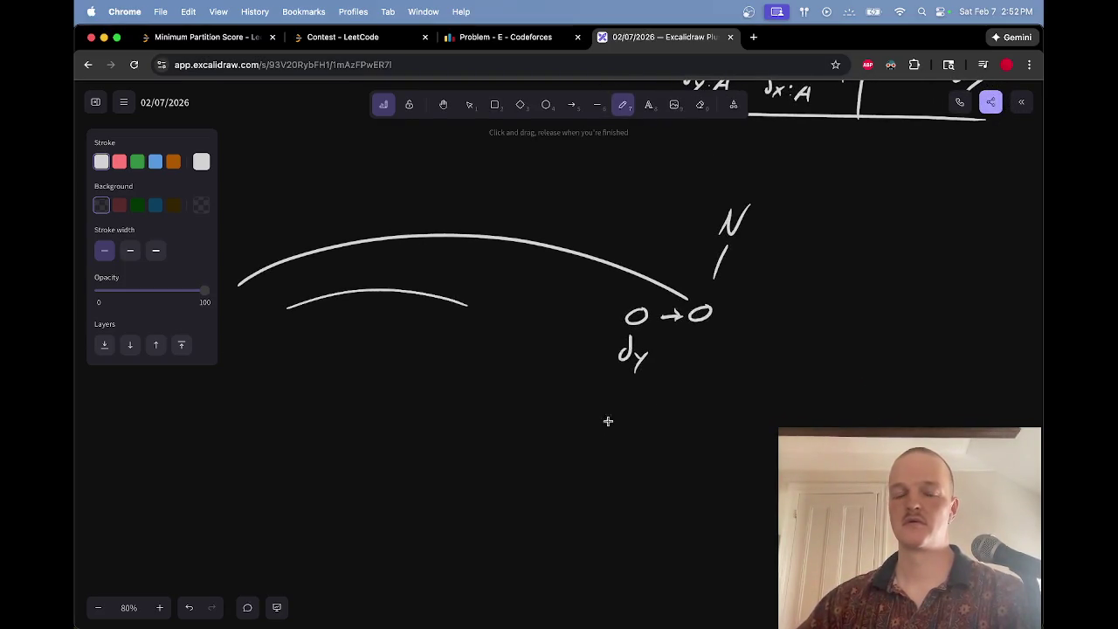
pyautogui.scroll(-3, 516, 434)
pyautogui.hscroll(1, 516, 434)
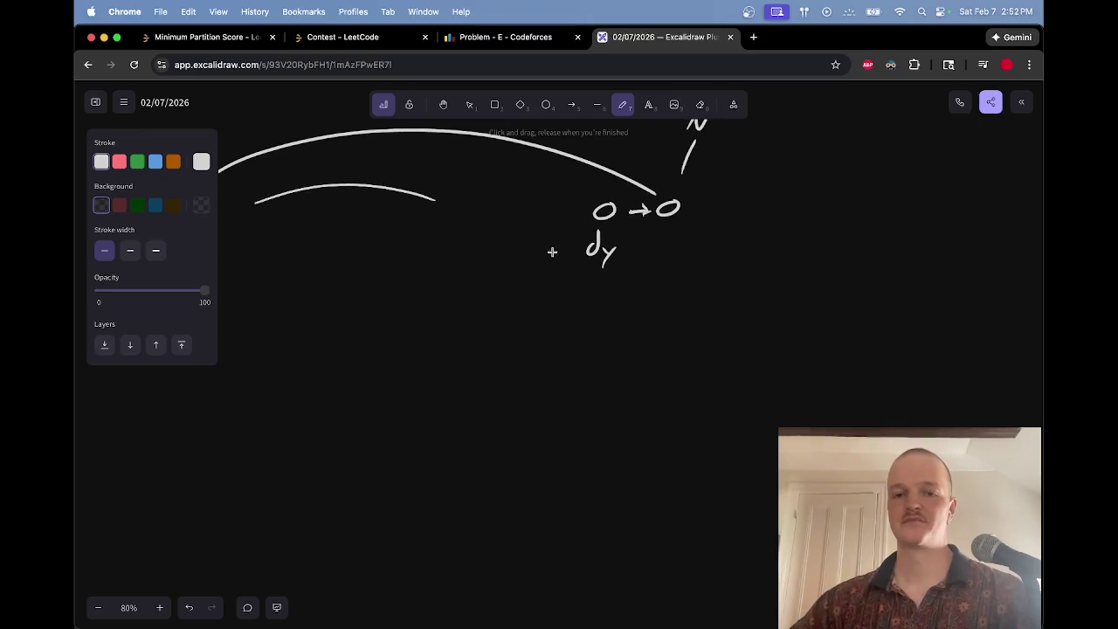
pyautogui.scroll(1, 604, 277)
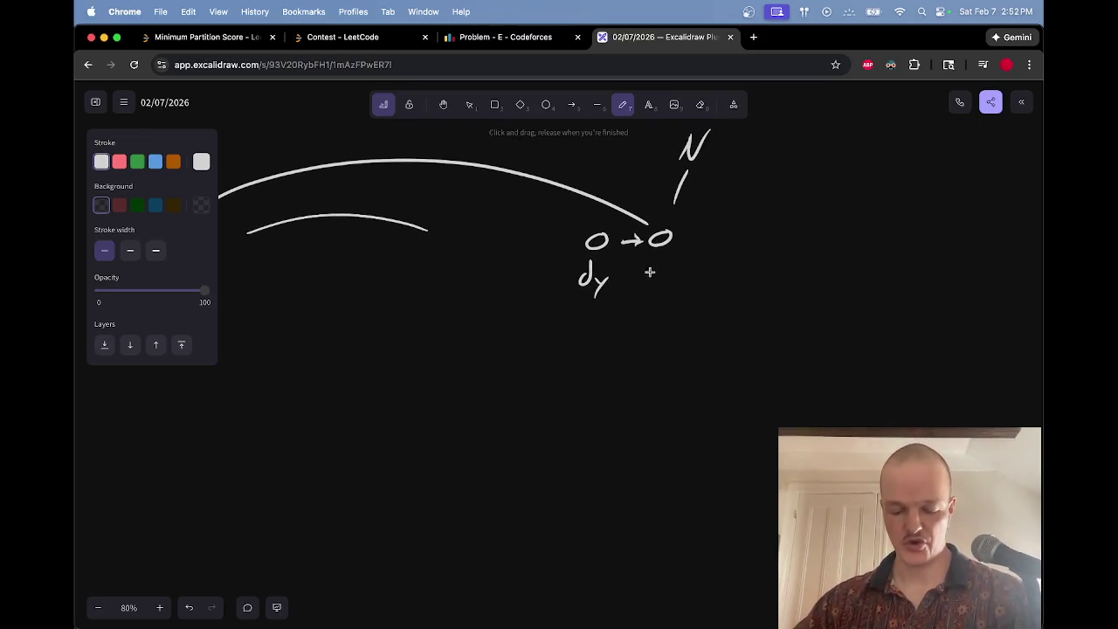
pyautogui.hscroll(-5, 612, 266)
# Step: Replace the small dashed arrow and node with short dashes at the chain's left end
pyautogui.press('e')
pyautogui.moveTo(435, 216); pyautogui.dragTo(320, 228)
pyautogui.press('p')
pyautogui.moveTo(337, 229); pyautogui.dragTo(339, 229)
pyautogui.moveTo(348, 226); pyautogui.dragTo(362, 226)
pyautogui.press('e')
pyautogui.press('p')
# Step: Draw a larger node O with an arc to a middle node and an arrow to a small node
pyautogui.moveTo(430, 206)
pyautogui.mouseDown()
pyautogui.moveTo(419, 230)
pyautogui.moveTo(440, 209)
pyautogui.mouseUp()
pyautogui.press('e')
pyautogui.moveTo(523, 212); pyautogui.dragTo(550, 207)
pyautogui.press('p')
pyautogui.moveTo(462, 207); pyautogui.dragTo(723, 224)
pyautogui.moveTo(464, 220); pyautogui.dragTo(486, 221)
pyautogui.moveTo(477, 213)
pyautogui.mouseDown()
pyautogui.moveTo(476, 228)
pyautogui.moveTo(513, 213)
pyautogui.mouseUp()
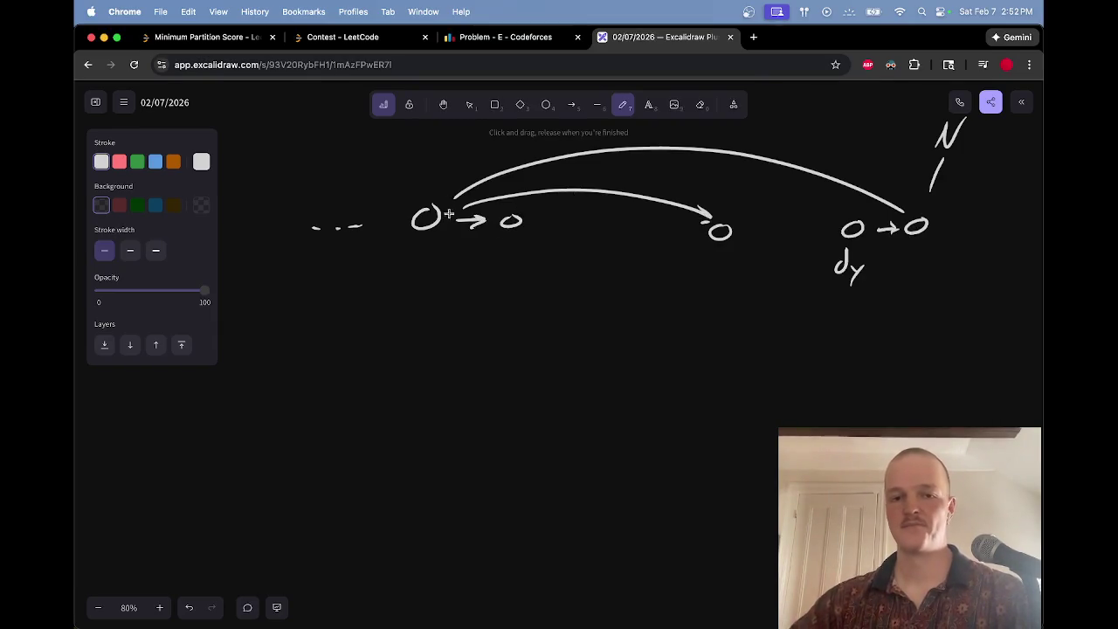
# Step: Draw a leftward arrow below dy and sketch marks below the left node
pyautogui.scroll(3, 528, 184)
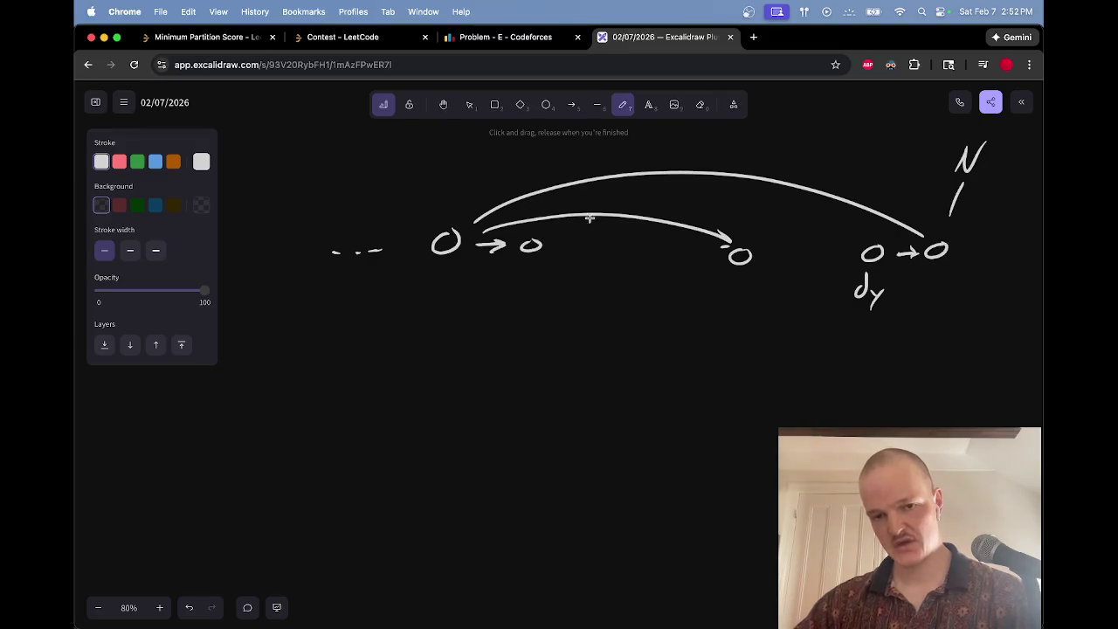
pyautogui.moveTo(933, 331)
pyautogui.mouseDown()
pyautogui.moveTo(881, 334)
pyautogui.moveTo(905, 320)
pyautogui.mouseUp()
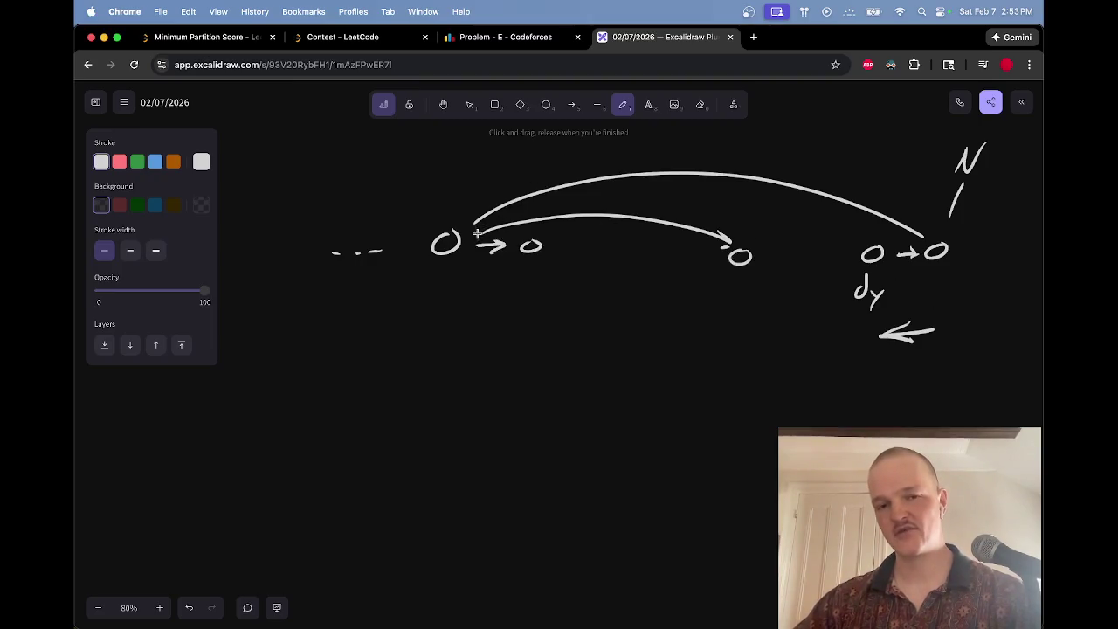
pyautogui.moveTo(431, 292); pyautogui.dragTo(427, 322)
pyautogui.moveTo(364, 370)
pyautogui.mouseDown()
pyautogui.moveTo(428, 355)
pyautogui.moveTo(440, 384)
pyautogui.mouseUp()
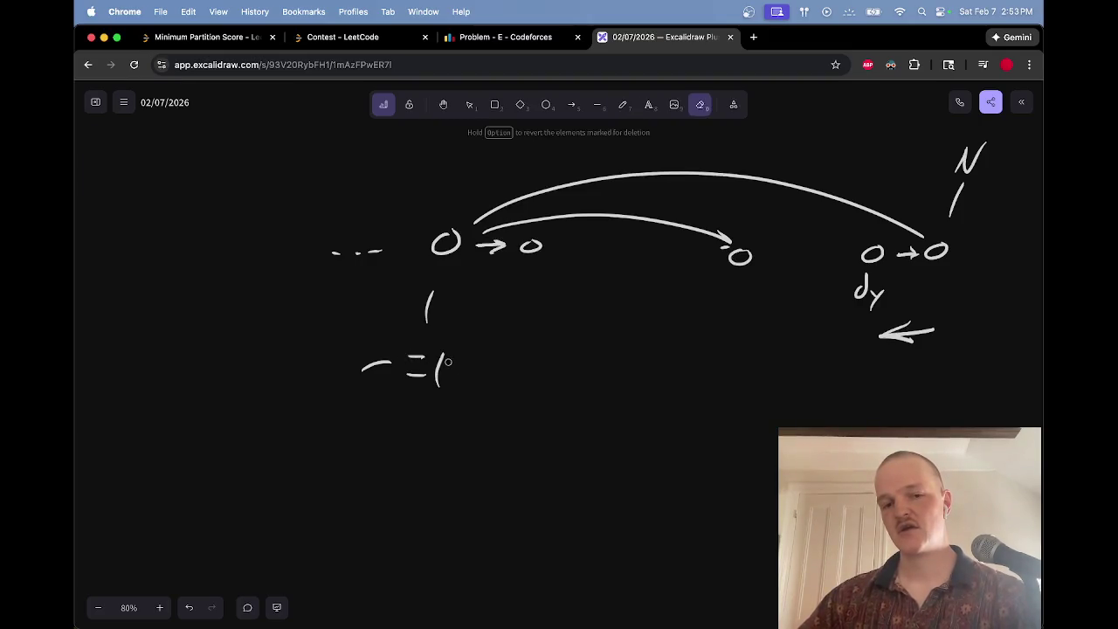
# Step: Erase the stray marks below the node, along with a trial arc
pyautogui.press('e')
pyautogui.moveTo(480, 353)
pyautogui.mouseDown()
pyautogui.moveTo(437, 370)
pyautogui.moveTo(375, 360)
pyautogui.mouseUp()
pyautogui.press('p')
pyautogui.moveTo(478, 187)
pyautogui.mouseDown()
pyautogui.moveTo(599, 145)
pyautogui.moveTo(571, 145)
pyautogui.mouseUp()
pyautogui.press('e')
pyautogui.press('p')
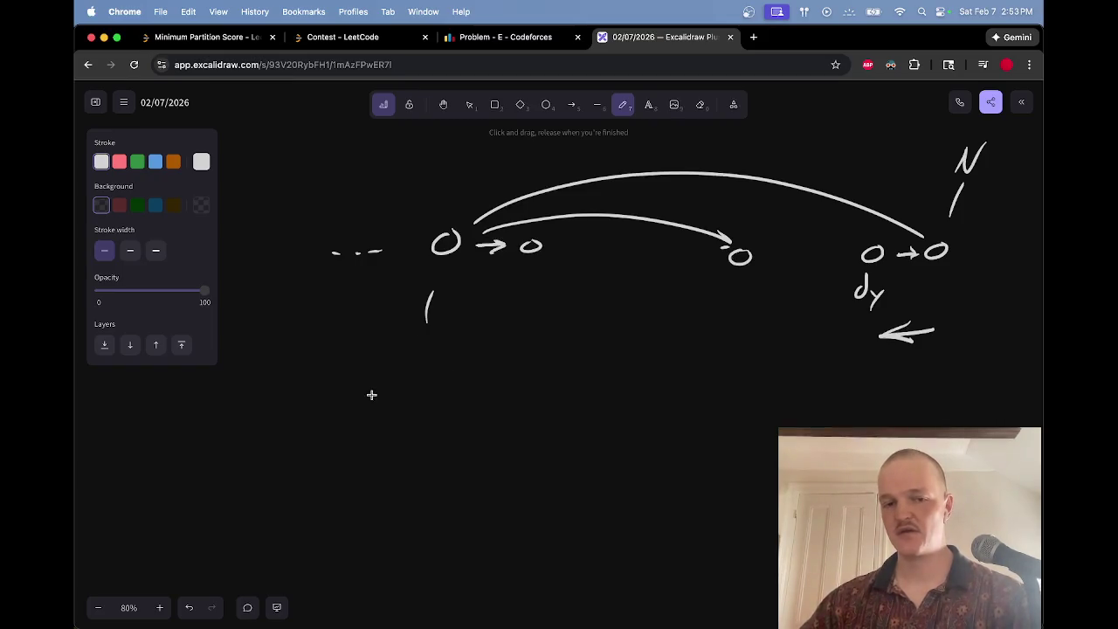
# Step: Handwrite the note 'move … for all dx' below the chain and start 'Valid' to its right
pyautogui.moveTo(362, 374)
pyautogui.mouseDown()
pyautogui.moveTo(369, 364)
pyautogui.moveTo(449, 376)
pyautogui.moveTo(592, 367)
pyautogui.moveTo(610, 384)
pyautogui.mouseUp()
pyautogui.moveTo(365, 408)
pyautogui.mouseDown()
pyautogui.moveTo(459, 427)
pyautogui.moveTo(488, 411)
pyautogui.moveTo(589, 442)
pyautogui.mouseUp()
pyautogui.moveTo(351, 453)
pyautogui.mouseDown()
pyautogui.moveTo(361, 438)
pyautogui.moveTo(370, 468)
pyautogui.mouseUp()
pyautogui.hscroll(4, 539, 391)
pyautogui.scroll(-2, 539, 391)
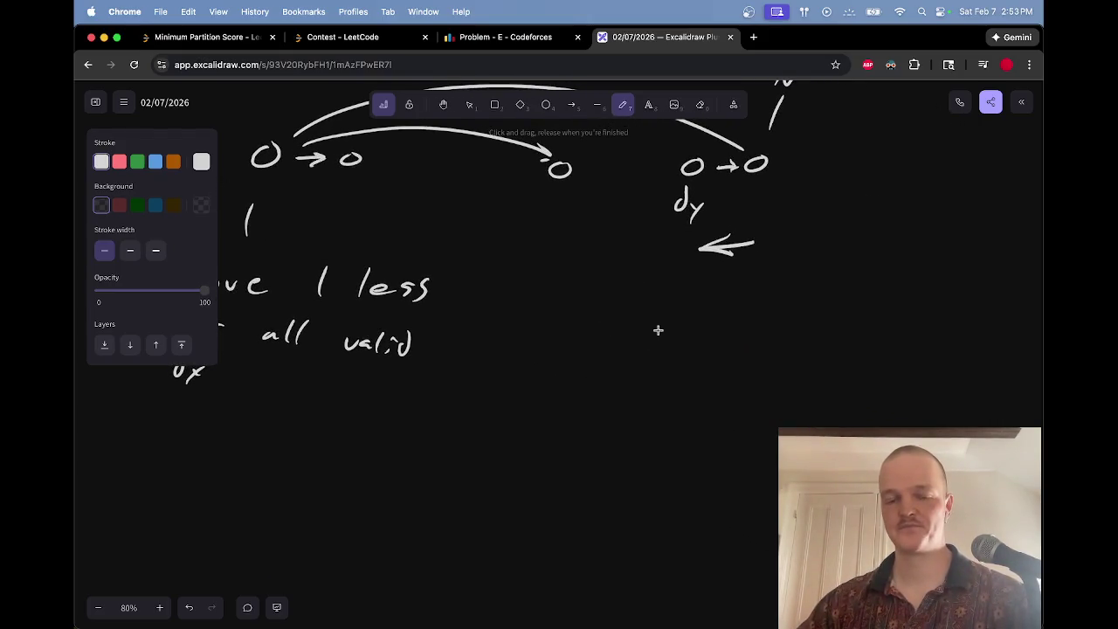
pyautogui.moveTo(569, 311)
pyautogui.mouseDown()
pyautogui.moveTo(612, 306)
pyautogui.moveTo(699, 323)
pyautogui.moveTo(735, 310)
pyautogui.moveTo(736, 320)
pyautogui.mouseUp()
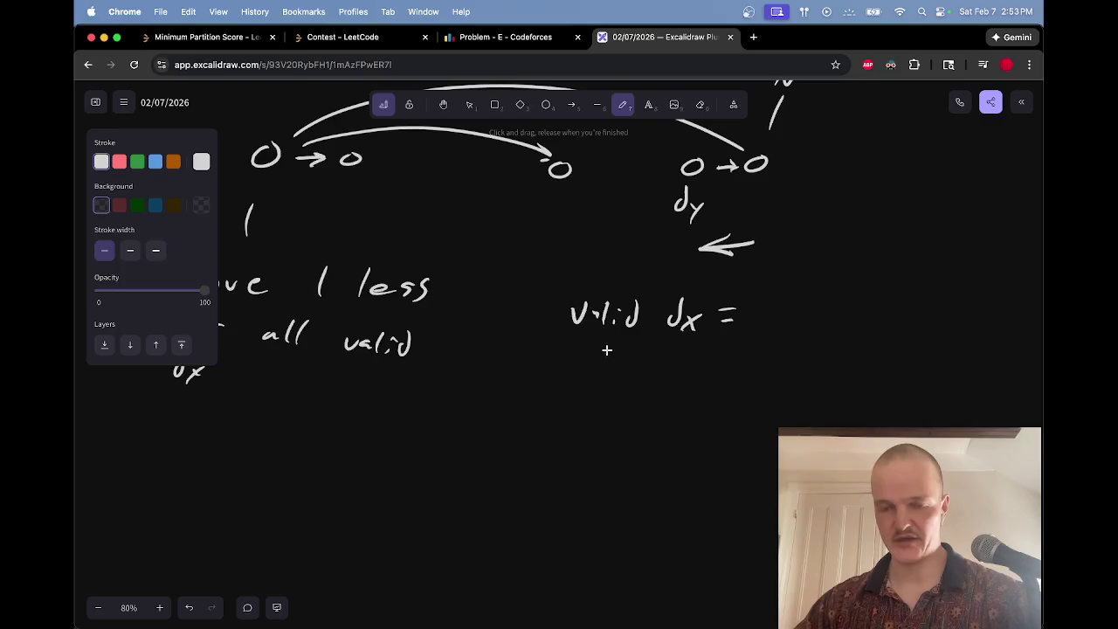
# Step: Write 'all dx > dy' beneath 'Valid dx =', redrawing the d of dy
pyautogui.moveTo(572, 371); pyautogui.dragTo(581, 383)
pyautogui.moveTo(595, 360)
pyautogui.mouseDown()
pyautogui.moveTo(591, 382)
pyautogui.moveTo(674, 388)
pyautogui.mouseUp()
pyautogui.moveTo(674, 372); pyautogui.dragTo(660, 388)
pyautogui.press('e')
pyautogui.press('p')
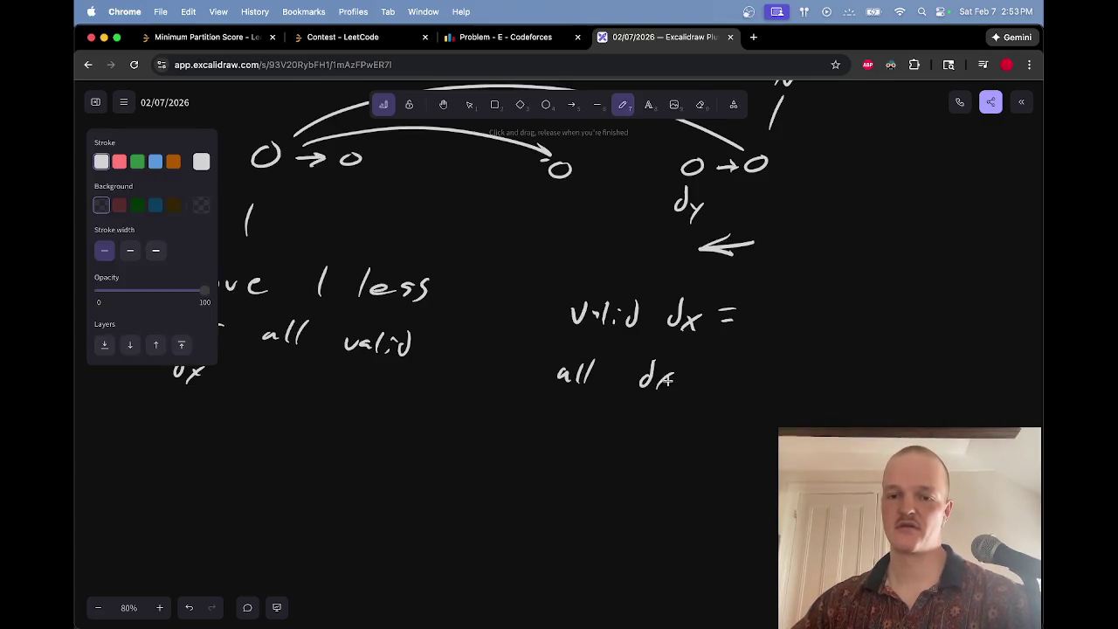
pyautogui.moveTo(692, 363)
pyautogui.mouseDown()
pyautogui.moveTo(692, 386)
pyautogui.moveTo(743, 388)
pyautogui.mouseUp()
pyautogui.moveTo(755, 378)
pyautogui.mouseDown()
pyautogui.moveTo(762, 388)
pyautogui.moveTo(748, 398)
pyautogui.moveTo(734, 378)
pyautogui.moveTo(751, 358)
pyautogui.mouseUp()
pyautogui.press('e')
pyautogui.press('p')
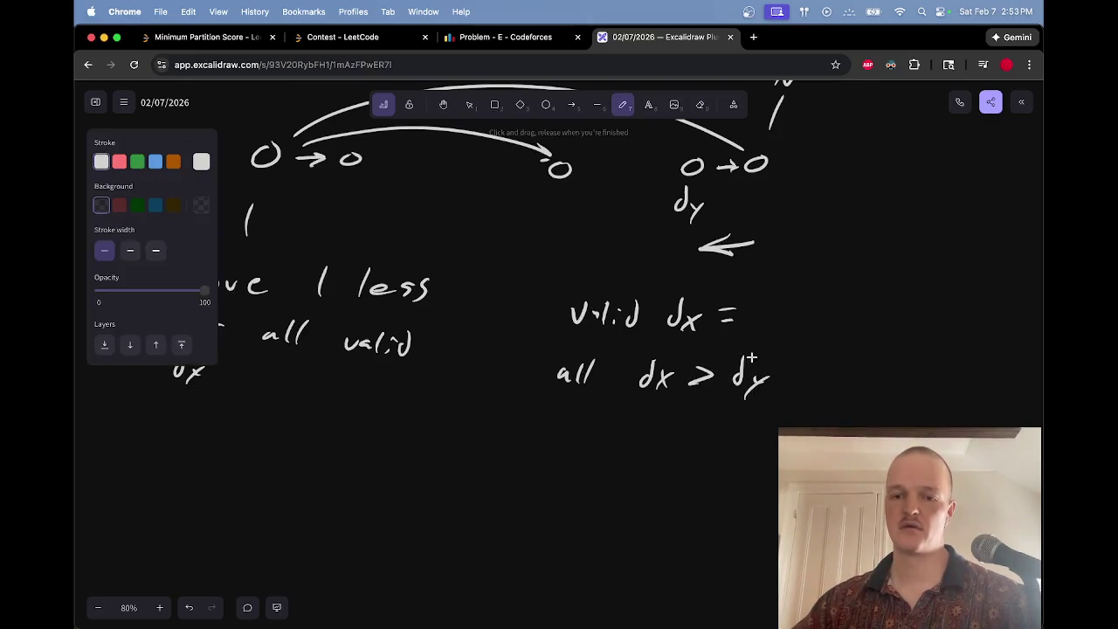
# Step: Add a vertical bar after dy followed by the qualifier about y and x
pyautogui.hscroll(5, 780, 353)
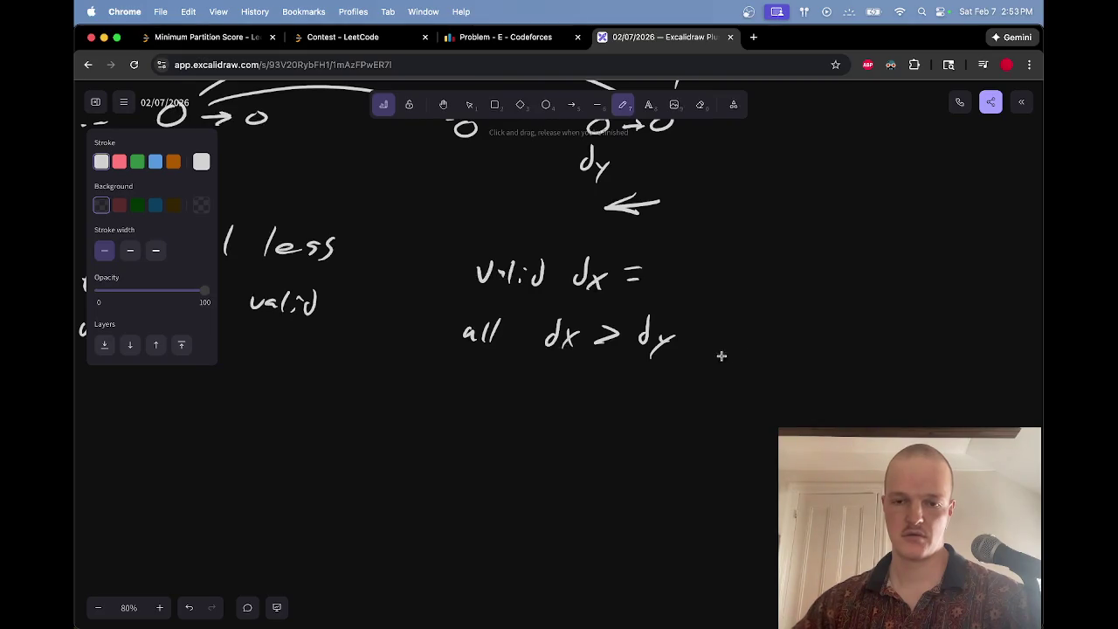
pyautogui.moveTo(698, 297); pyautogui.dragTo(687, 394)
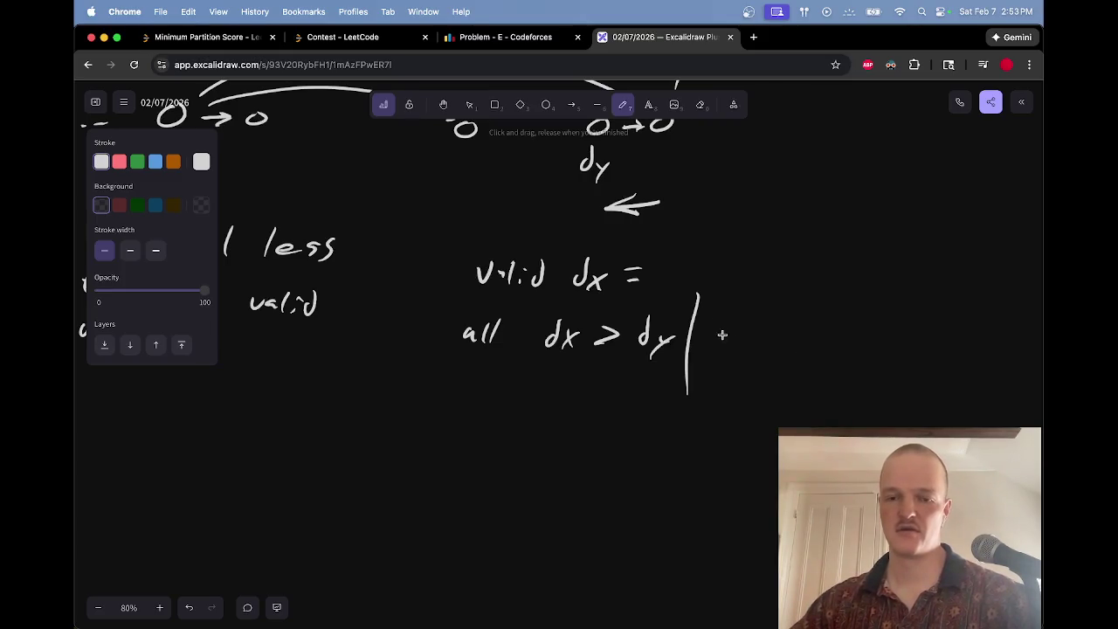
pyautogui.moveTo(716, 333)
pyautogui.mouseDown()
pyautogui.moveTo(732, 334)
pyautogui.moveTo(715, 356)
pyautogui.moveTo(806, 339)
pyautogui.moveTo(936, 356)
pyautogui.mouseUp()
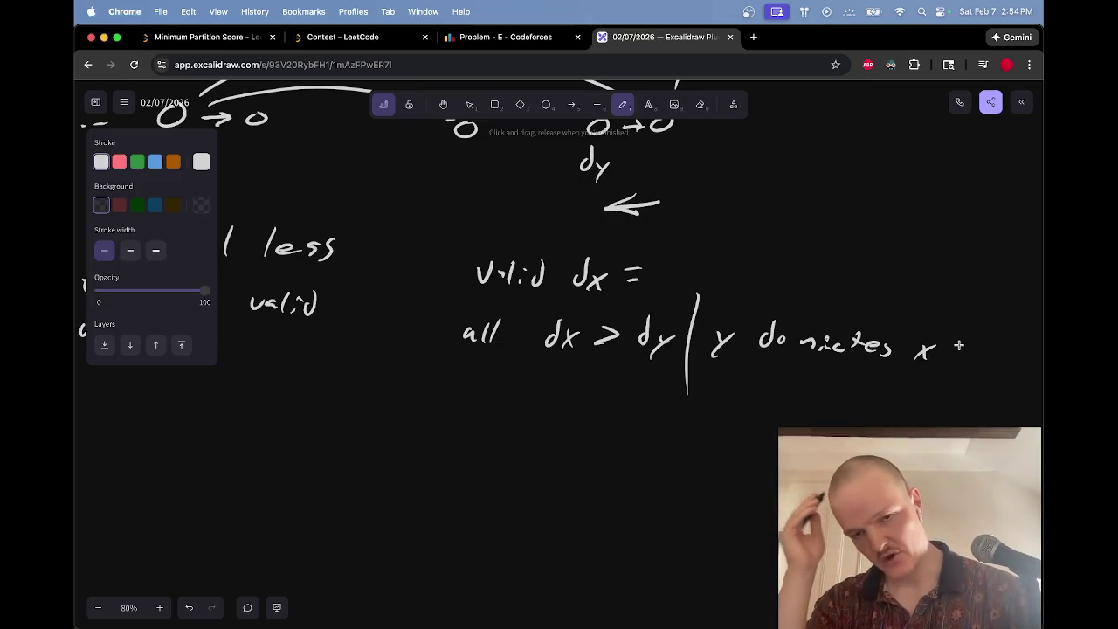
pyautogui.scroll(5, 959, 345)
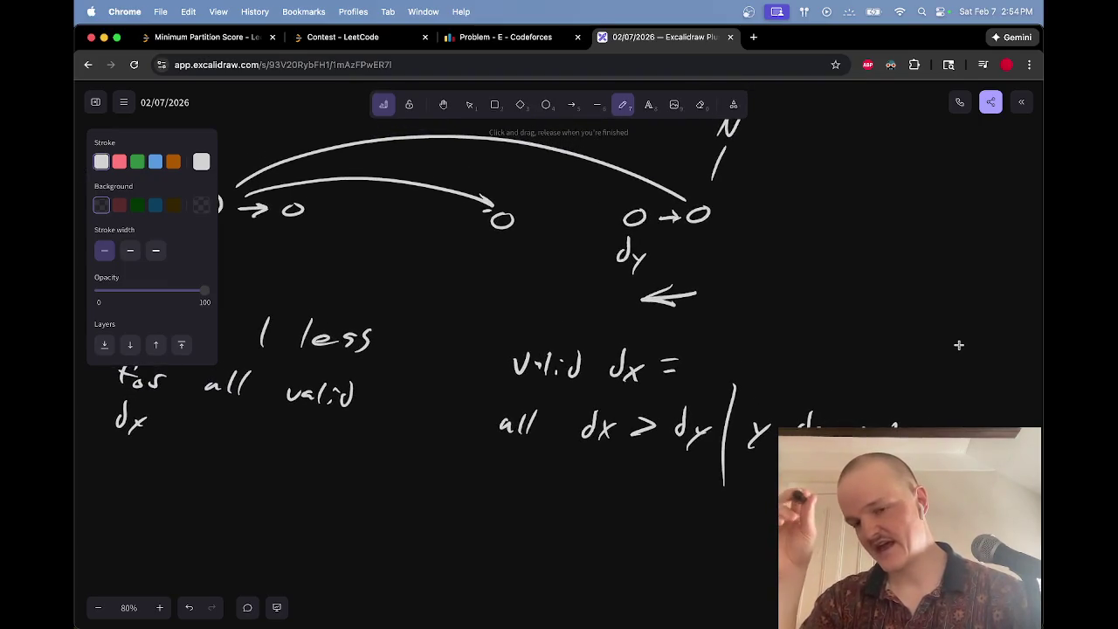
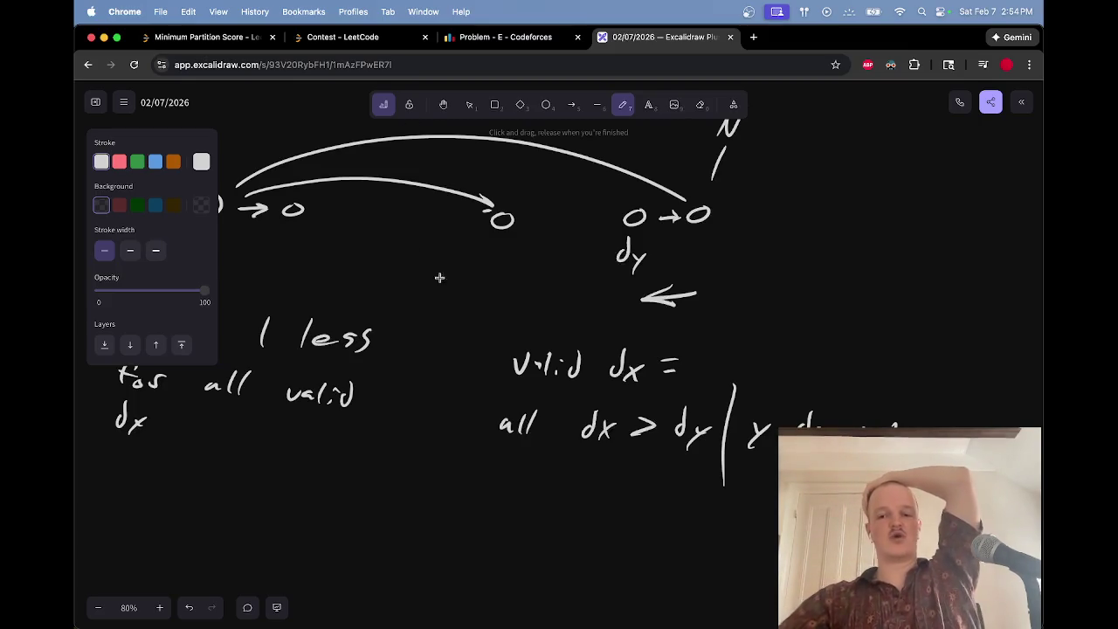
# Step: Underline dx > dy and circle the two right-hand nodes, erasing the stray loop by the last node
pyautogui.moveTo(713, 463); pyautogui.dragTo(563, 466)
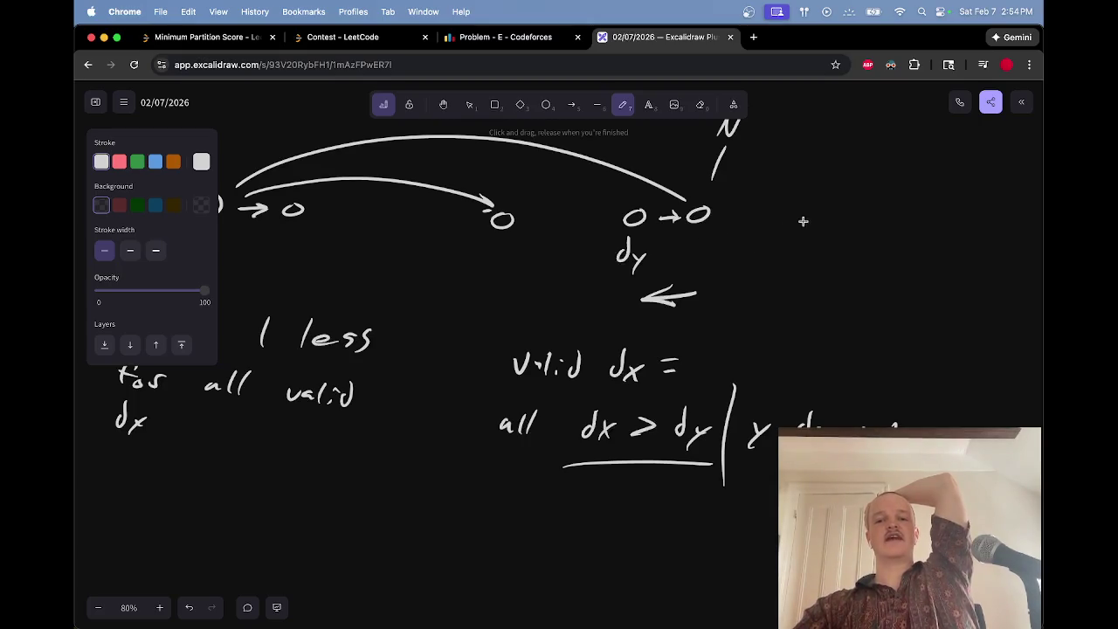
pyautogui.moveTo(739, 186)
pyautogui.mouseDown()
pyautogui.moveTo(691, 192)
pyautogui.moveTo(761, 190)
pyautogui.mouseUp()
pyautogui.moveTo(645, 183)
pyautogui.mouseDown()
pyautogui.moveTo(604, 215)
pyautogui.moveTo(678, 197)
pyautogui.mouseUp()
pyautogui.press('e')
pyautogui.moveTo(763, 182); pyautogui.dragTo(769, 190)
pyautogui.press('p')
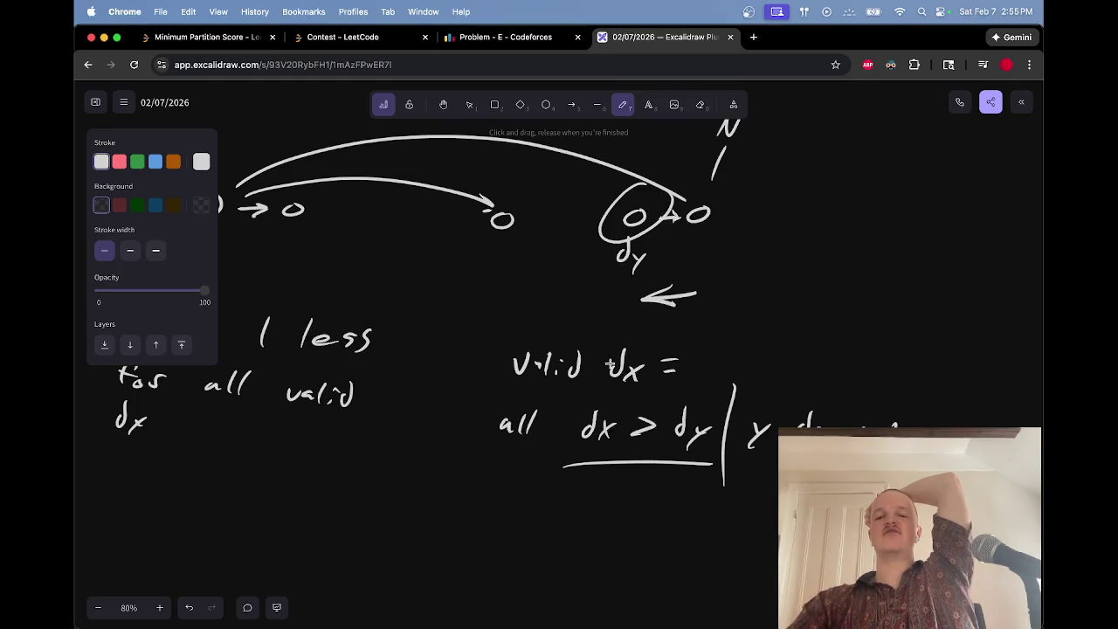
# Step: Add prime marks to make dx' > dy', try a circle around it, and underline the dy label
pyautogui.moveTo(634, 480)
pyautogui.mouseDown()
pyautogui.moveTo(552, 450)
pyautogui.moveTo(686, 464)
pyautogui.moveTo(684, 475)
pyautogui.mouseUp()
pyautogui.press('e')
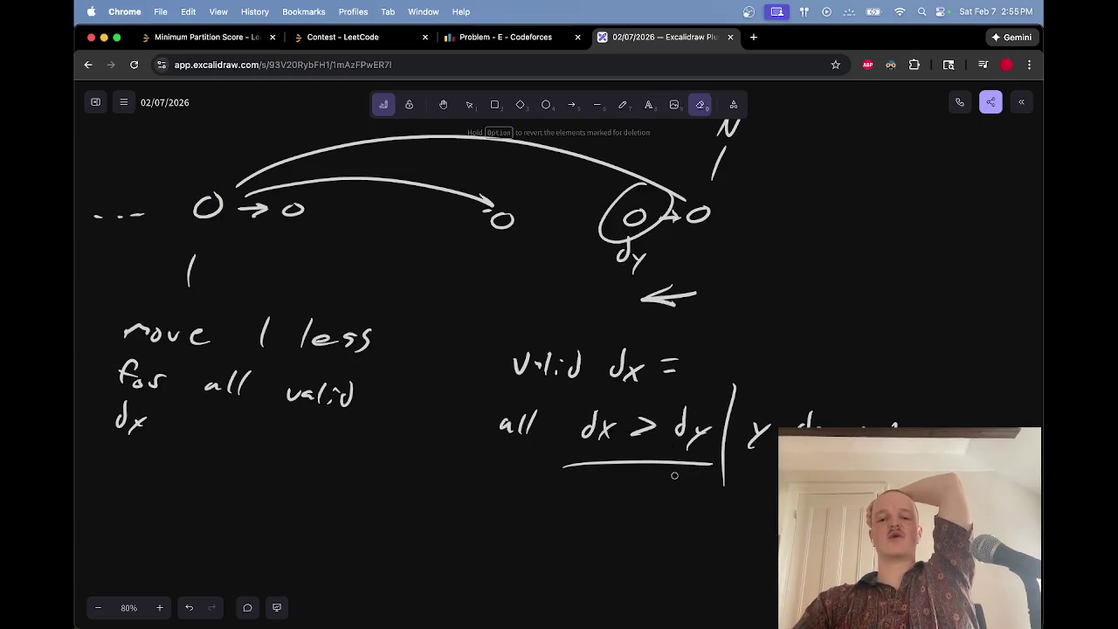
pyautogui.press('p')
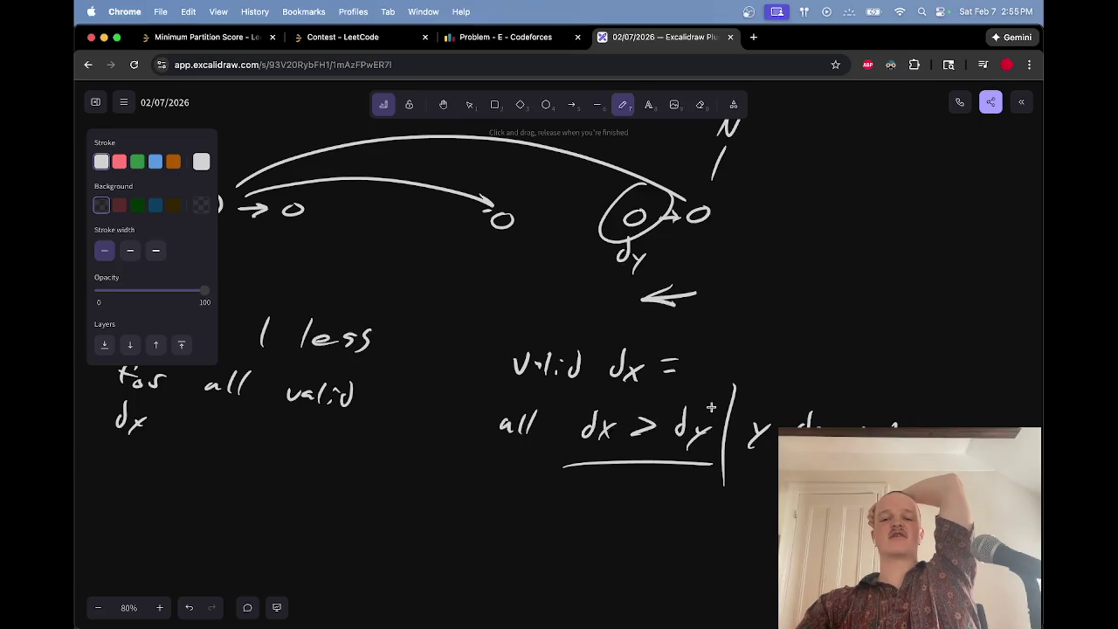
pyautogui.moveTo(620, 407); pyautogui.dragTo(619, 415)
pyautogui.moveTo(721, 396); pyautogui.dragTo(719, 406)
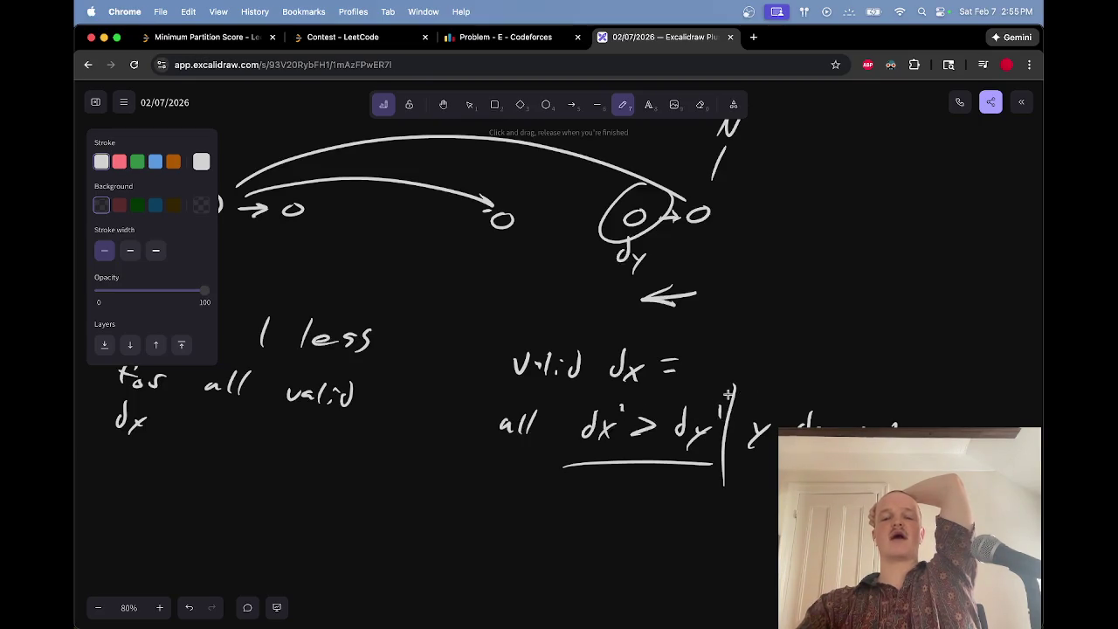
pyautogui.moveTo(568, 472)
pyautogui.mouseDown()
pyautogui.moveTo(657, 472)
pyautogui.moveTo(642, 473)
pyautogui.moveTo(682, 449)
pyautogui.mouseUp()
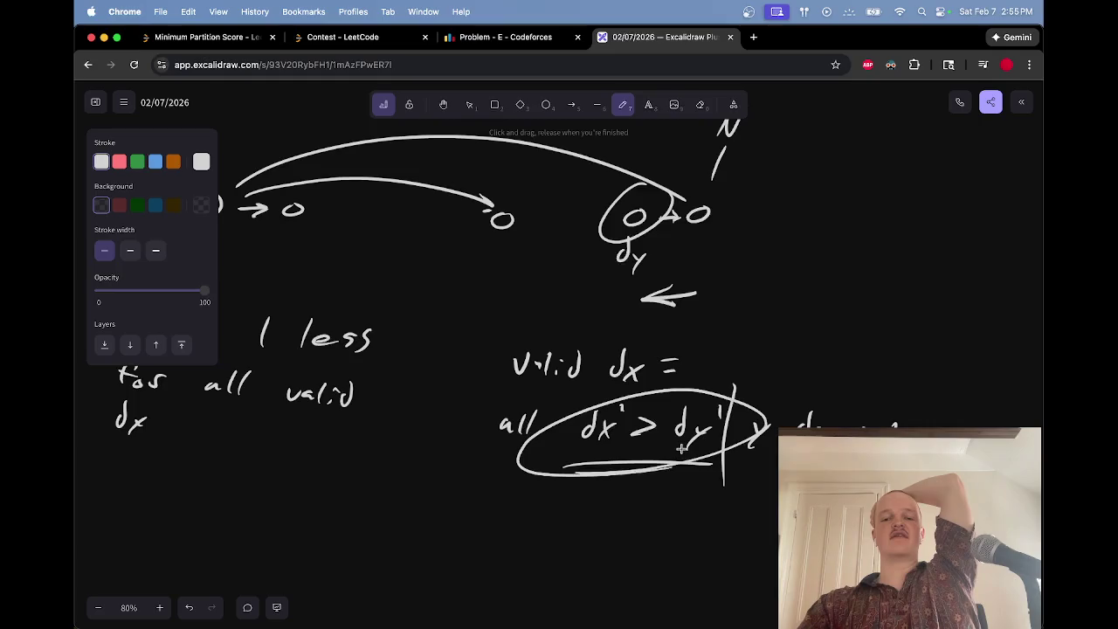
pyautogui.moveTo(640, 474)
pyautogui.mouseDown()
pyautogui.moveTo(752, 415)
pyautogui.moveTo(651, 438)
pyautogui.mouseUp()
pyautogui.moveTo(605, 280); pyautogui.dragTo(687, 260)
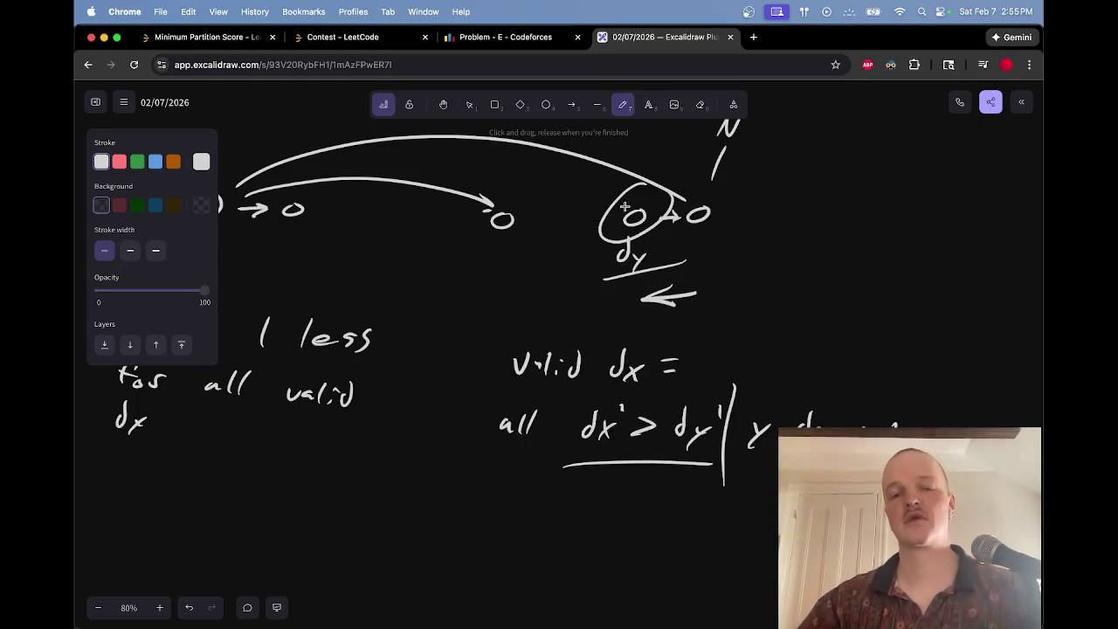
# Step: On empty canvas, draw a letter A beside a long horizontal line
pyautogui.scroll(15, 525, 175)
pyautogui.moveTo(330, 237)
pyautogui.mouseDown()
pyautogui.moveTo(375, 170)
pyautogui.moveTo(372, 237)
pyautogui.mouseUp()
pyautogui.moveTo(346, 210); pyautogui.dragTo(360, 206)
pyautogui.hscroll(3, 375, 223)
pyautogui.scroll(2, 376, 222)
pyautogui.moveTo(324, 251)
pyautogui.mouseDown()
pyautogui.moveTo(697, 262)
pyautogui.moveTo(974, 255)
pyautogui.moveTo(946, 229)
pyautogui.moveTo(828, 222)
pyautogui.mouseUp()
# Step: Add nodes and ellipsis dots along the line, with three nodes right after the A
pyautogui.click(766, 236)
pyautogui.click(744, 238)
pyautogui.click(731, 241)
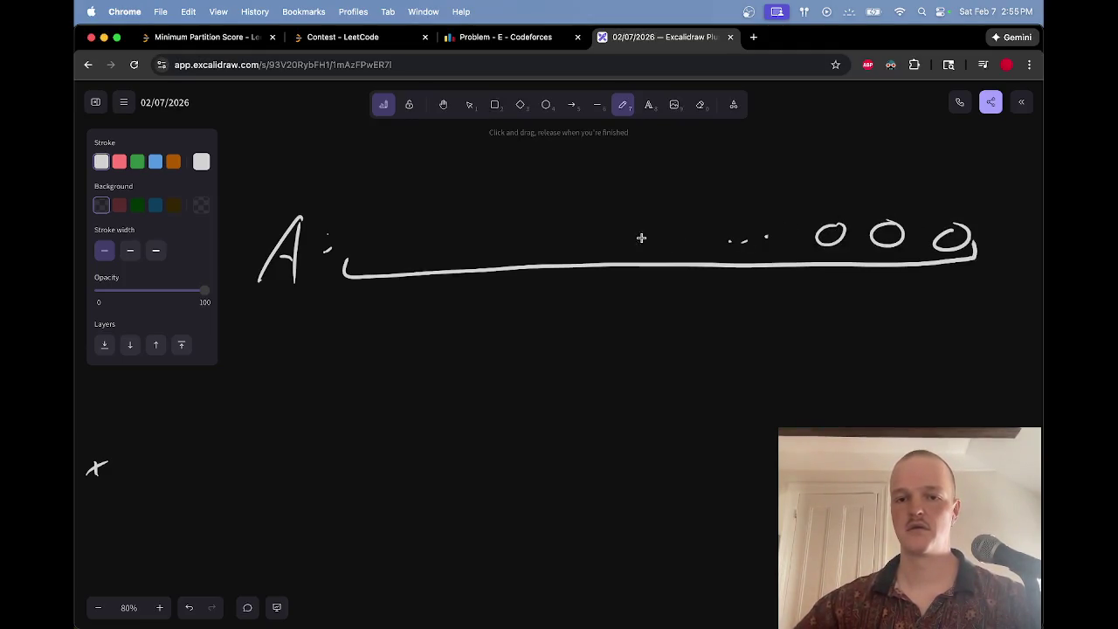
pyautogui.moveTo(376, 244); pyautogui.dragTo(449, 239)
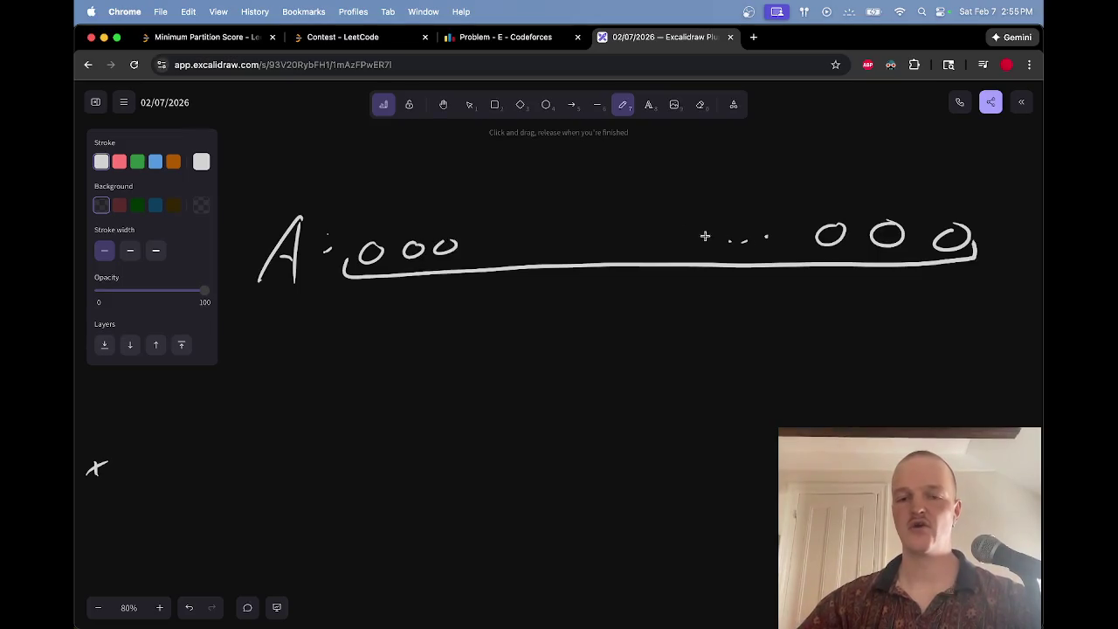
pyautogui.hscroll(5, 705, 236)
pyautogui.scroll(2, 705, 235)
# Step: Draw an arrow from the N label to the last node and underline N
pyautogui.moveTo(909, 226); pyautogui.dragTo(875, 255)
pyautogui.moveTo(899, 253)
pyautogui.mouseDown()
pyautogui.moveTo(873, 256)
pyautogui.moveTo(877, 238)
pyautogui.moveTo(937, 206)
pyautogui.moveTo(947, 186)
pyautogui.mouseUp()
pyautogui.moveTo(889, 217); pyautogui.dragTo(982, 227)
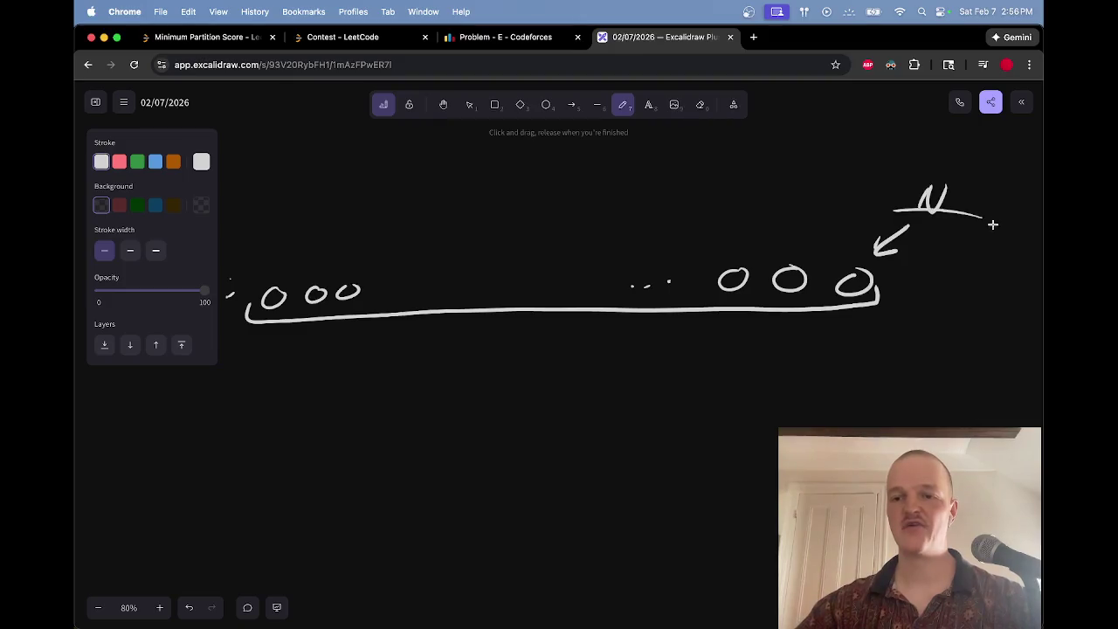
pyautogui.press('Escape')
pyautogui.press('p')
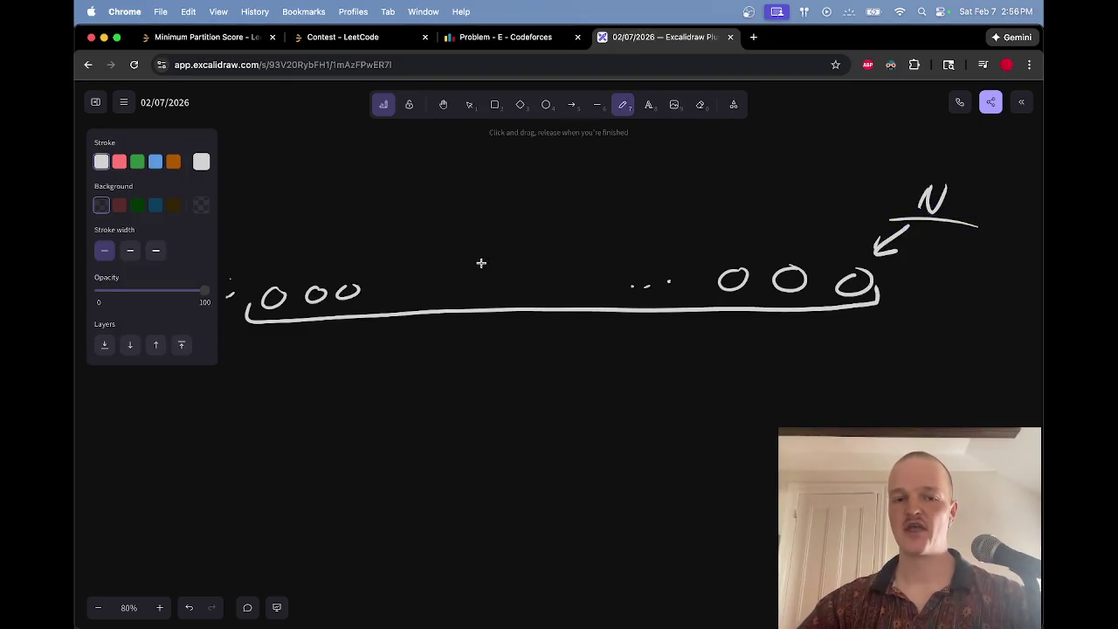
# Step: Try a long arc over the chain, remove it, and switch to the Codeforces problem E tab
pyautogui.moveTo(436, 269)
pyautogui.mouseDown()
pyautogui.moveTo(731, 224)
pyautogui.moveTo(813, 250)
pyautogui.moveTo(752, 252)
pyautogui.mouseUp()
pyautogui.press('e')
pyautogui.press('p')
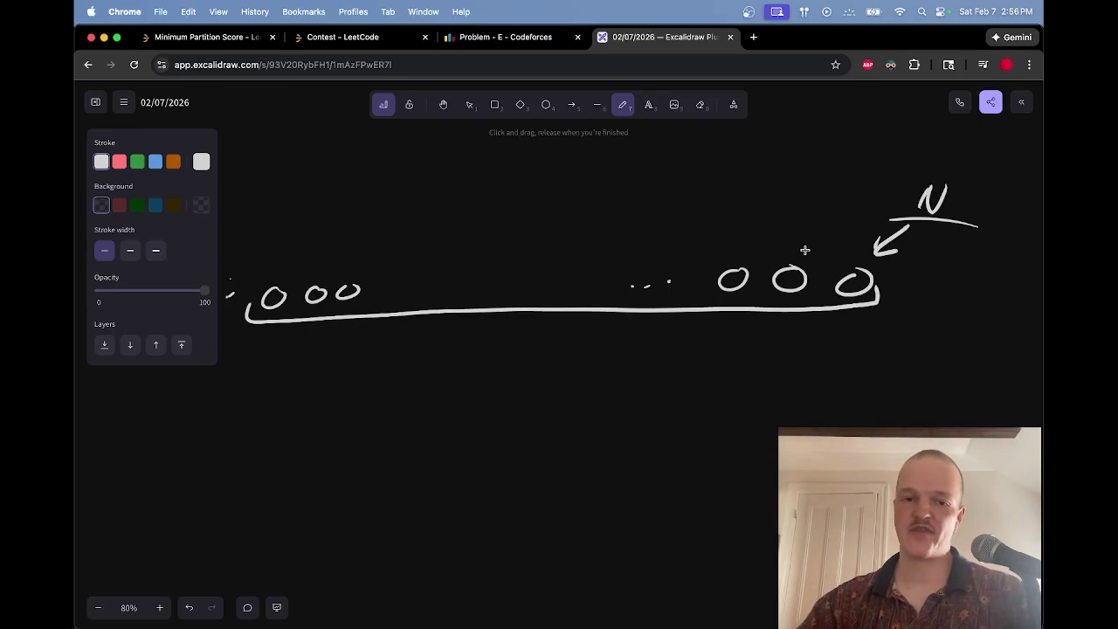
pyautogui.hotkey('ctrl', 'shift', 'Tab')
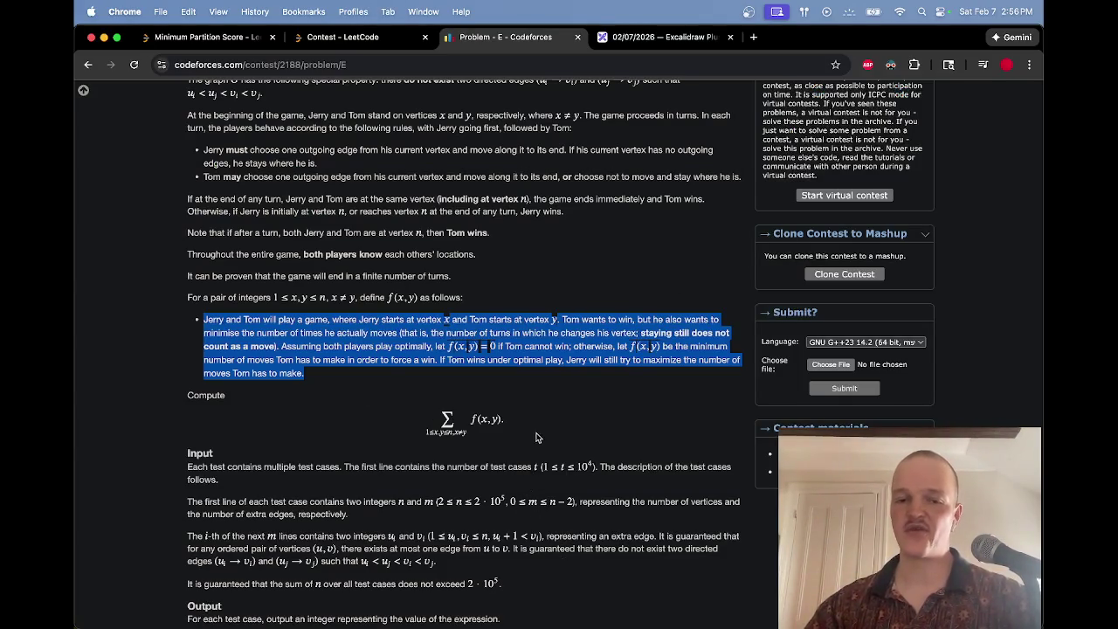
# Step: After rereading the f(x, y) definition, go back to the Excalidraw whiteboard
pyautogui.hotkey('ctrl', 'Tab')
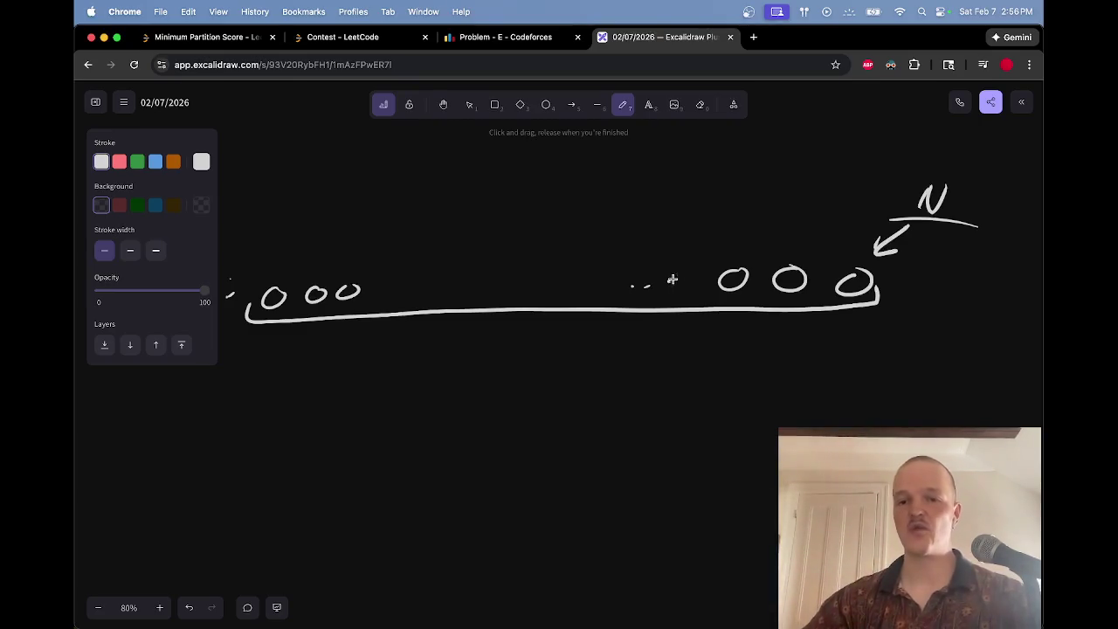
# Step: Draw a middle node with jump arcs, a bracket under the left nodes, and up-arrows
pyautogui.moveTo(791, 336)
pyautogui.mouseDown()
pyautogui.moveTo(786, 367)
pyautogui.moveTo(795, 345)
pyautogui.mouseUp()
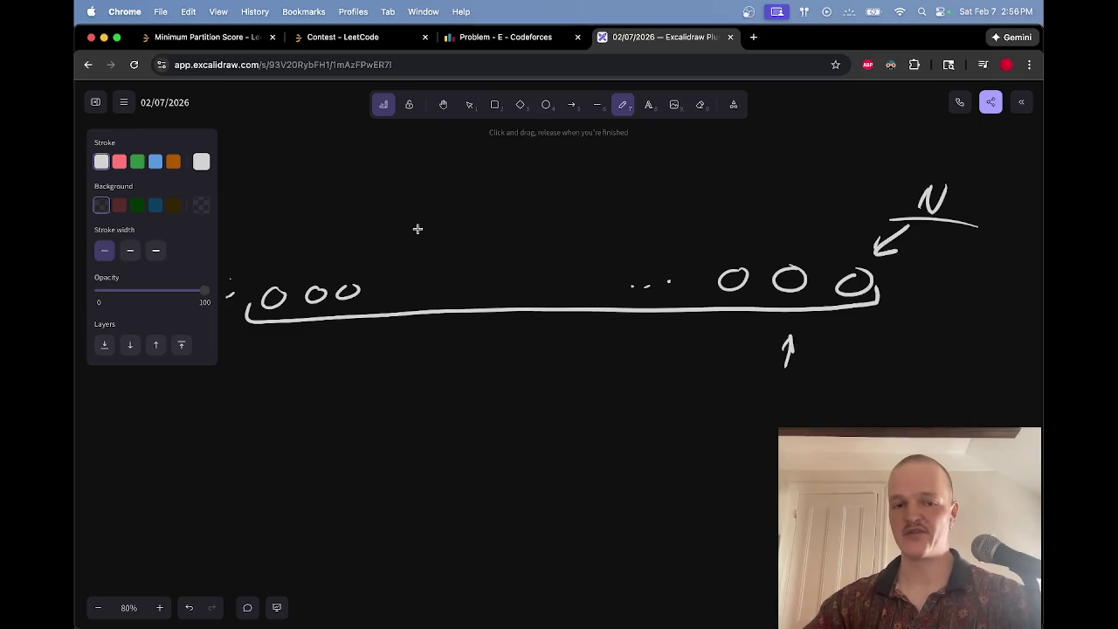
pyautogui.moveTo(325, 235)
pyautogui.mouseDown()
pyautogui.moveTo(477, 249)
pyautogui.moveTo(457, 249)
pyautogui.moveTo(795, 199)
pyautogui.moveTo(779, 209)
pyautogui.mouseUp()
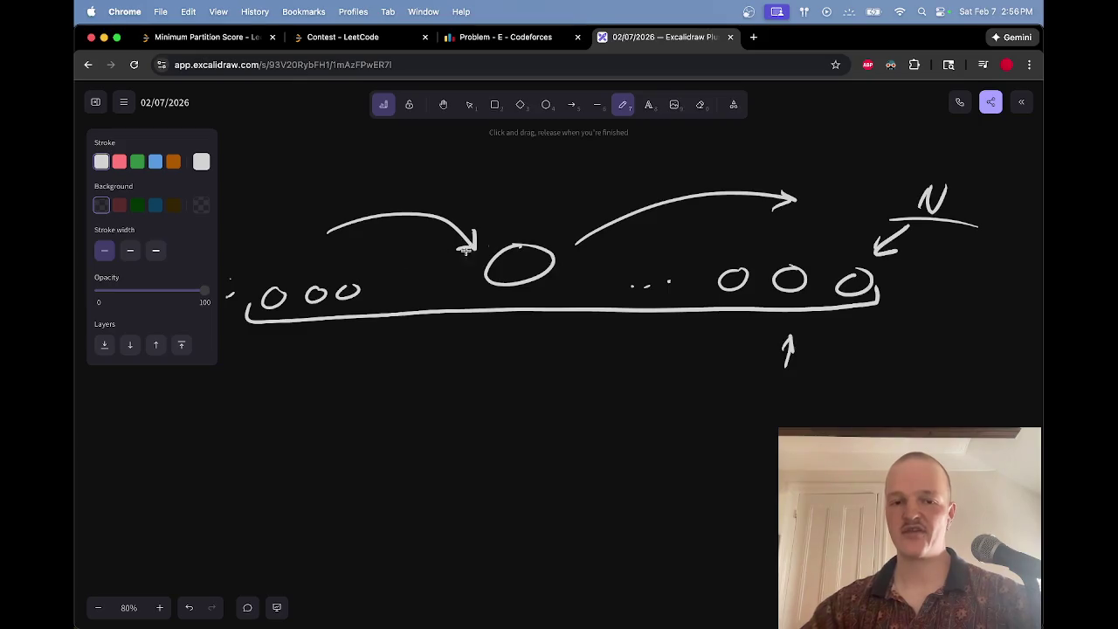
pyautogui.moveTo(468, 333)
pyautogui.mouseDown()
pyautogui.moveTo(463, 369)
pyautogui.moveTo(236, 374)
pyautogui.moveTo(237, 352)
pyautogui.mouseUp()
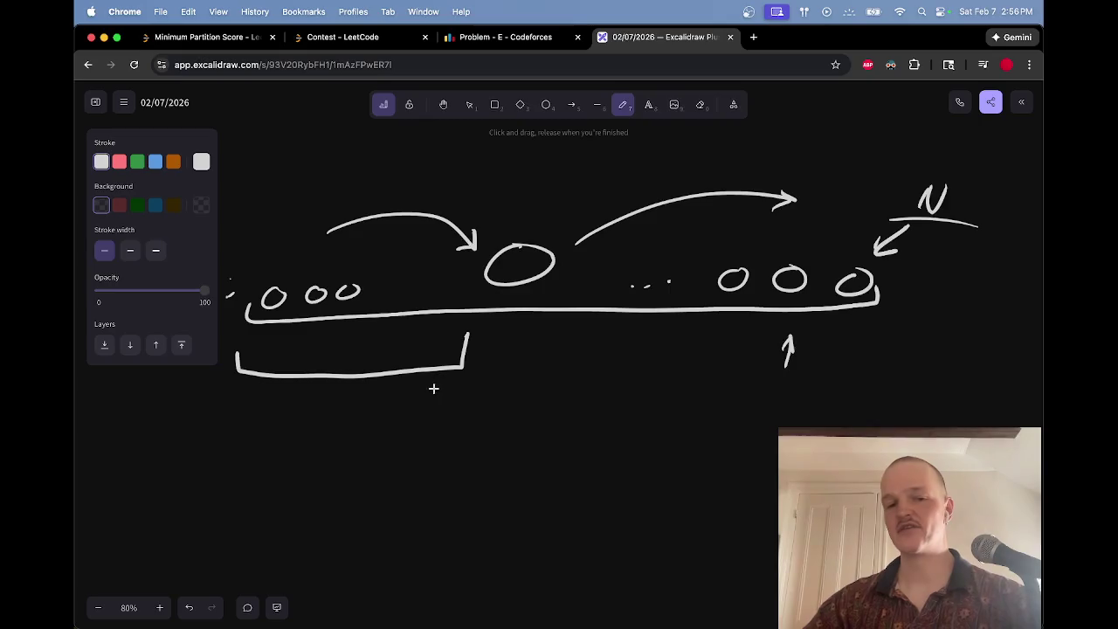
pyautogui.moveTo(515, 386); pyautogui.dragTo(519, 336)
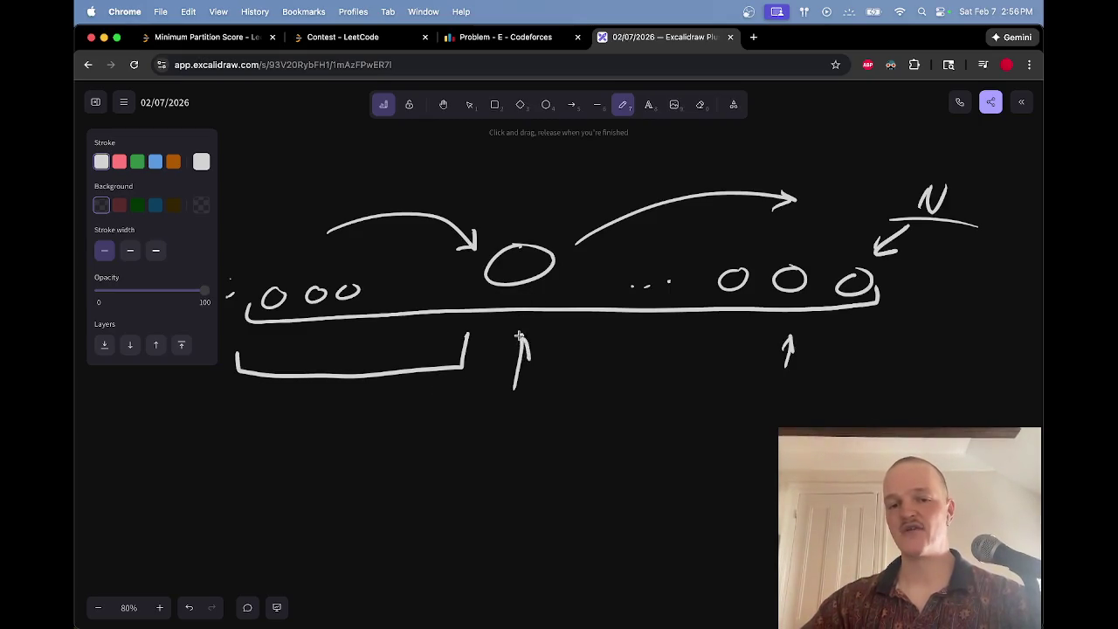
pyautogui.moveTo(391, 398)
pyautogui.mouseDown()
pyautogui.moveTo(487, 384)
pyautogui.moveTo(472, 403)
pyautogui.moveTo(473, 386)
pyautogui.moveTo(482, 403)
pyautogui.mouseUp()
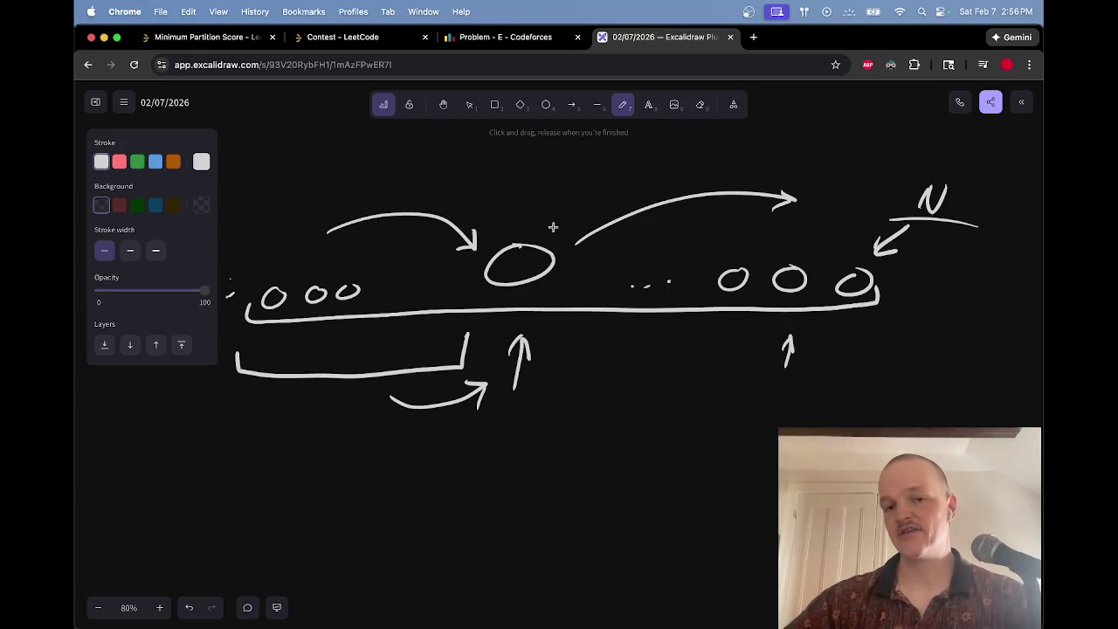
pyautogui.moveTo(537, 222)
pyautogui.mouseDown()
pyautogui.moveTo(772, 147)
pyautogui.moveTo(861, 201)
pyautogui.mouseUp()
pyautogui.moveTo(806, 341)
pyautogui.mouseDown()
pyautogui.moveTo(786, 350)
pyautogui.moveTo(870, 350)
pyautogui.moveTo(858, 332)
pyautogui.mouseUp()
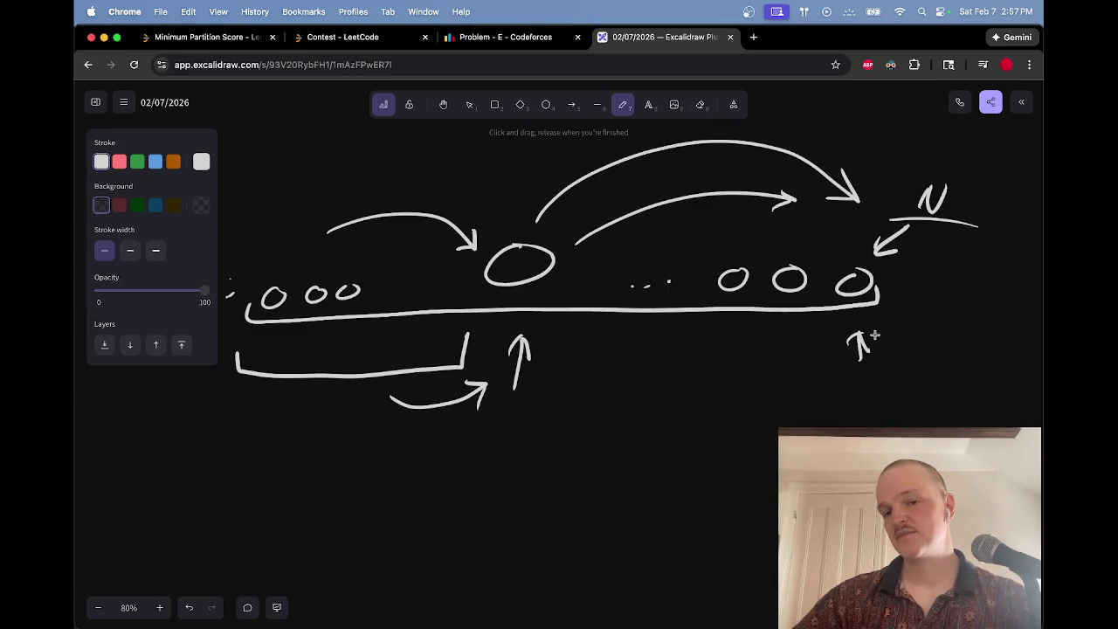
pyautogui.moveTo(944, 331)
pyautogui.mouseDown()
pyautogui.moveTo(811, 357)
pyautogui.moveTo(888, 310)
pyautogui.moveTo(961, 323)
pyautogui.moveTo(911, 339)
pyautogui.mouseUp()
# Step: Hand-write Σ dx > dy beneath the diagram
pyautogui.moveTo(431, 435)
pyautogui.mouseDown()
pyautogui.moveTo(411, 482)
pyautogui.moveTo(558, 468)
pyautogui.moveTo(544, 477)
pyautogui.moveTo(557, 484)
pyautogui.mouseUp()
pyautogui.moveTo(568, 467)
pyautogui.mouseDown()
pyautogui.moveTo(578, 477)
pyautogui.moveTo(568, 495)
pyautogui.mouseUp()
pyautogui.moveTo(381, 441)
pyautogui.mouseDown()
pyautogui.moveTo(350, 477)
pyautogui.moveTo(384, 482)
pyautogui.mouseUp()
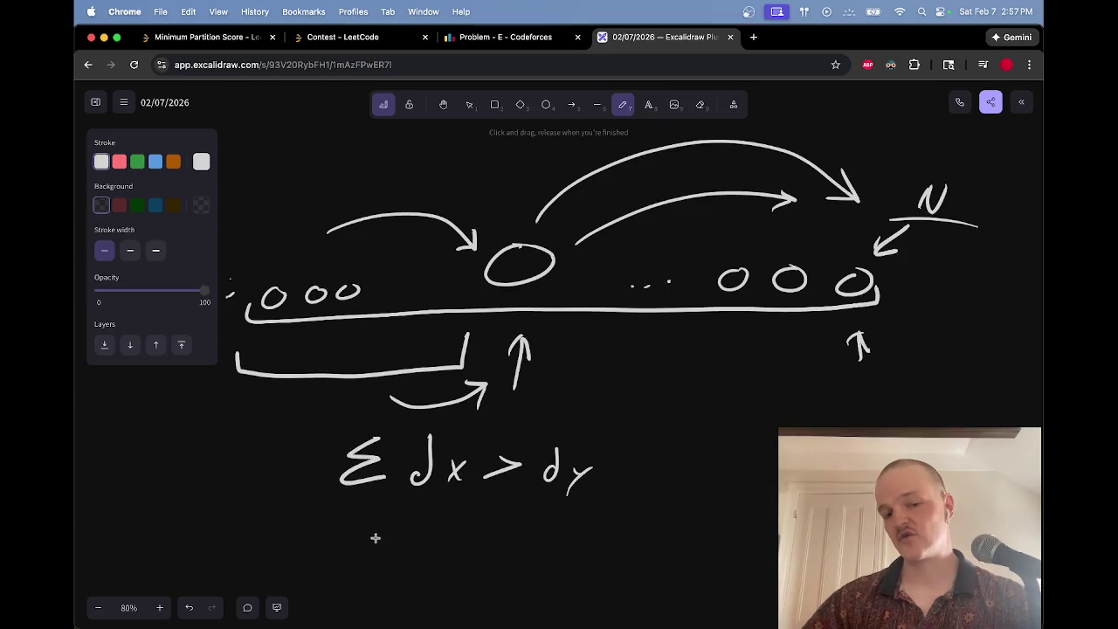
# Step: Add a second Σ with subscripts dy and dx, and wrap the expression in parentheses
pyautogui.press('e')
pyautogui.press('p')
pyautogui.moveTo(287, 437)
pyautogui.mouseDown()
pyautogui.moveTo(273, 455)
pyautogui.moveTo(289, 477)
pyautogui.moveTo(264, 497)
pyautogui.moveTo(289, 505)
pyautogui.mouseUp()
pyautogui.moveTo(372, 481)
pyautogui.mouseDown()
pyautogui.moveTo(367, 504)
pyautogui.moveTo(393, 509)
pyautogui.mouseUp()
pyautogui.moveTo(393, 491); pyautogui.dragTo(380, 508)
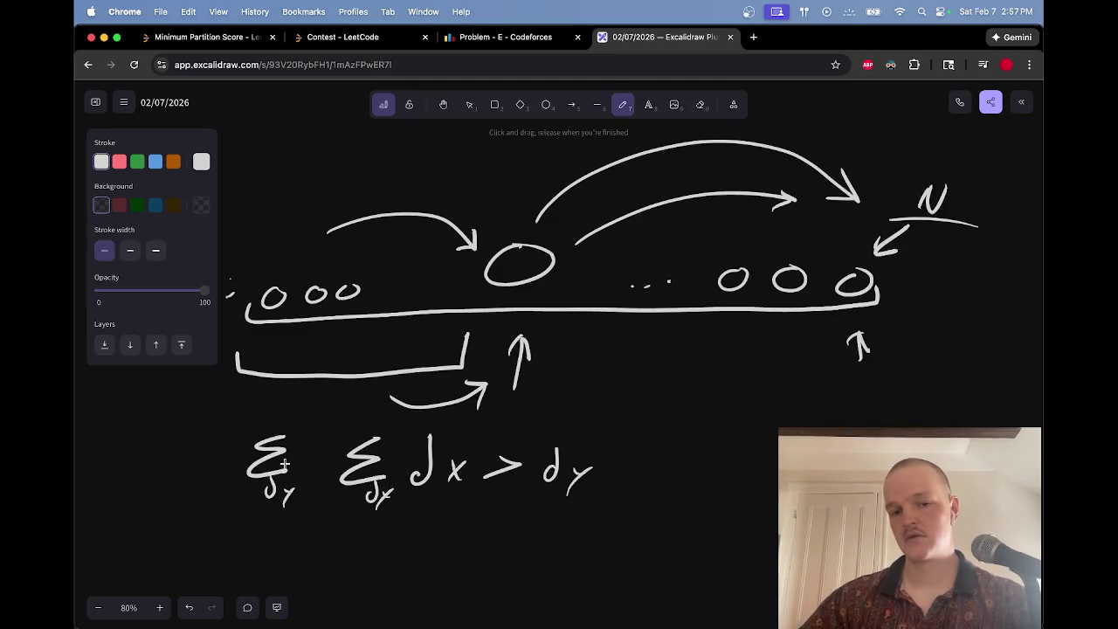
pyautogui.moveTo(243, 415); pyautogui.dragTo(234, 498)
pyautogui.moveTo(599, 425); pyautogui.dragTo(596, 497)
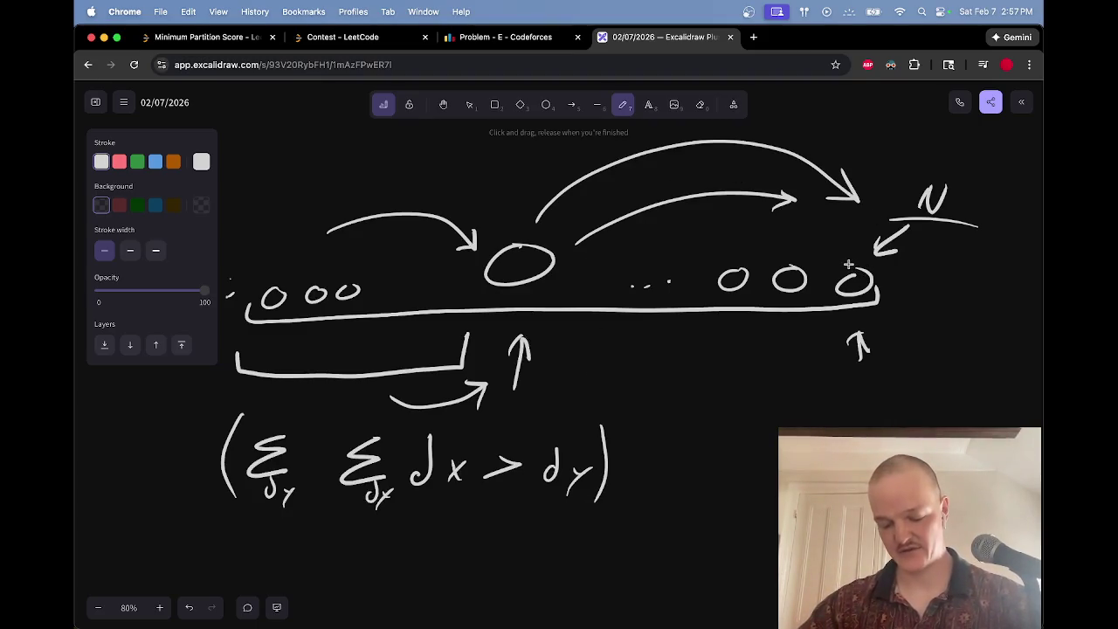
# Step: Retrace the top arc, erasing the extra arc stroke and a trial circle around the last node
pyautogui.moveTo(547, 216)
pyautogui.mouseDown()
pyautogui.moveTo(699, 172)
pyautogui.moveTo(860, 229)
pyautogui.mouseUp()
pyautogui.press('e')
pyautogui.click(782, 208)
pyautogui.press('p')
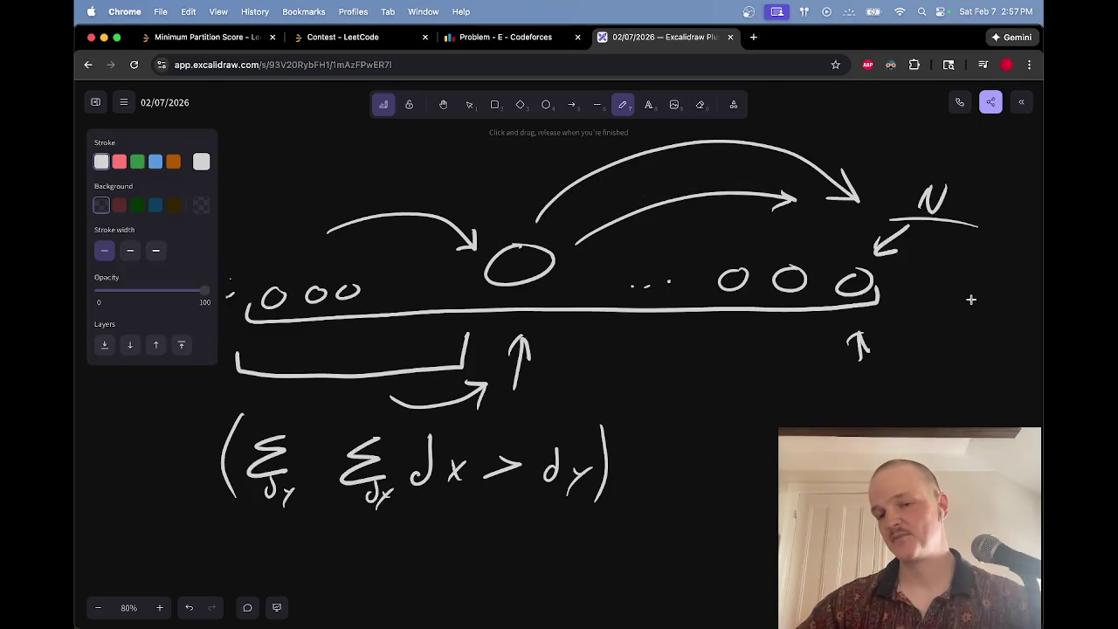
pyautogui.moveTo(873, 277)
pyautogui.mouseDown()
pyautogui.moveTo(916, 302)
pyautogui.moveTo(901, 258)
pyautogui.mouseUp()
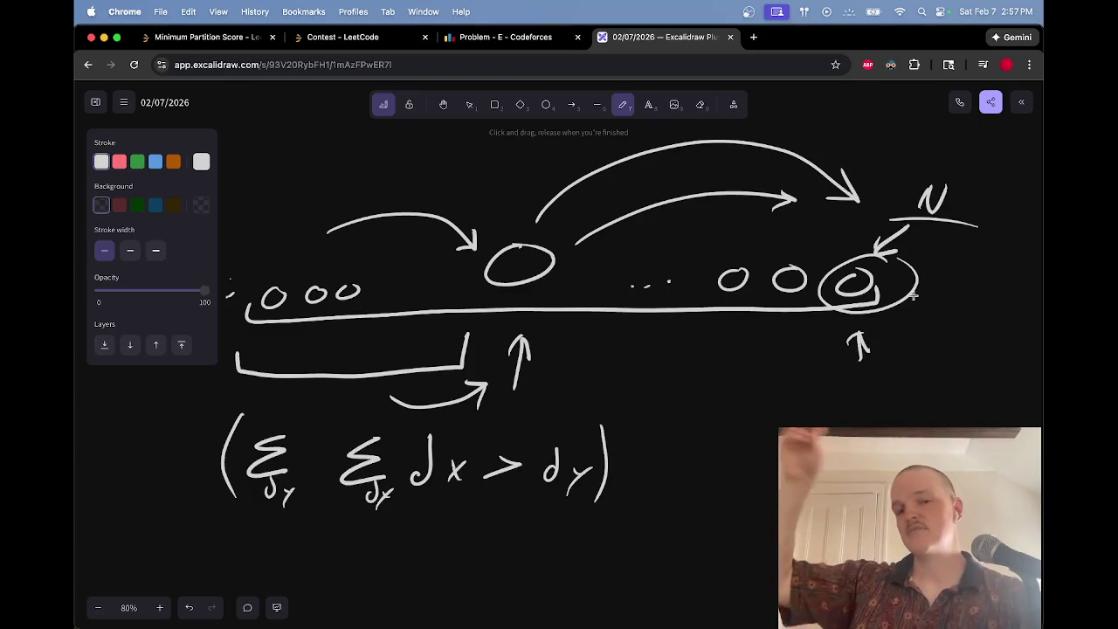
pyautogui.press('e')
pyautogui.click(916, 292)
pyautogui.press('p')
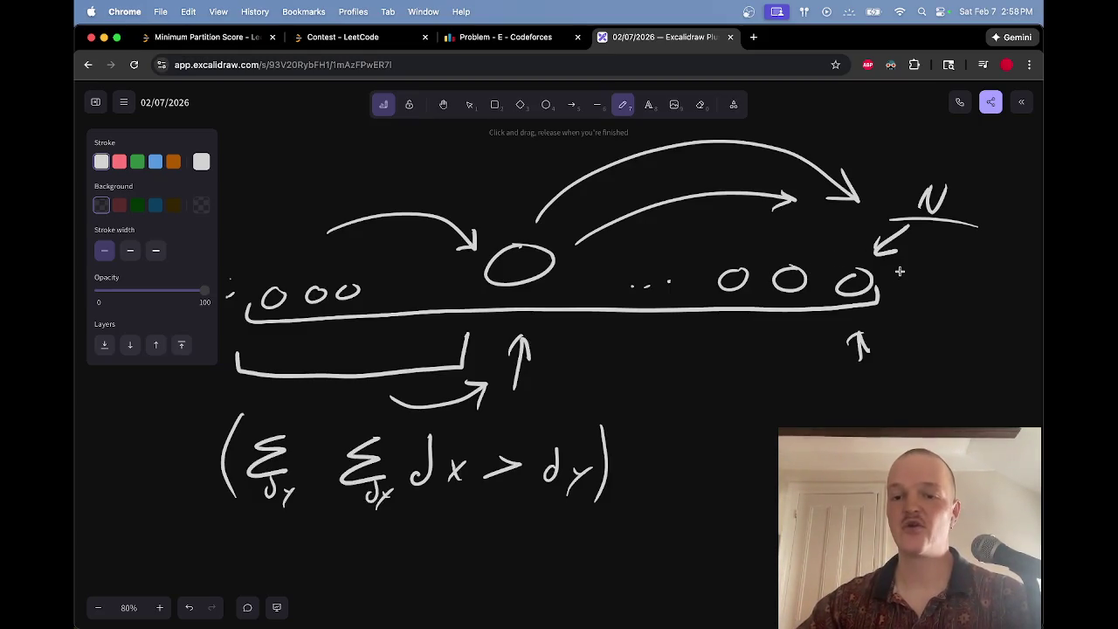
# Step: Remove the trial loop and the short inner arrow near the right-hand nodes
pyautogui.moveTo(806, 258)
pyautogui.mouseDown()
pyautogui.moveTo(791, 317)
pyautogui.moveTo(839, 250)
pyautogui.moveTo(795, 202)
pyautogui.mouseUp()
pyautogui.press('e')
pyautogui.press('p')
pyautogui.press('e')
pyautogui.press('p')
pyautogui.moveTo(558, 245)
pyautogui.mouseDown()
pyautogui.moveTo(727, 224)
pyautogui.moveTo(787, 257)
pyautogui.mouseUp()
pyautogui.press('e')
pyautogui.press('p')
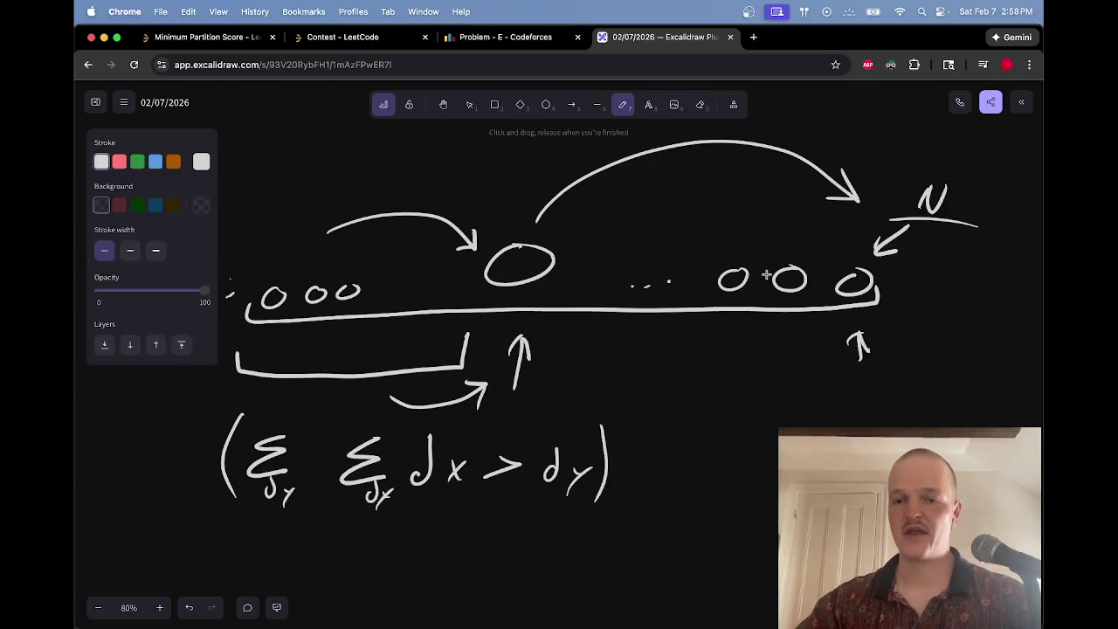
# Step: Erase the underline under the right nodes and place a short line under the middle node
pyautogui.moveTo(764, 323); pyautogui.dragTo(833, 327)
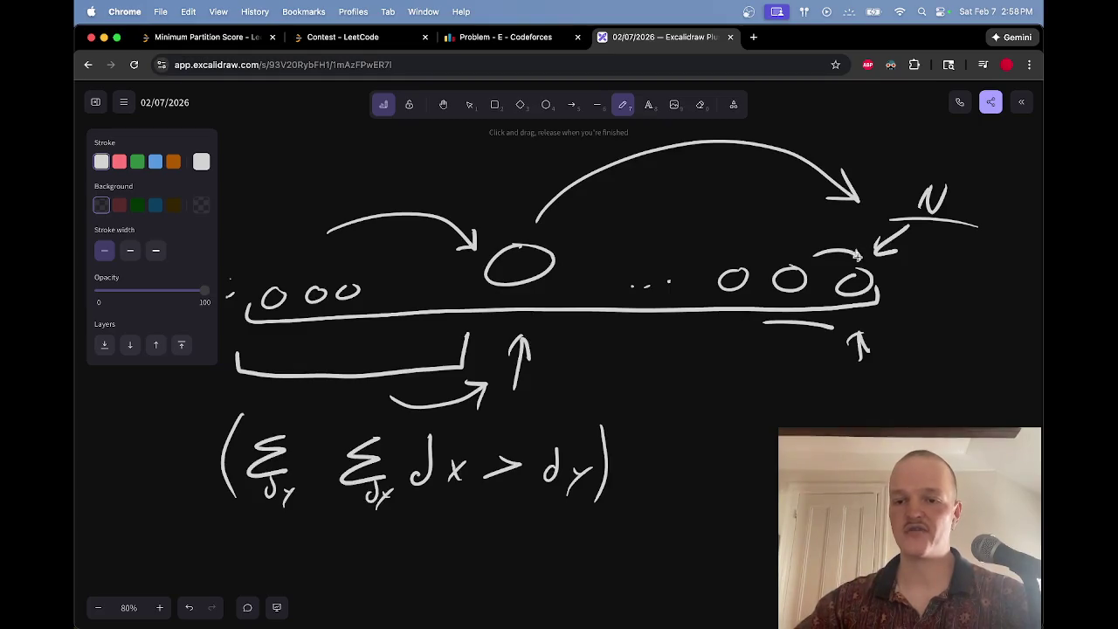
pyautogui.moveTo(162, 325); pyautogui.dragTo(205, 325)
pyautogui.press('e')
pyautogui.moveTo(835, 325)
pyautogui.mouseDown()
pyautogui.moveTo(816, 307)
pyautogui.moveTo(769, 322)
pyautogui.mouseUp()
pyautogui.press('p')
pyautogui.moveTo(482, 322); pyautogui.dragTo(553, 318)
pyautogui.hotkey('ctrl', 'z')
pyautogui.moveTo(477, 286); pyautogui.dragTo(560, 284)
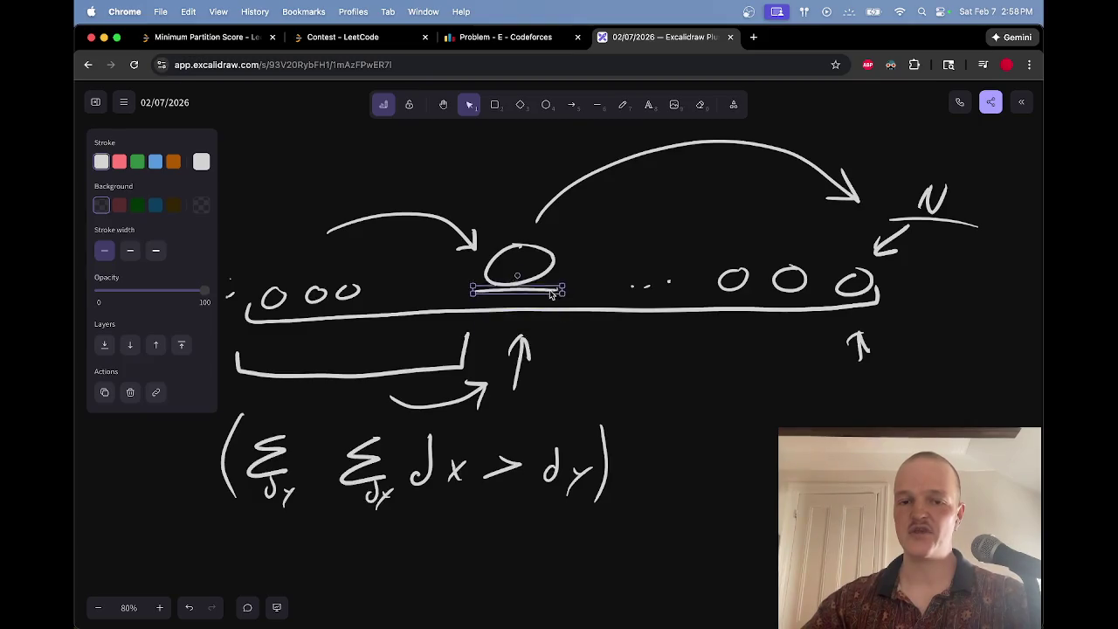
# Step: Draw a loop around the left nodes and their arrow, then erase it
pyautogui.moveTo(466, 200); pyautogui.dragTo(400, 195)
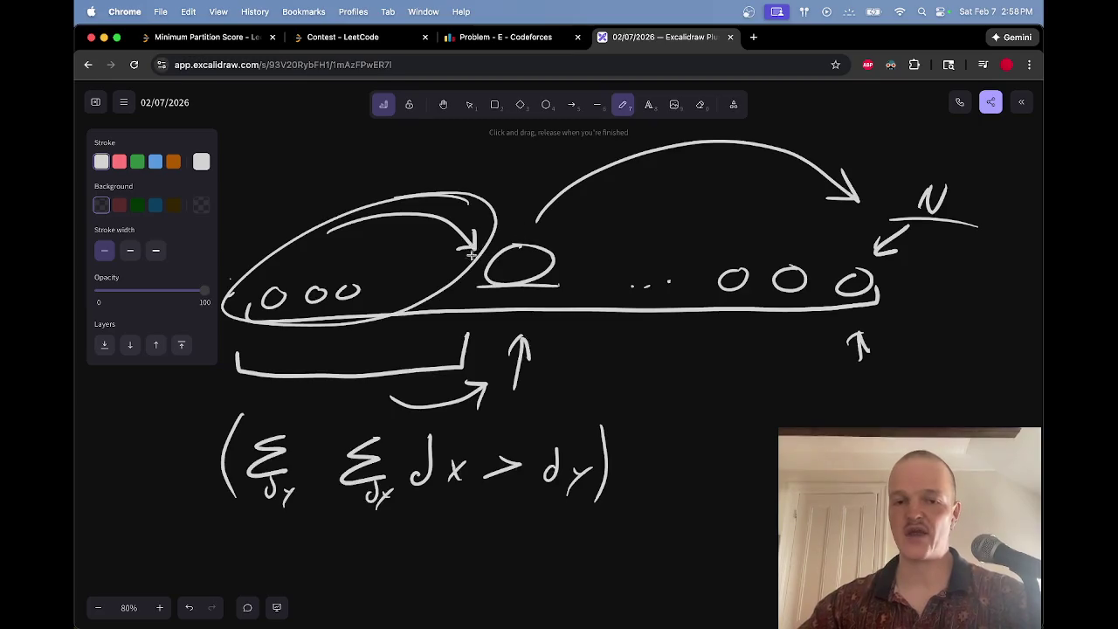
pyautogui.press('e')
pyautogui.moveTo(520, 210); pyautogui.dragTo(494, 207)
pyautogui.press('p')
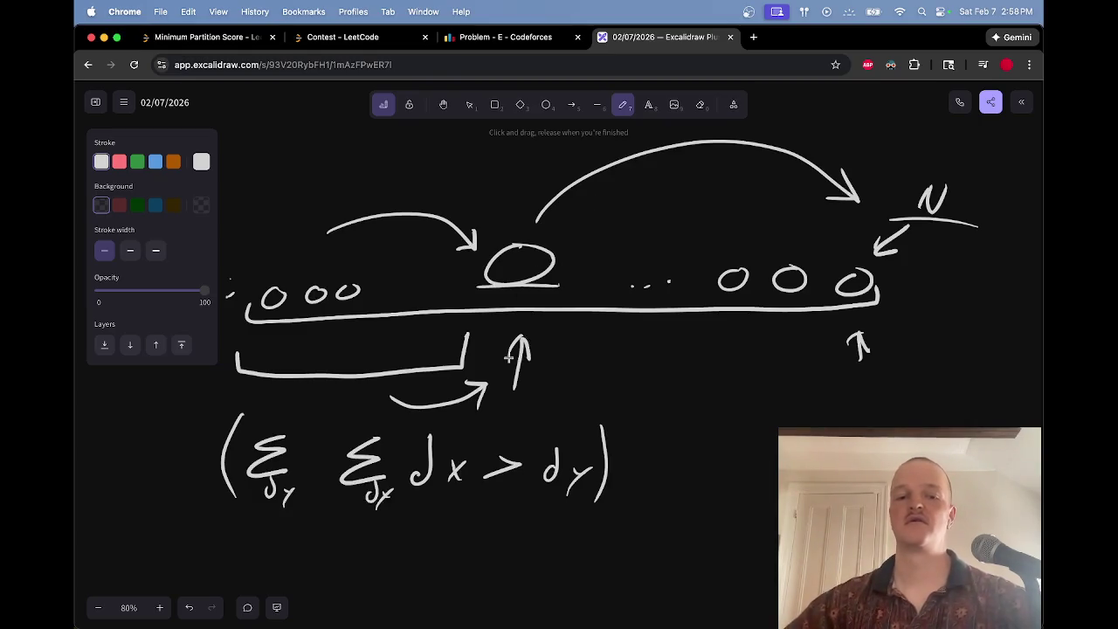
# Step: Shift dx > dy rightward and write 'dx |' in front of it
pyautogui.press('v')
pyautogui.moveTo(402, 415); pyautogui.dragTo(614, 520)
pyautogui.moveTo(487, 460); pyautogui.dragTo(609, 461)
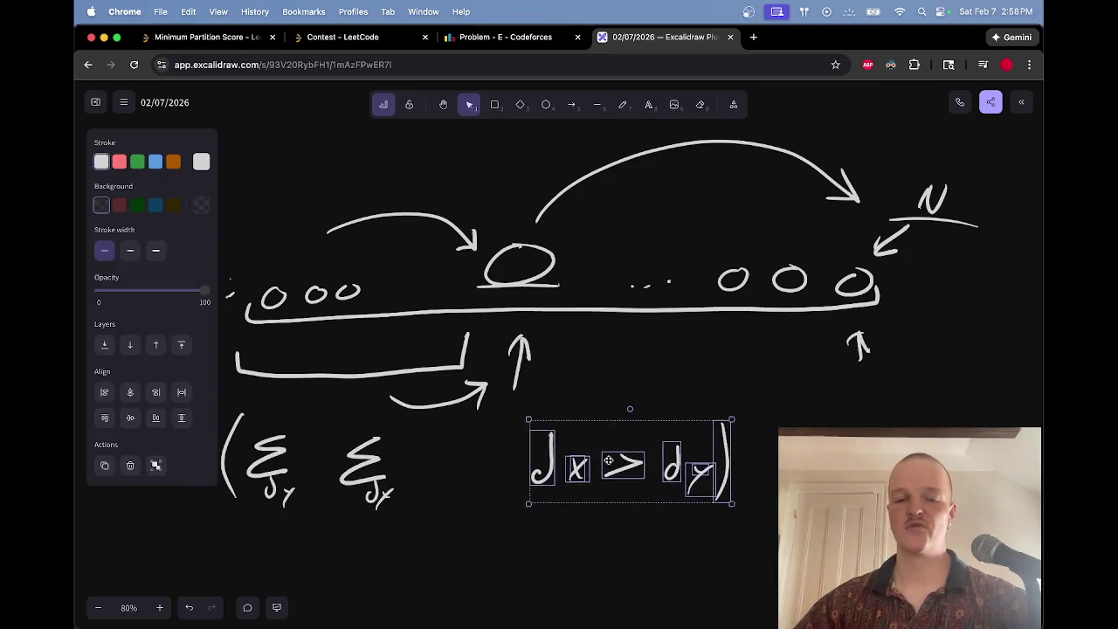
pyautogui.press('p')
pyautogui.moveTo(448, 428)
pyautogui.mouseDown()
pyautogui.moveTo(434, 468)
pyautogui.moveTo(470, 465)
pyautogui.mouseUp()
pyautogui.moveTo(469, 442); pyautogui.dragTo(453, 472)
pyautogui.moveTo(491, 424); pyautogui.dragTo(487, 509)
pyautogui.press('e')
pyautogui.moveTo(437, 433)
pyautogui.mouseDown()
pyautogui.moveTo(439, 463)
pyautogui.moveTo(442, 421)
pyautogui.mouseUp()
pyautogui.press('p')
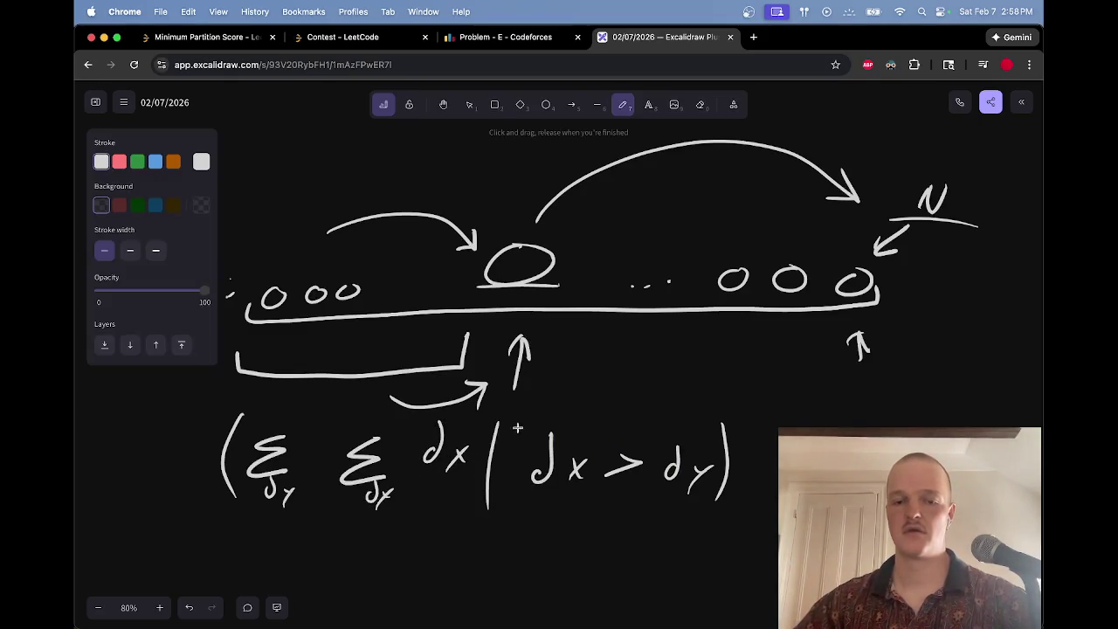
# Step: Move the opening parenthesis from before the sums to just before dx > dy
pyautogui.press('e')
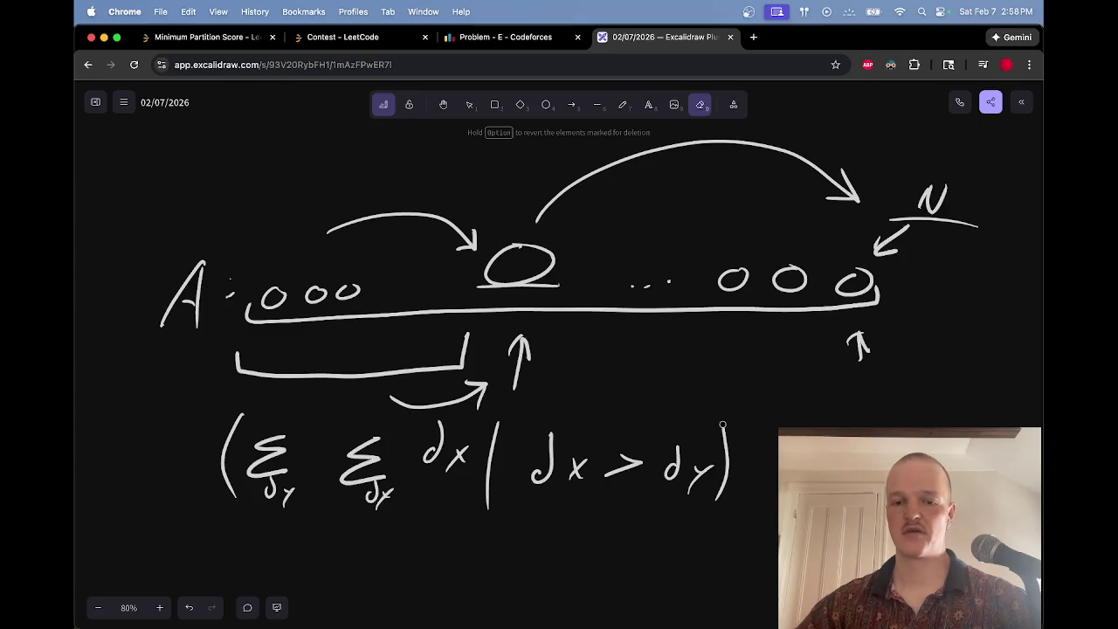
pyautogui.moveTo(225, 443); pyautogui.dragTo(229, 458)
pyautogui.press('p')
pyautogui.moveTo(529, 422); pyautogui.dragTo(524, 492)
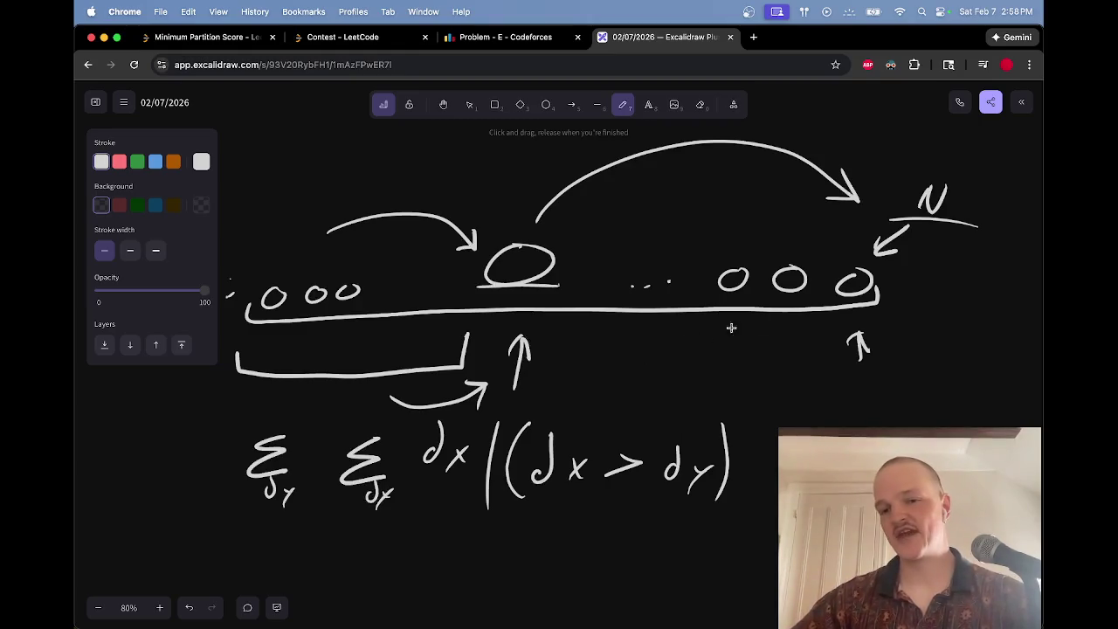
# Step: Underline the marked node and draw a shorter curved arrow from it rightward
pyautogui.press('Escape')
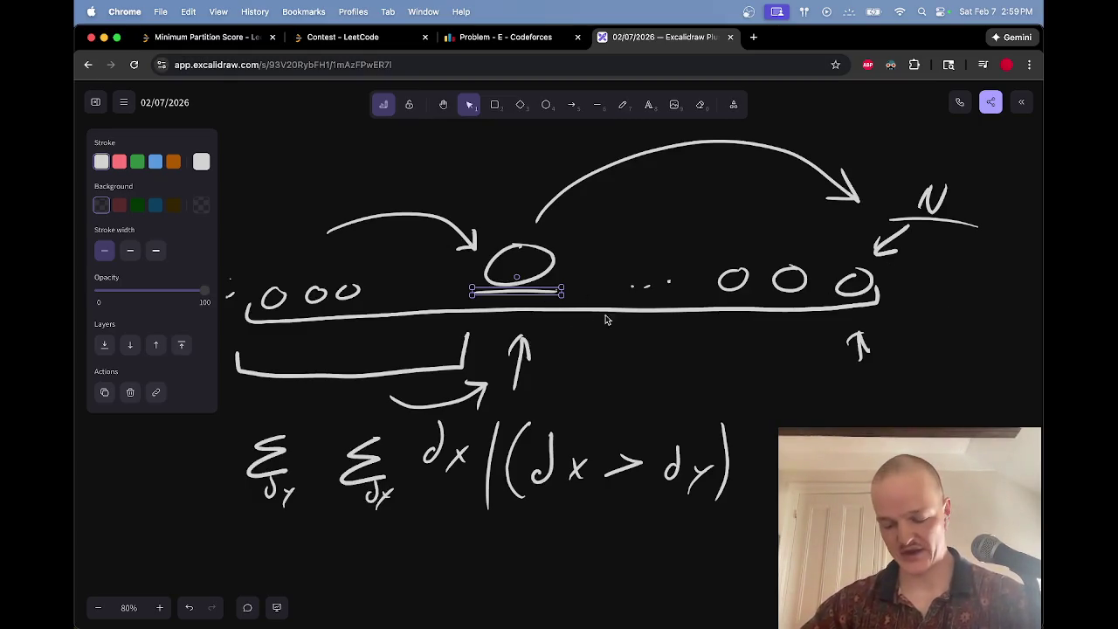
pyautogui.press('p')
pyautogui.hscroll(-15, 729, 323)
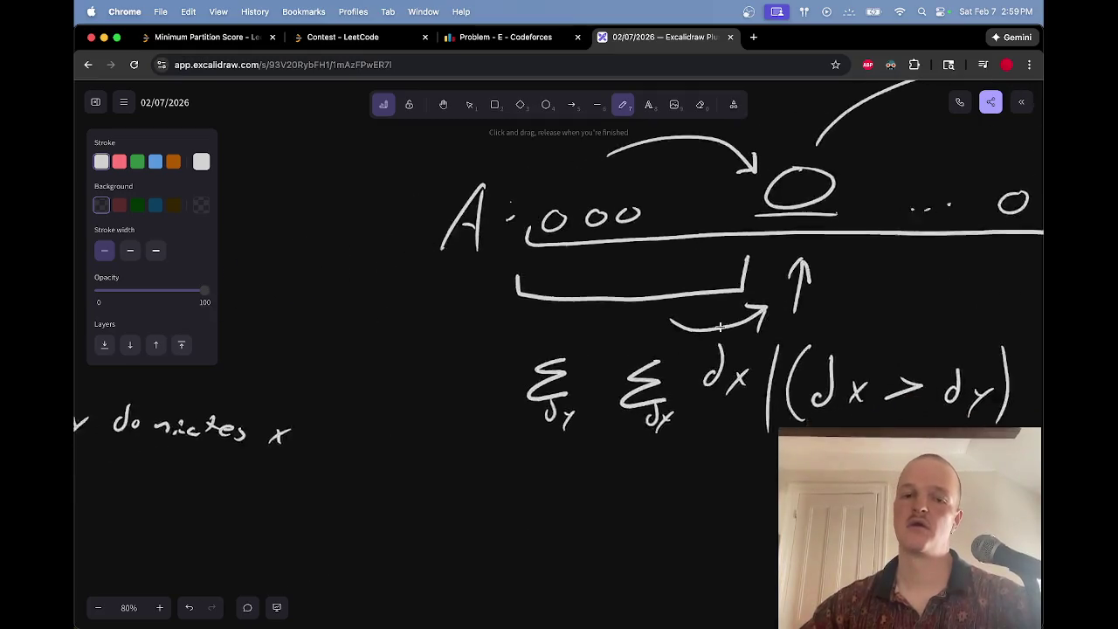
pyautogui.hscroll(20, 724, 323)
pyautogui.moveTo(615, 367); pyautogui.dragTo(533, 367)
pyautogui.moveTo(609, 305)
pyautogui.mouseDown()
pyautogui.moveTo(737, 259)
pyautogui.moveTo(778, 277)
pyautogui.mouseUp()
pyautogui.moveTo(754, 254)
pyautogui.mouseDown()
pyautogui.moveTo(774, 279)
pyautogui.moveTo(732, 274)
pyautogui.mouseUp()
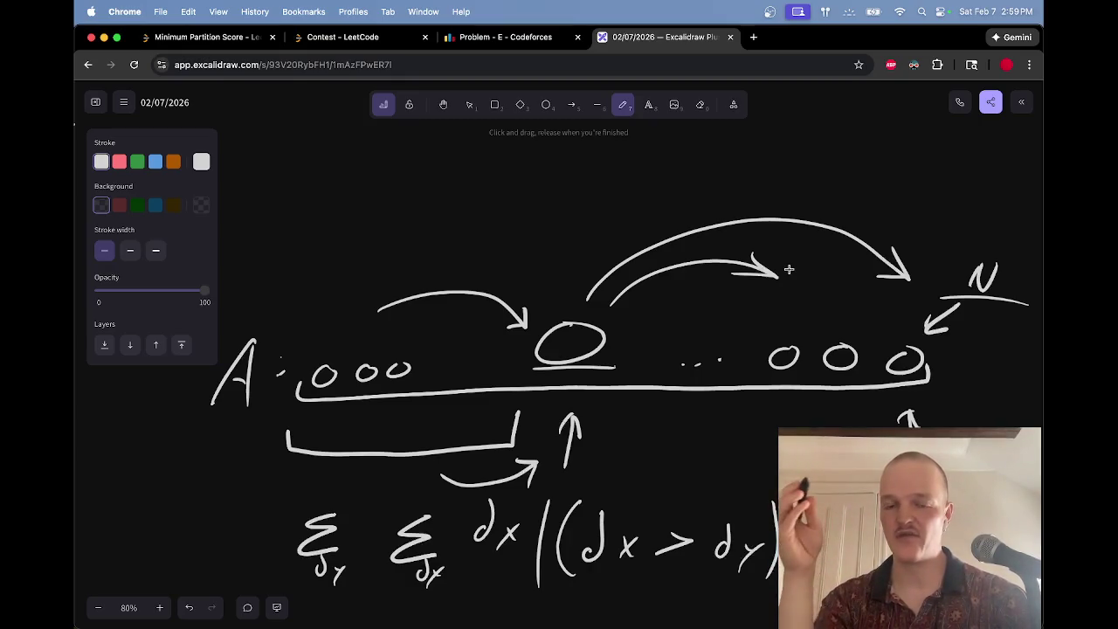
# Step: Erase the inner curved arrow off the marked node, along with a trial replacement arc
pyautogui.moveTo(779, 335)
pyautogui.mouseDown()
pyautogui.moveTo(791, 281)
pyautogui.moveTo(784, 302)
pyautogui.mouseUp()
pyautogui.moveTo(632, 305)
pyautogui.mouseDown()
pyautogui.moveTo(817, 278)
pyautogui.moveTo(781, 302)
pyautogui.mouseUp()
pyautogui.press('e')
pyautogui.press('e')
pyautogui.hscroll(-15, 746, 284)
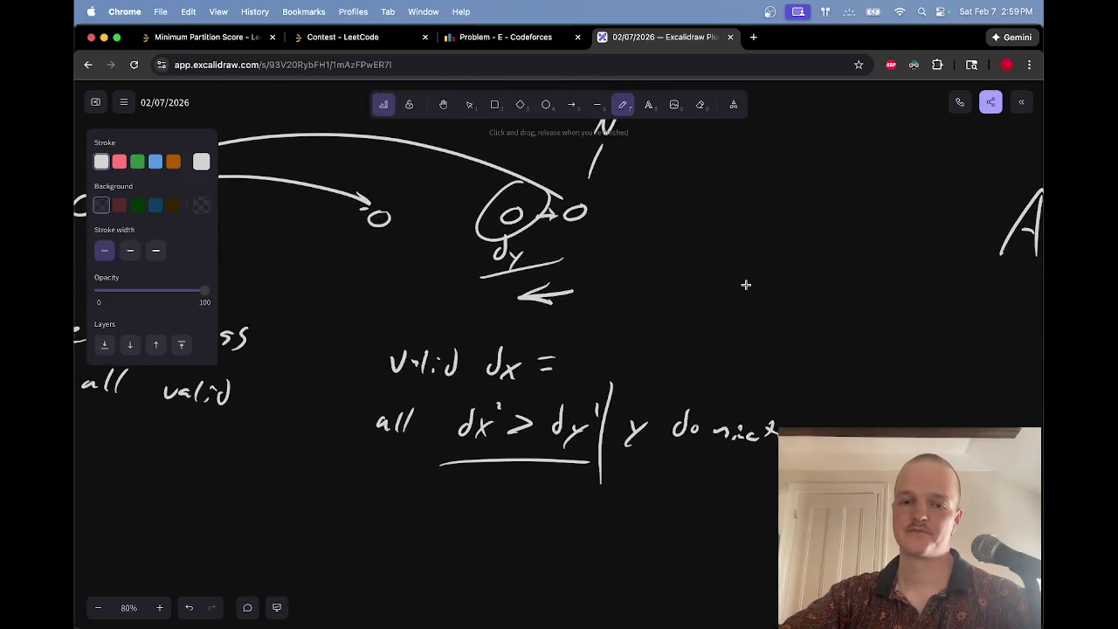
pyautogui.hscroll(15, 746, 284)
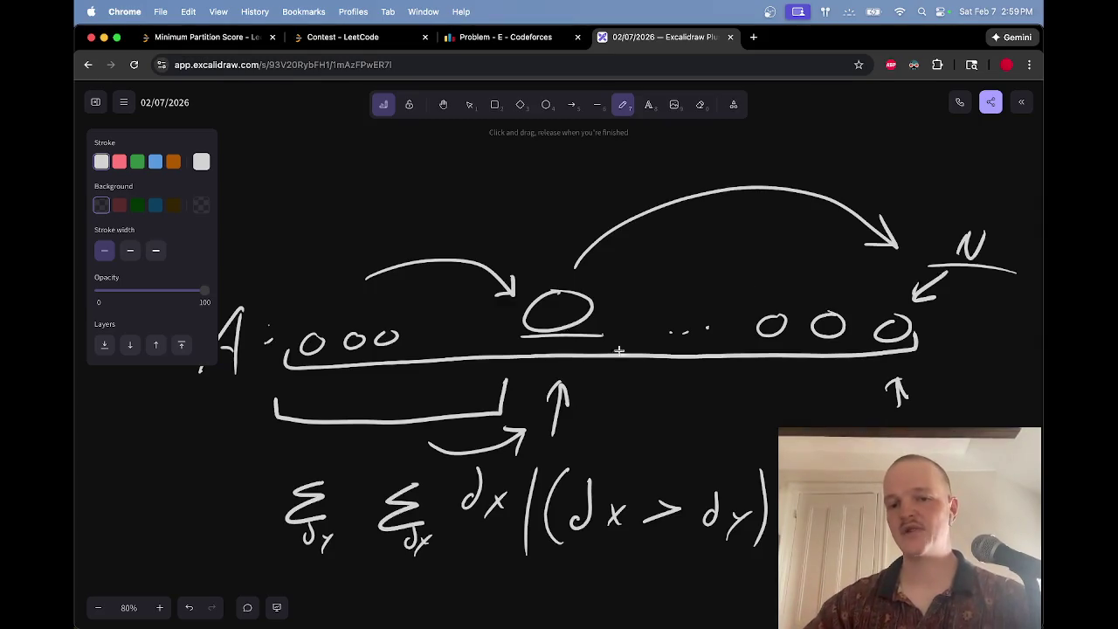
pyautogui.press('Escape')
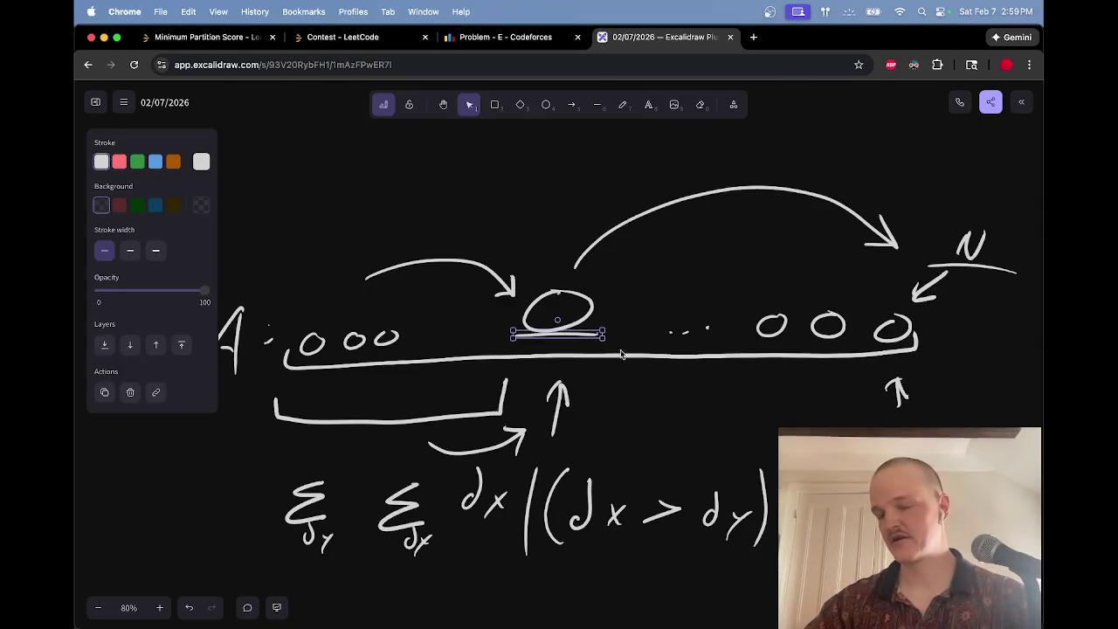
pyautogui.press('p')
pyautogui.moveTo(606, 296)
pyautogui.mouseDown()
pyautogui.moveTo(859, 280)
pyautogui.moveTo(872, 292)
pyautogui.mouseUp()
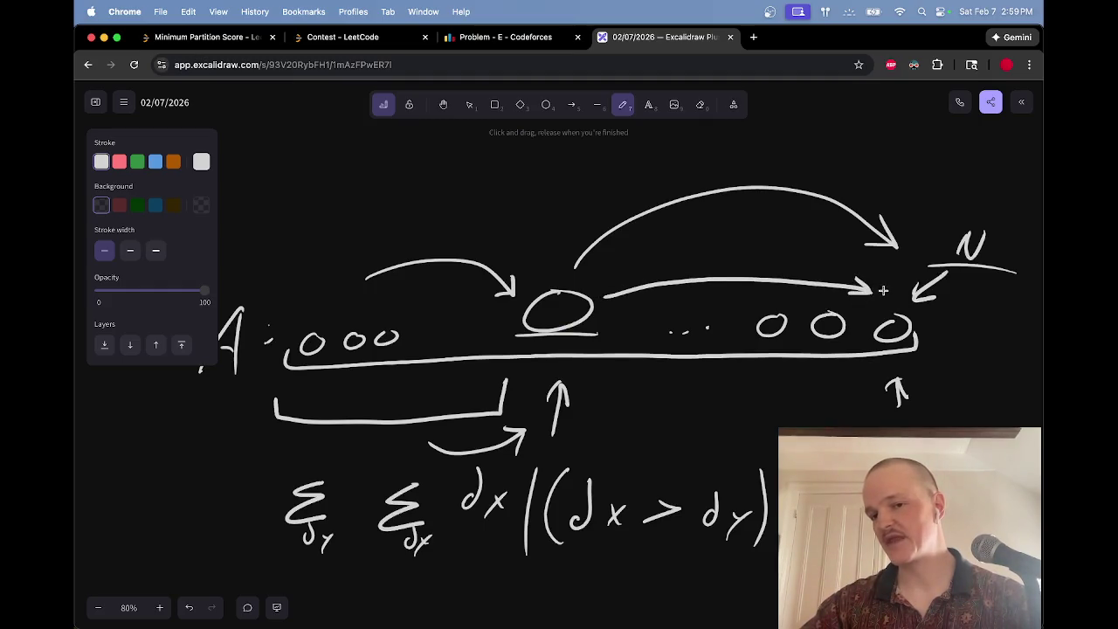
pyautogui.moveTo(866, 359)
pyautogui.mouseDown()
pyautogui.moveTo(925, 358)
pyautogui.moveTo(891, 359)
pyautogui.moveTo(871, 288)
pyautogui.moveTo(879, 310)
pyautogui.mouseUp()
pyautogui.press('Escape')
pyautogui.press('e')
pyautogui.press('p')
pyautogui.press('e')
pyautogui.press('v')
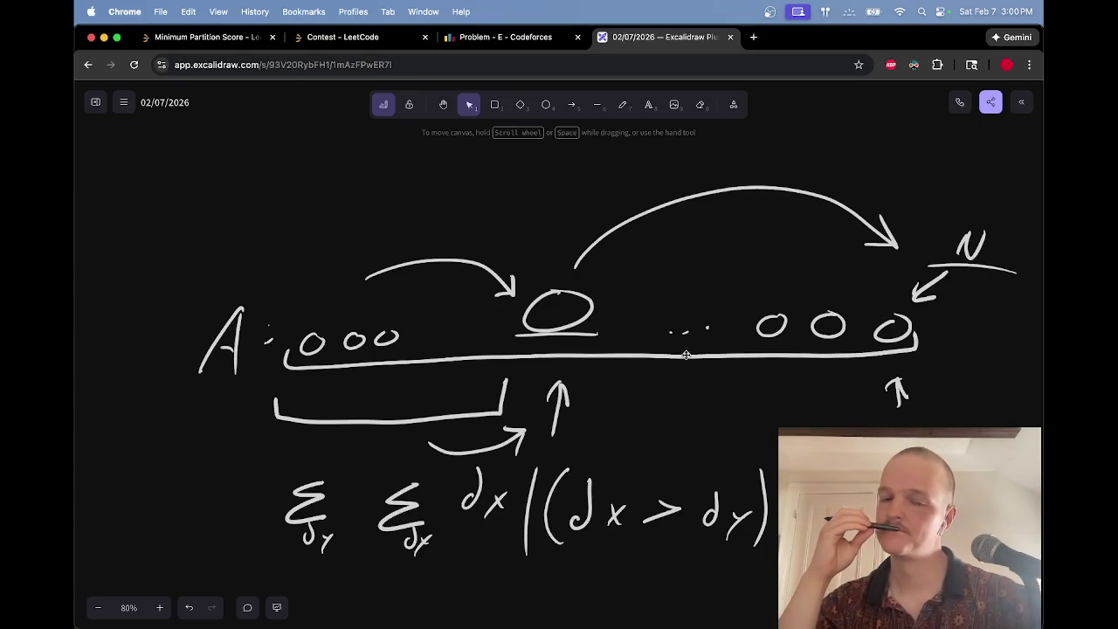
pyautogui.hscroll(-10, 687, 355)
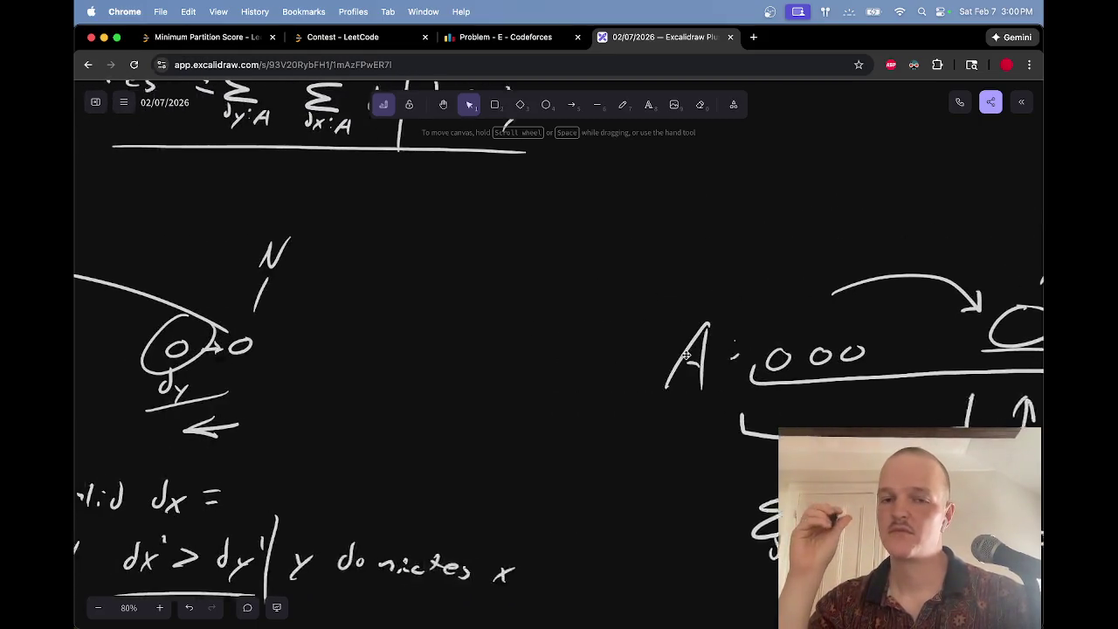
# Step: Pan back to the chain and try a curved arrow from the circle rightward, then erase it
pyautogui.scroll(-3, 687, 355)
pyautogui.hscroll(-5, 687, 354)
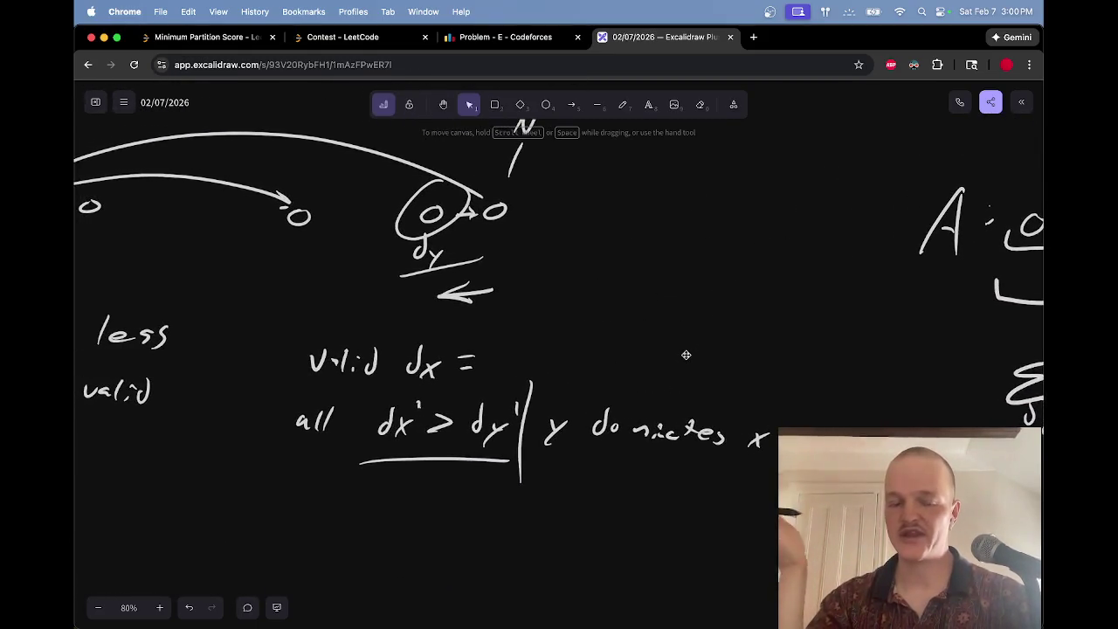
pyautogui.hscroll(14, 686, 355)
pyautogui.scroll(5, 687, 355)
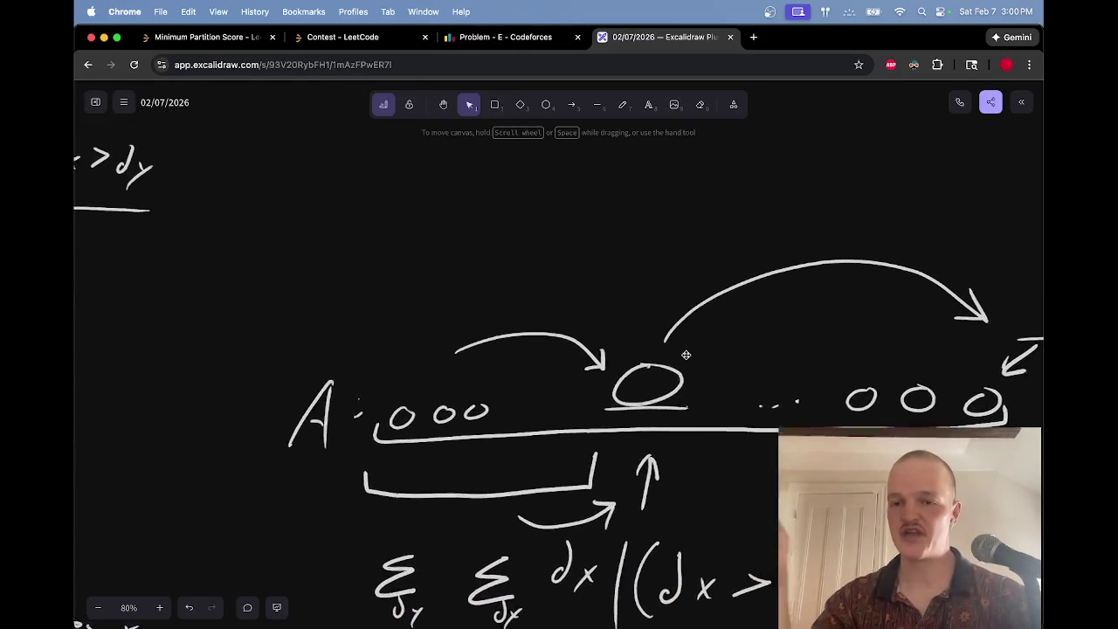
pyautogui.press('p')
pyautogui.moveTo(603, 377)
pyautogui.mouseDown()
pyautogui.moveTo(805, 340)
pyautogui.moveTo(834, 354)
pyautogui.mouseUp()
pyautogui.press('e')
pyautogui.press('p')
# Step: Draw a downward arrow above the marked node, redoing a failed first attempt
pyautogui.moveTo(542, 276)
pyautogui.mouseDown()
pyautogui.moveTo(551, 348)
pyautogui.moveTo(564, 345)
pyautogui.moveTo(555, 288)
pyautogui.moveTo(563, 349)
pyautogui.mouseUp()
pyautogui.press('e')
pyautogui.press('p')
pyautogui.moveTo(583, 306)
pyautogui.mouseDown()
pyautogui.moveTo(564, 352)
pyautogui.moveTo(545, 314)
pyautogui.mouseUp()
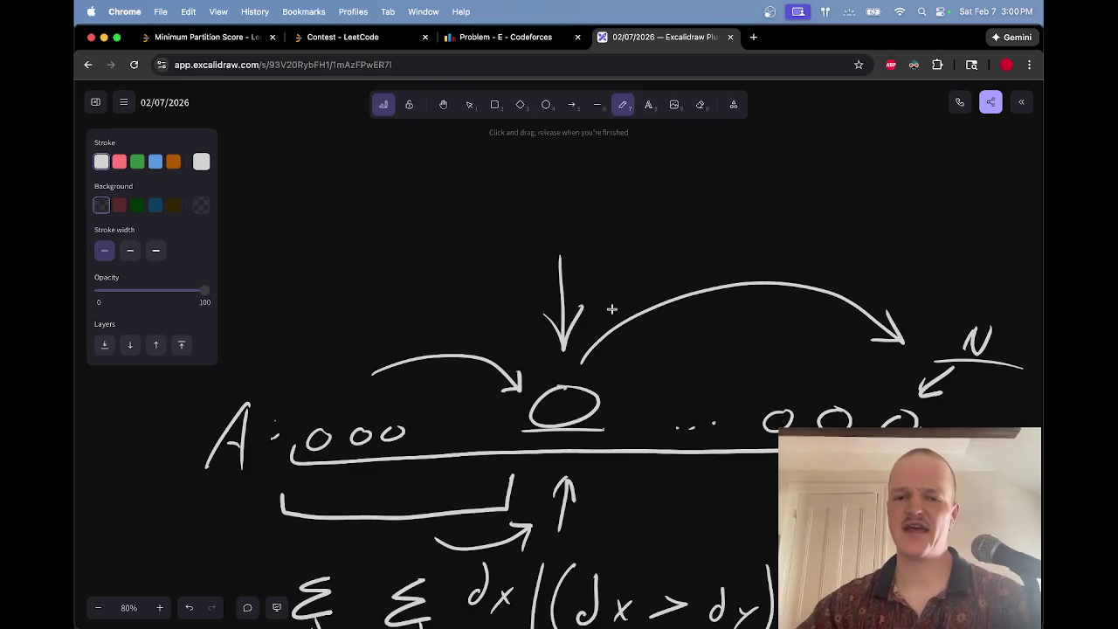
# Step: Erase the downward arrow above the marked node
pyautogui.press('e')
pyautogui.moveTo(600, 307); pyautogui.dragTo(572, 324)
pyautogui.press('p')
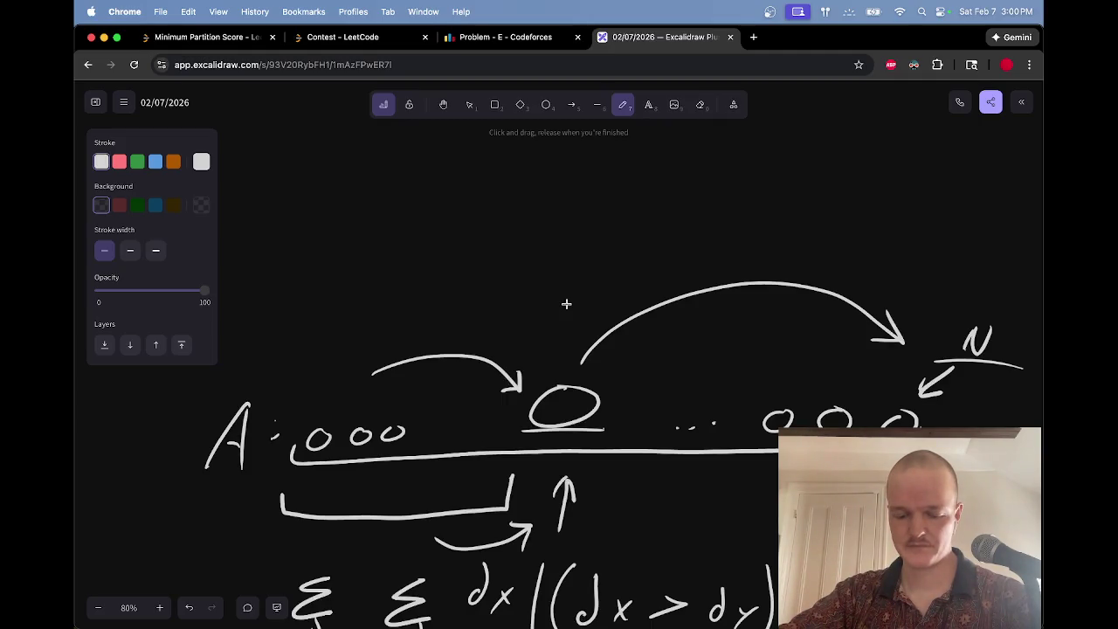
pyautogui.scroll(-4, 566, 303)
pyautogui.hscroll(-10, 566, 303)
pyautogui.scroll(3, 566, 304)
pyautogui.hscroll(10, 566, 303)
# Step: Draw a loop around the first three circles on the baseline
pyautogui.scroll(-2, 566, 304)
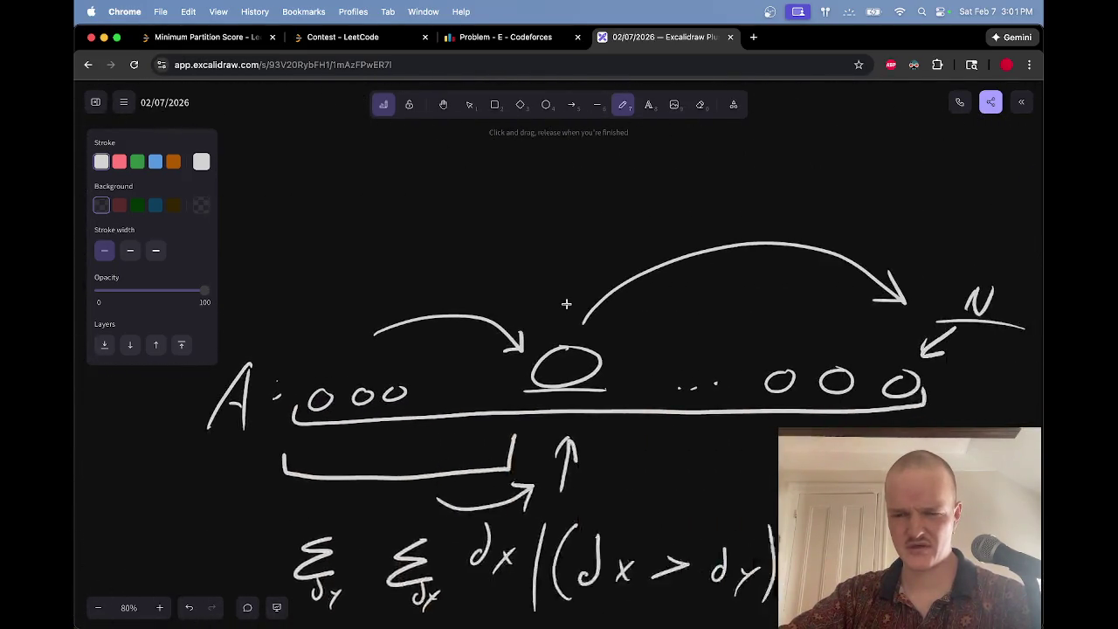
pyautogui.hscroll(-1, 566, 303)
pyautogui.scroll(-2, 566, 303)
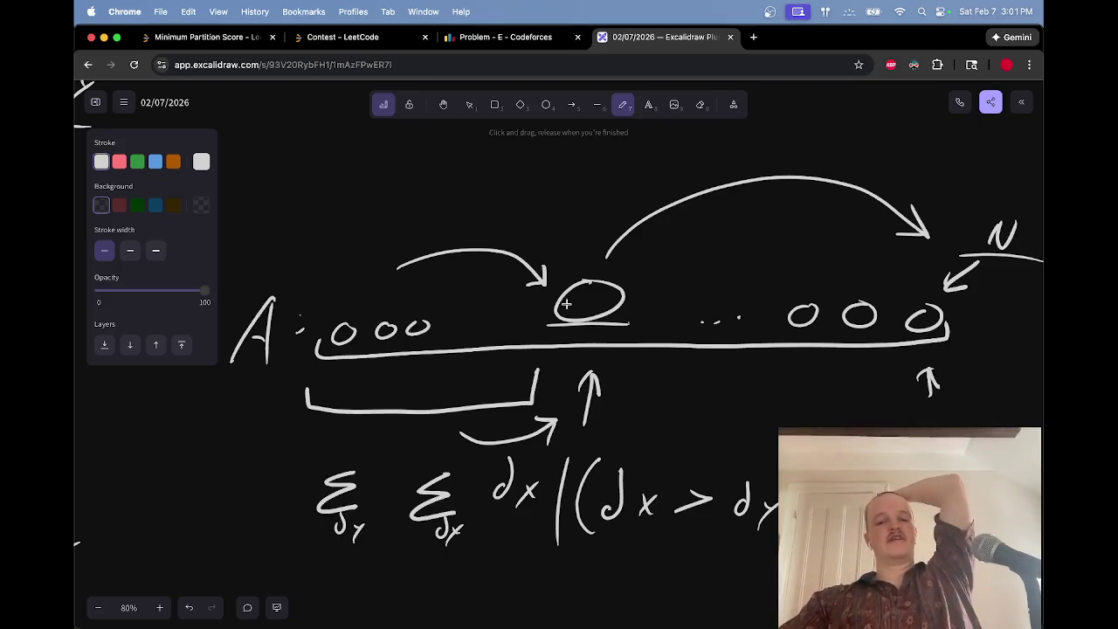
pyautogui.moveTo(518, 305)
pyautogui.mouseDown()
pyautogui.moveTo(393, 307)
pyautogui.moveTo(421, 341)
pyautogui.moveTo(541, 303)
pyautogui.mouseUp()
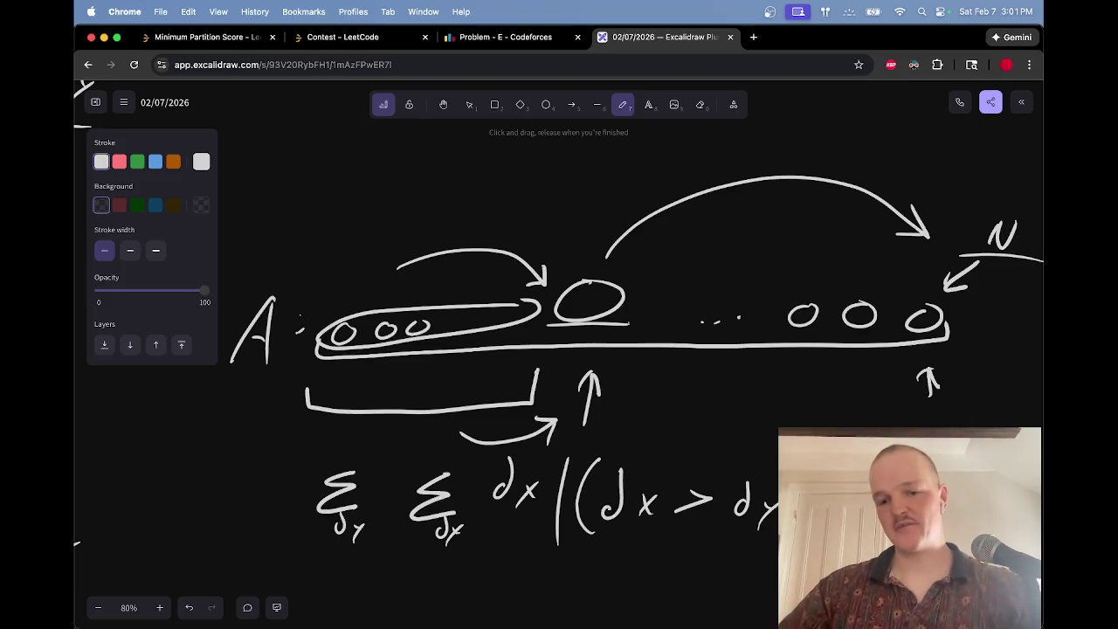
pyautogui.scroll(-5, 664, 393)
pyautogui.hscroll(9, 664, 393)
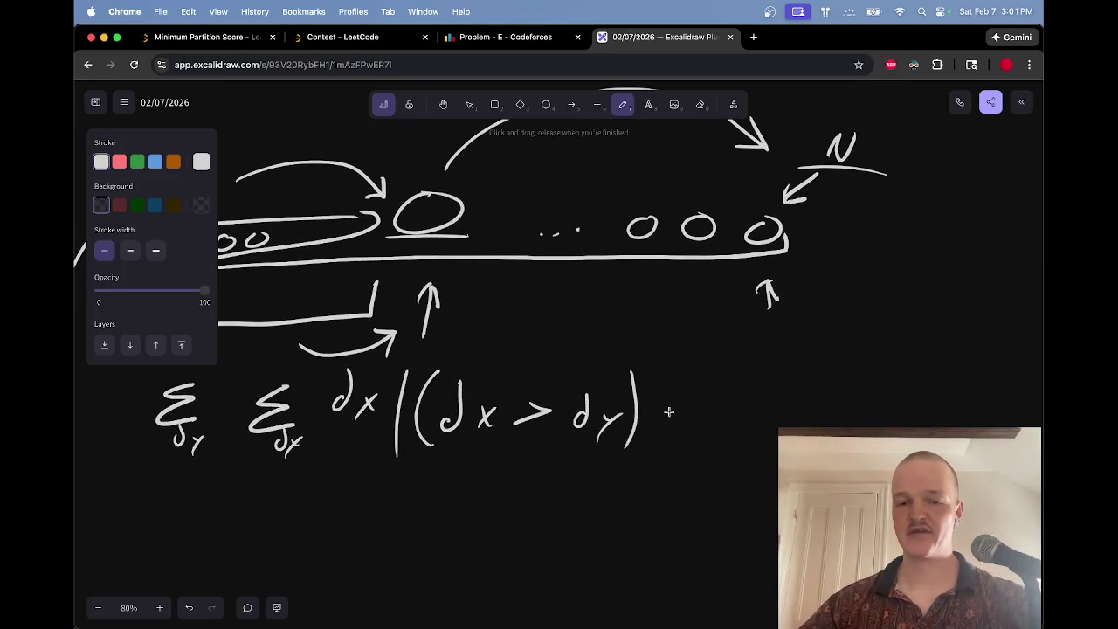
pyautogui.scroll(5, 489, 341)
pyautogui.hscroll(-10, 489, 340)
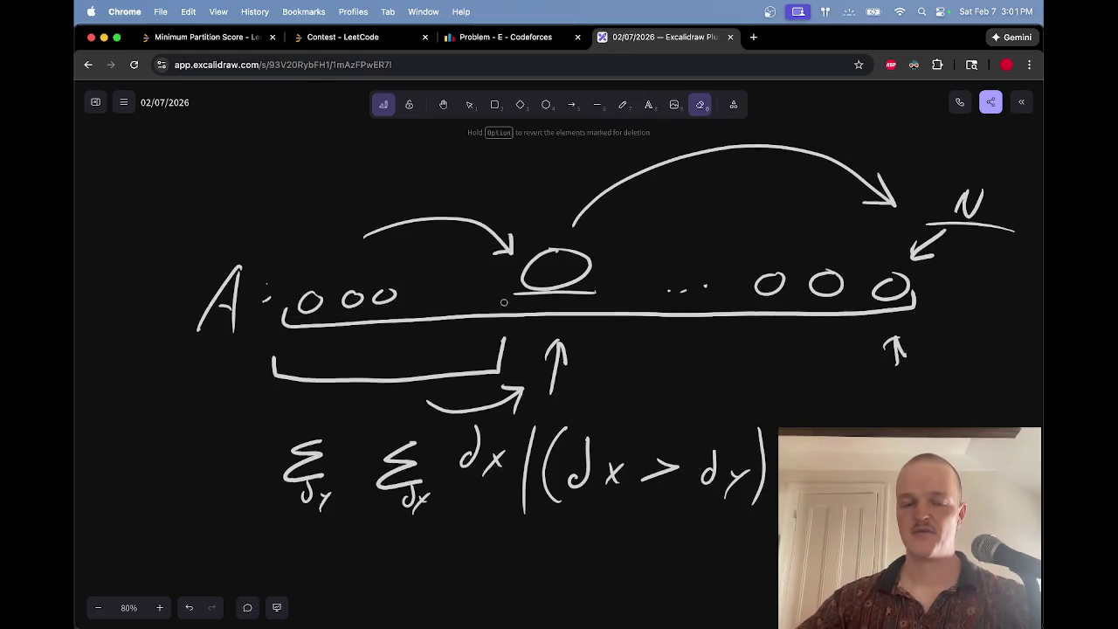
# Step: Write 'dx' above the first nodes with an arrow pointing to it from a 'Y' label
pyautogui.moveTo(376, 293)
pyautogui.mouseDown()
pyautogui.moveTo(374, 306)
pyautogui.moveTo(398, 304)
pyautogui.mouseUp()
pyautogui.moveTo(399, 287); pyautogui.dragTo(387, 305)
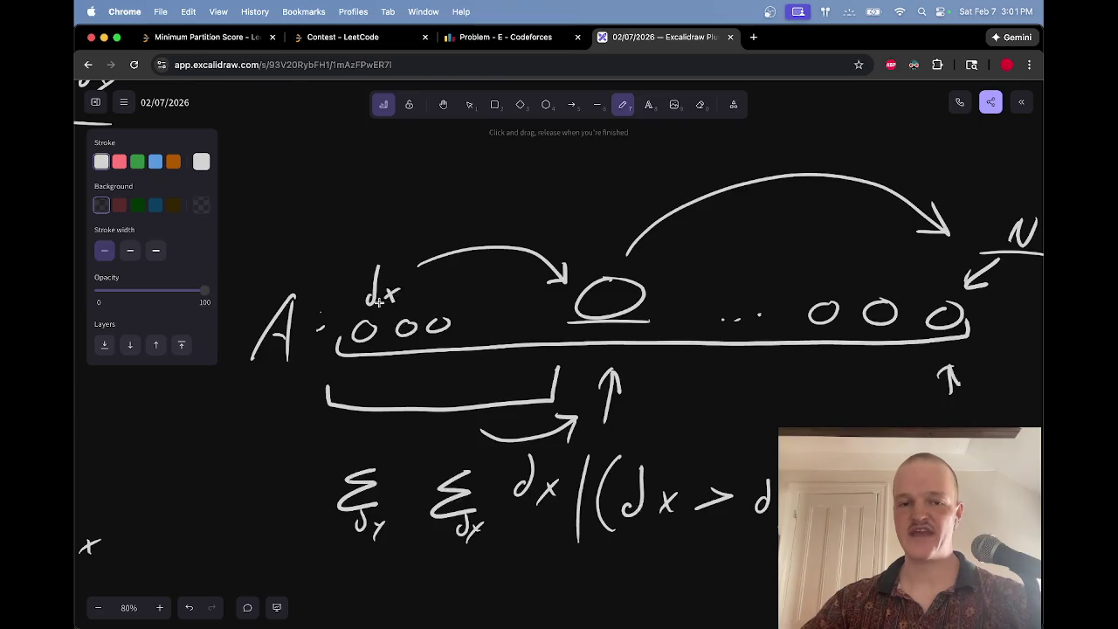
pyautogui.moveTo(328, 223)
pyautogui.mouseDown()
pyautogui.moveTo(374, 266)
pyautogui.moveTo(333, 248)
pyautogui.mouseUp()
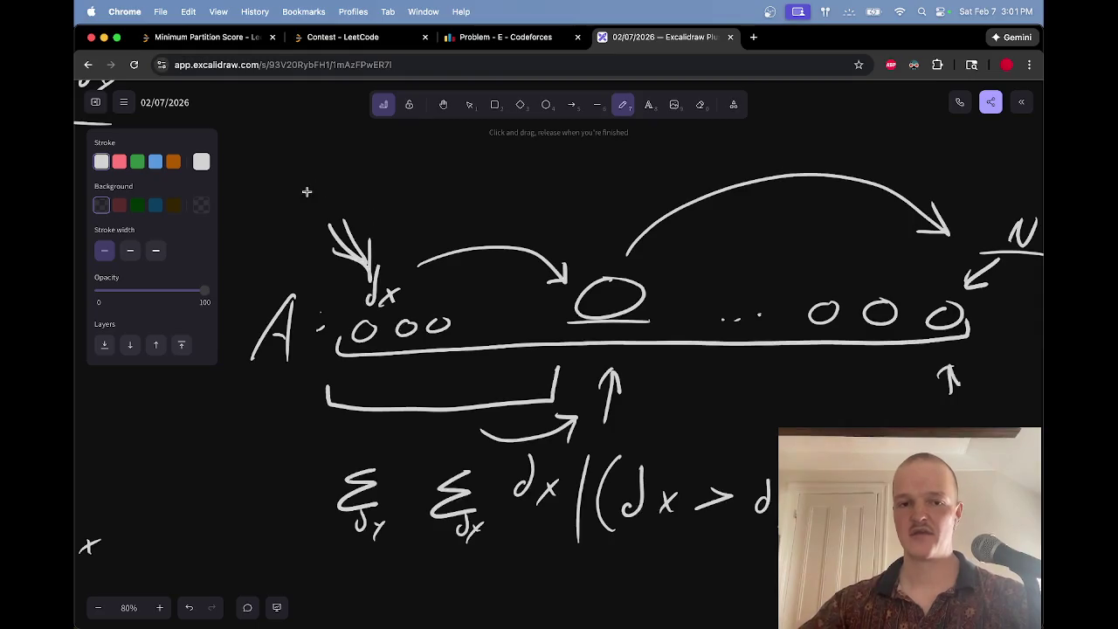
pyautogui.moveTo(309, 189); pyautogui.dragTo(320, 206)
pyautogui.moveTo(329, 194); pyautogui.dragTo(308, 222)
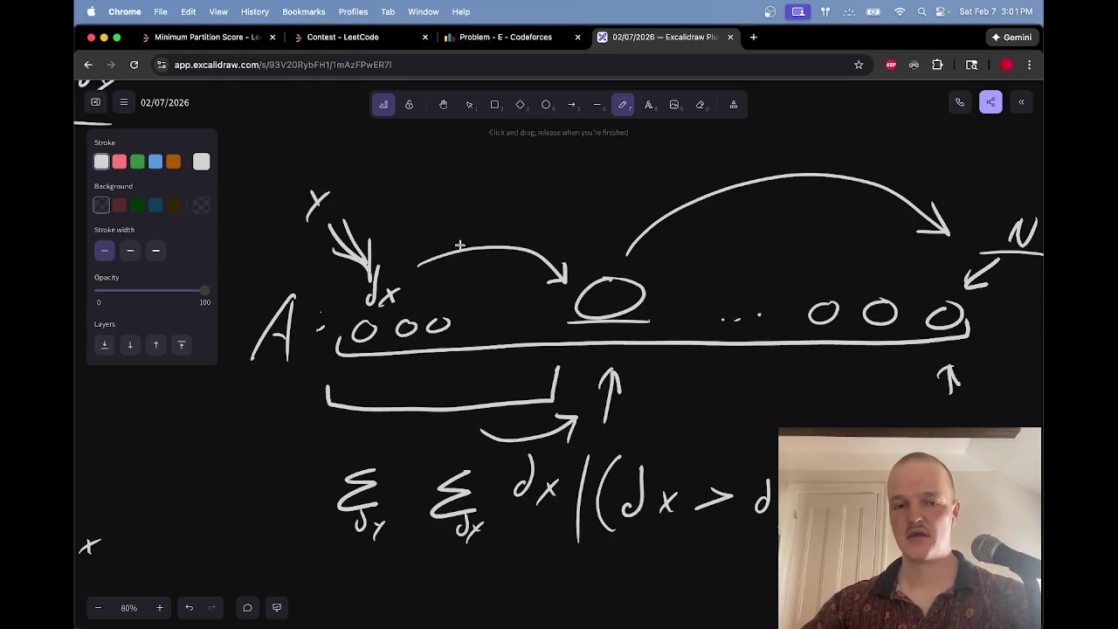
# Step: Write 'dz<dx' by the arc, shift it upward, then switch to YouTube
pyautogui.moveTo(472, 266)
pyautogui.mouseDown()
pyautogui.moveTo(475, 281)
pyautogui.moveTo(496, 282)
pyautogui.mouseUp()
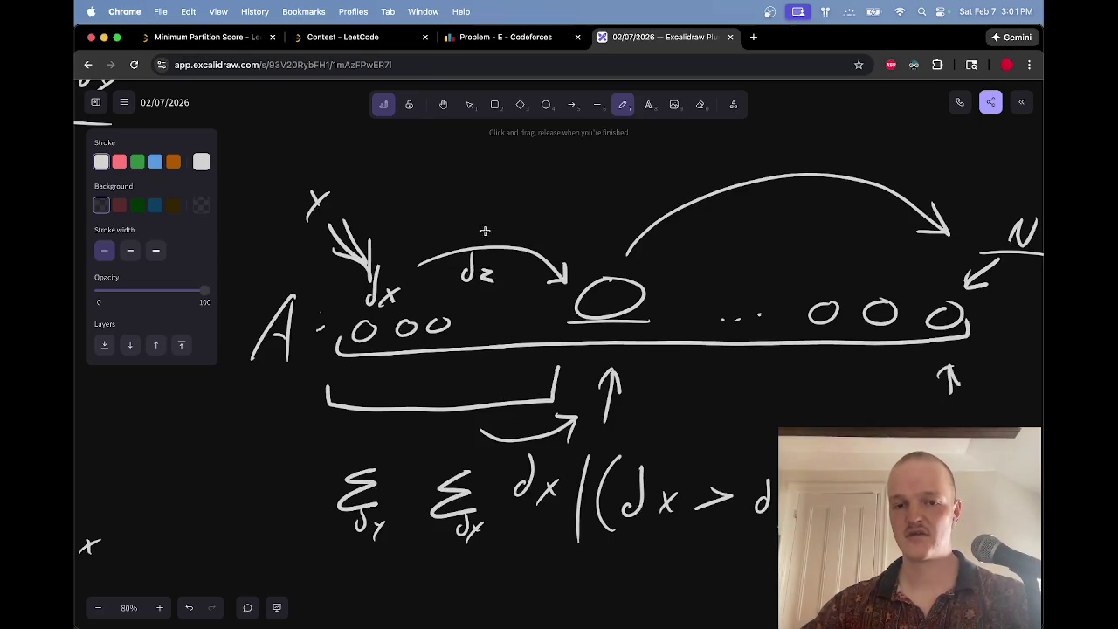
pyautogui.moveTo(519, 262)
pyautogui.mouseDown()
pyautogui.moveTo(520, 280)
pyautogui.moveTo(557, 283)
pyautogui.mouseUp()
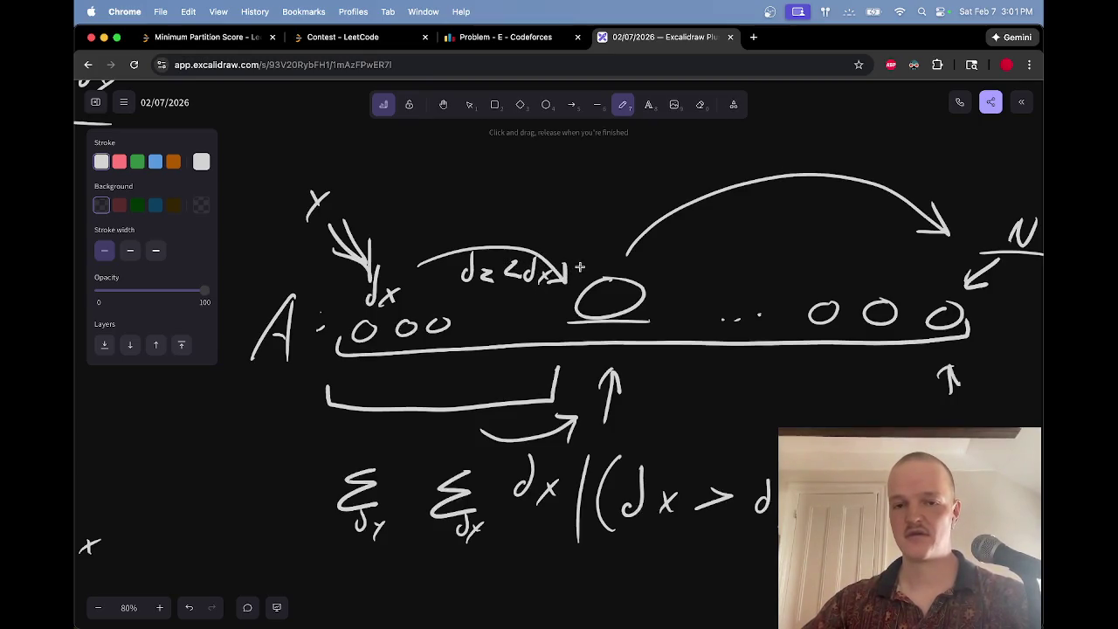
pyautogui.press('v')
pyautogui.moveTo(449, 302)
pyautogui.mouseDown()
pyautogui.moveTo(486, 274)
pyautogui.moveTo(556, 251)
pyautogui.moveTo(509, 273)
pyautogui.moveTo(501, 229)
pyautogui.mouseUp()
pyautogui.press('p')
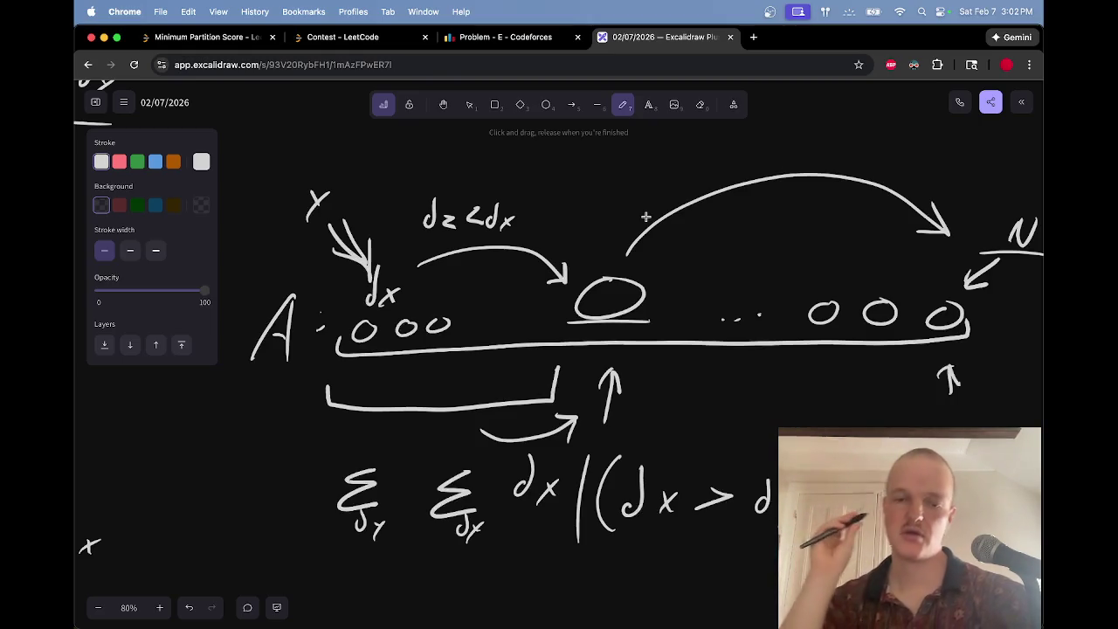
pyautogui.press('super+grave')
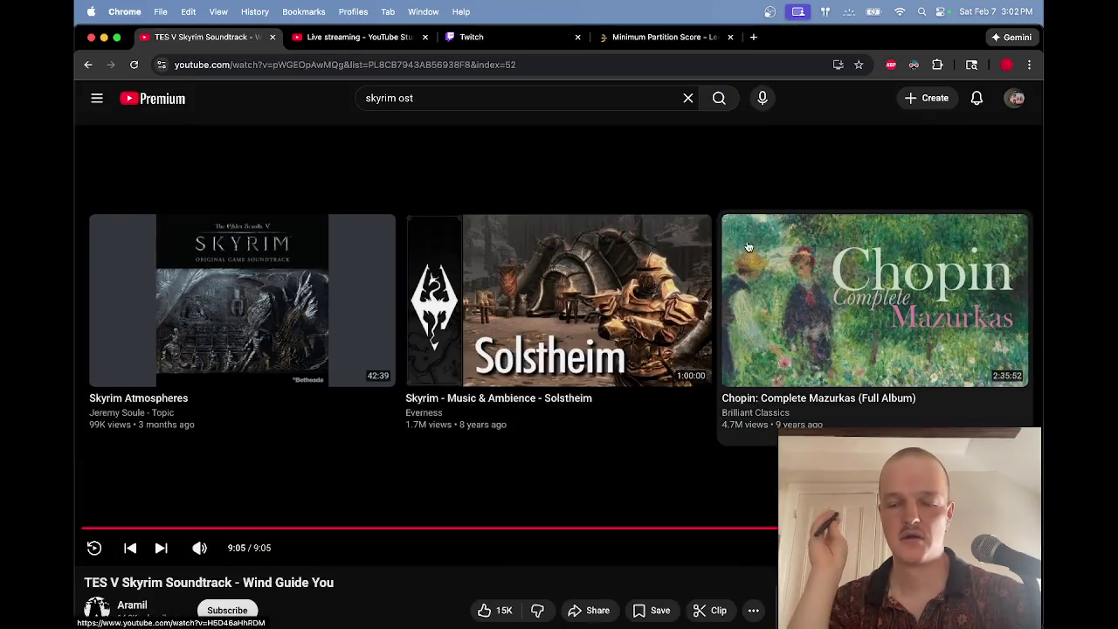
# Step: Play the Chopin Complete Mazurkas video, then go back to the Excalidraw drawing
pyautogui.click(959, 252)
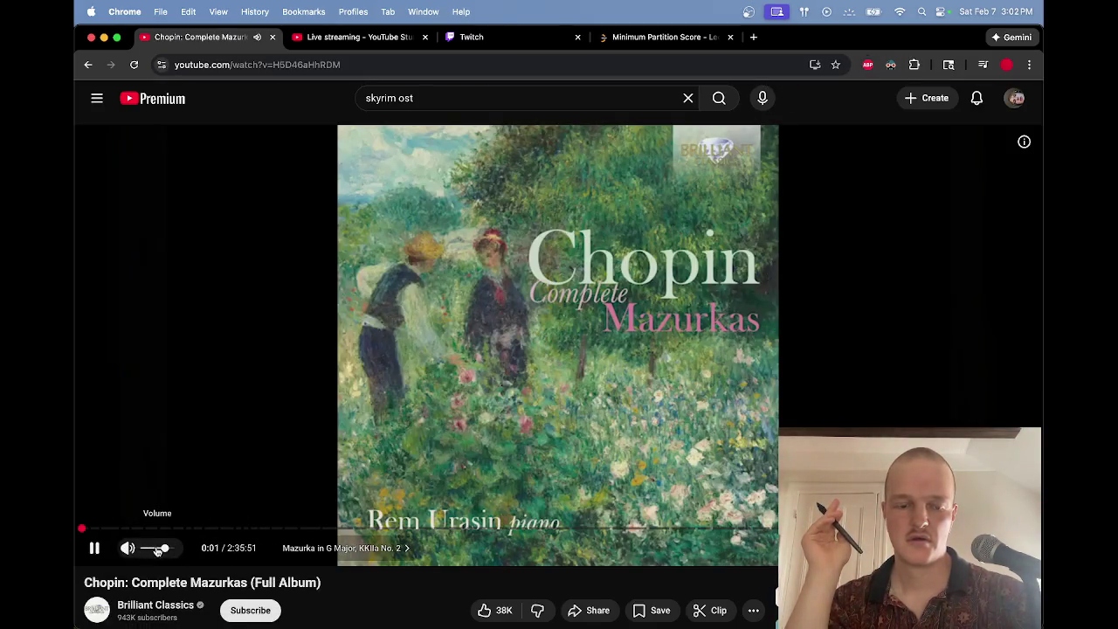
pyautogui.press('super+grave')
pyautogui.press('super+grave')
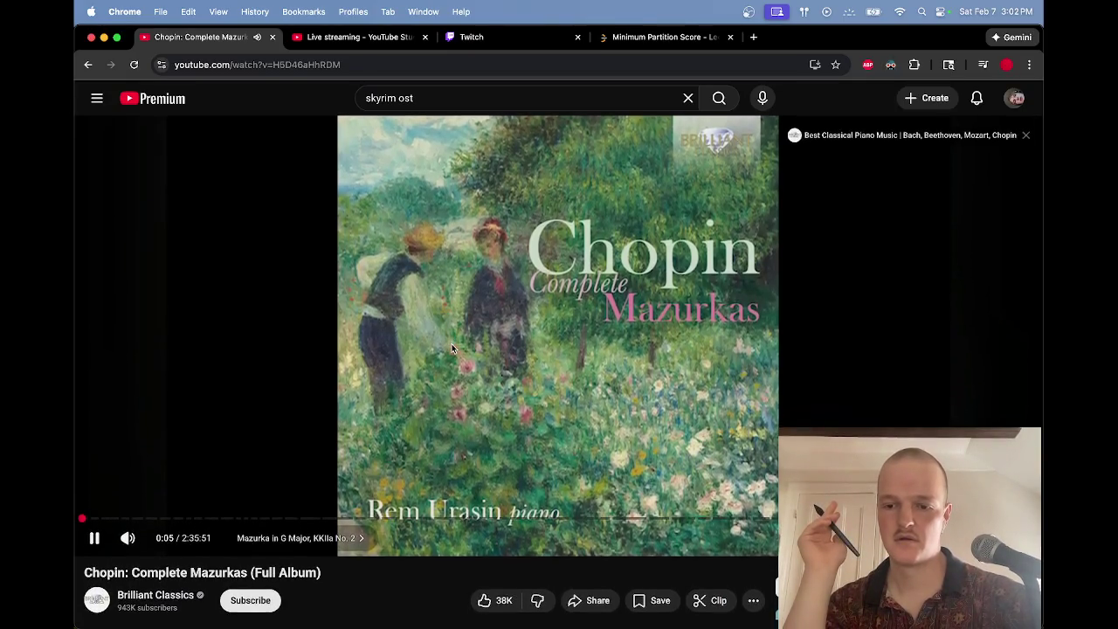
pyautogui.press('super+grave')
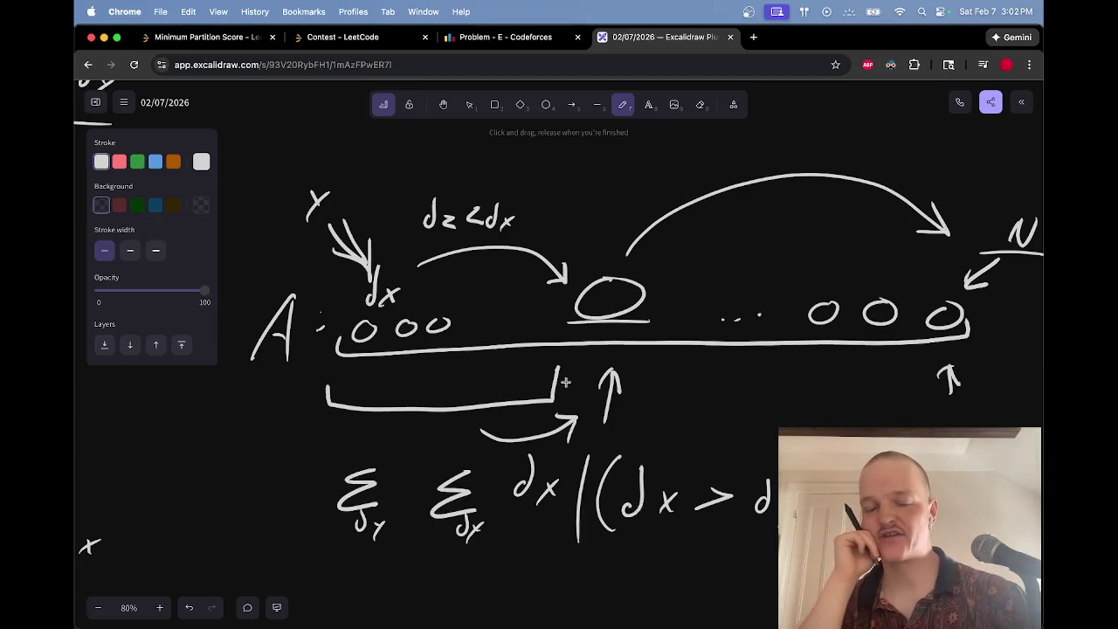
# Step: Write 'res -= Σdx Σdz 1' with a divider bar below the existing sums
pyautogui.scroll(1, 502, 568)
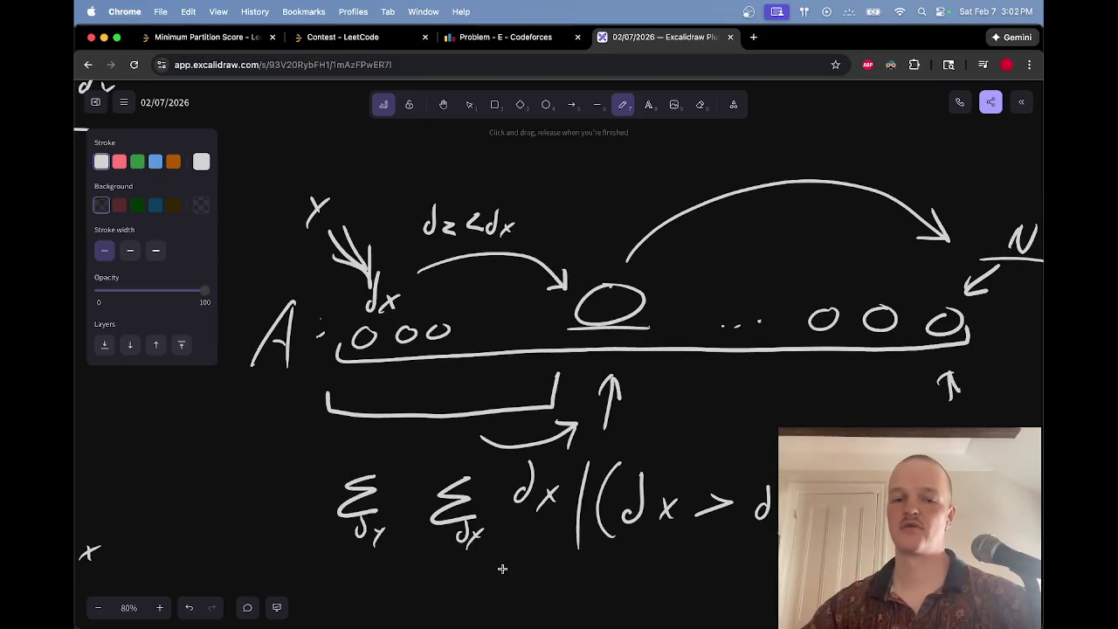
pyautogui.scroll(-5, 560, 363)
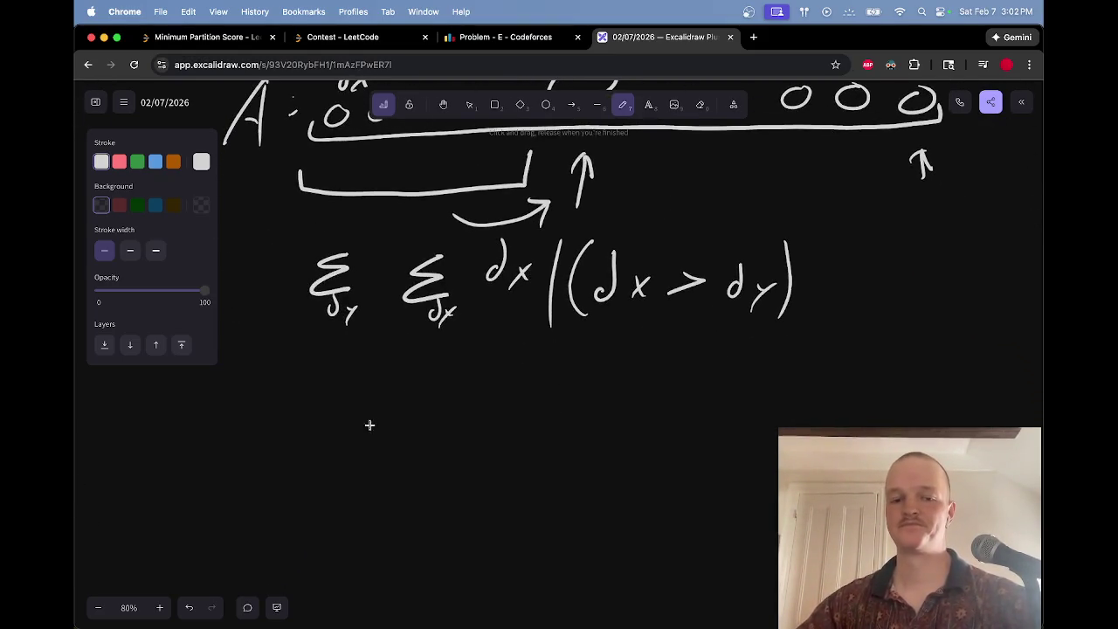
pyautogui.moveTo(325, 432)
pyautogui.mouseDown()
pyautogui.moveTo(345, 411)
pyautogui.moveTo(372, 429)
pyautogui.moveTo(467, 411)
pyautogui.mouseUp()
pyautogui.moveTo(457, 427); pyautogui.dragTo(480, 425)
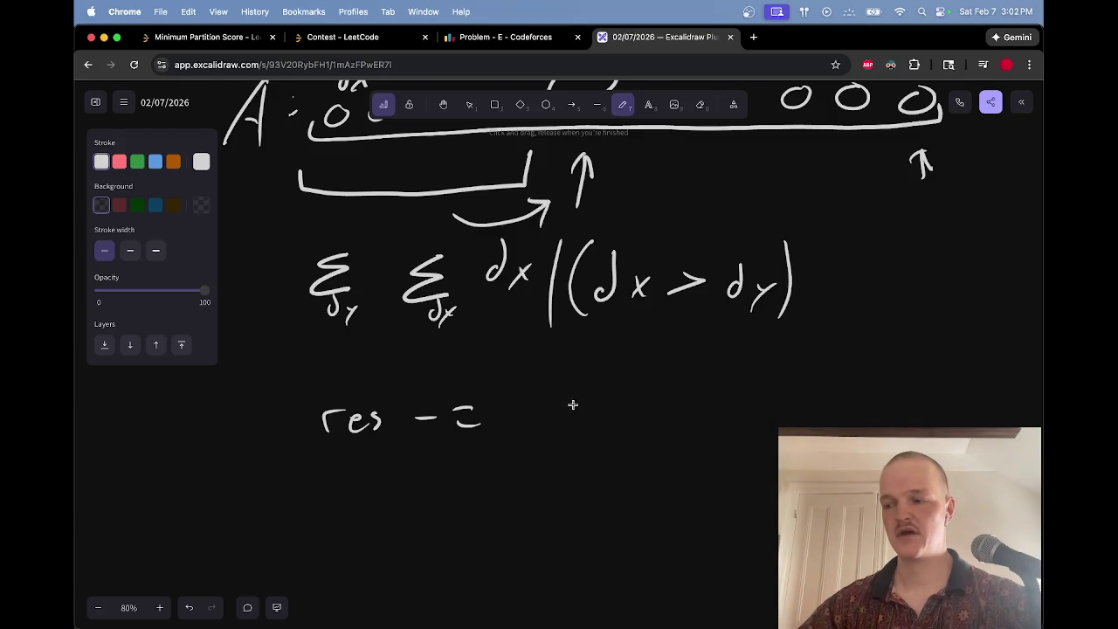
pyautogui.moveTo(564, 391)
pyautogui.mouseDown()
pyautogui.moveTo(552, 409)
pyautogui.moveTo(573, 428)
pyautogui.moveTo(558, 448)
pyautogui.moveTo(573, 449)
pyautogui.moveTo(561, 451)
pyautogui.mouseUp()
pyautogui.moveTo(615, 392)
pyautogui.mouseDown()
pyautogui.moveTo(610, 409)
pyautogui.moveTo(631, 418)
pyautogui.moveTo(612, 439)
pyautogui.moveTo(637, 430)
pyautogui.moveTo(639, 441)
pyautogui.mouseUp()
pyautogui.moveTo(683, 386); pyautogui.dragTo(680, 409)
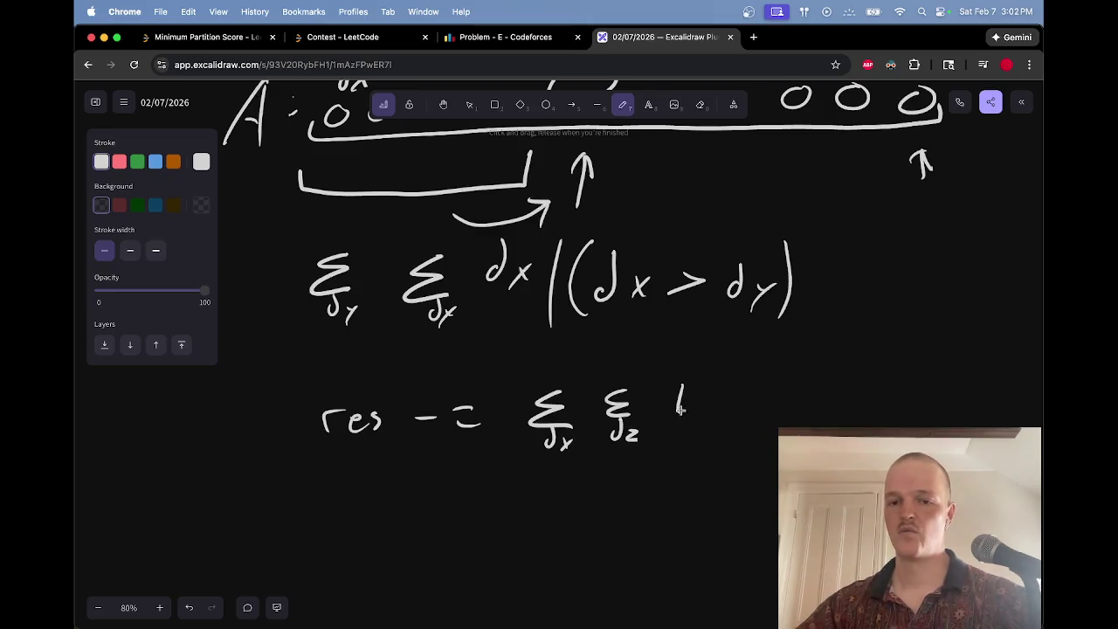
pyautogui.moveTo(722, 360); pyautogui.dragTo(707, 456)
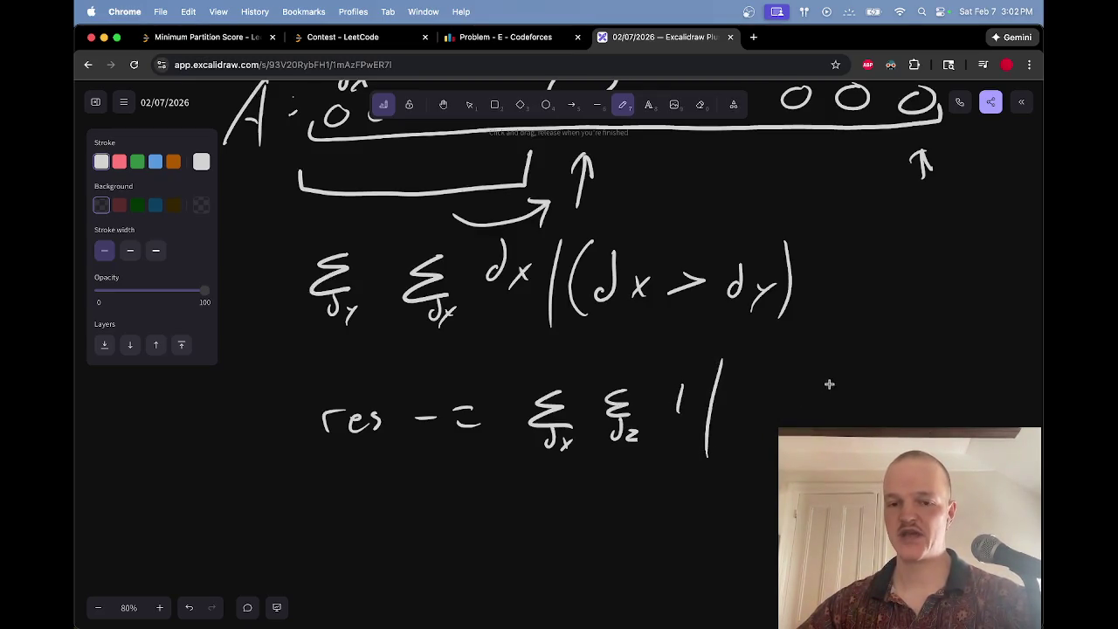
# Step: Write 'dx>dz' after the divider and place a second 'dx' beside it
pyautogui.scroll(-1, 829, 383)
pyautogui.hscroll(1, 829, 384)
pyautogui.moveTo(690, 356)
pyautogui.mouseDown()
pyautogui.moveTo(706, 339)
pyautogui.moveTo(718, 360)
pyautogui.moveTo(762, 357)
pyautogui.moveTo(762, 347)
pyautogui.moveTo(805, 384)
pyautogui.mouseUp()
pyautogui.moveTo(692, 391)
pyautogui.mouseDown()
pyautogui.moveTo(706, 374)
pyautogui.moveTo(709, 400)
pyautogui.moveTo(721, 403)
pyautogui.mouseUp()
pyautogui.moveTo(722, 391); pyautogui.dragTo(705, 408)
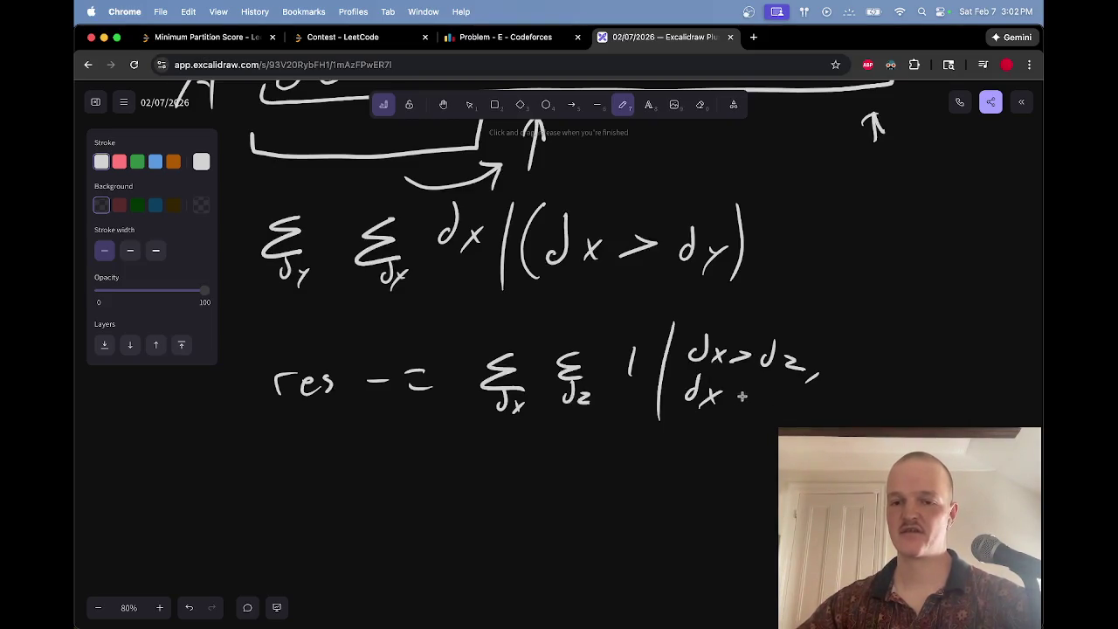
pyautogui.press('v')
pyautogui.moveTo(678, 365); pyautogui.dragTo(732, 416)
pyautogui.moveTo(712, 393)
pyautogui.mouseDown()
pyautogui.moveTo(793, 406)
pyautogui.moveTo(678, 401)
pyautogui.moveTo(693, 378)
pyautogui.moveTo(704, 404)
pyautogui.mouseUp()
pyautogui.press('p')
# Step: Add 'dy ⇒' before the moved dx, fixing the arrow and erasing the bad d
pyautogui.moveTo(713, 393)
pyautogui.mouseDown()
pyautogui.moveTo(703, 415)
pyautogui.moveTo(744, 404)
pyautogui.mouseUp()
pyautogui.press('e')
pyautogui.moveTo(685, 381)
pyautogui.mouseDown()
pyautogui.moveTo(690, 402)
pyautogui.moveTo(691, 373)
pyautogui.mouseUp()
pyautogui.press('p')
pyautogui.press('e')
pyautogui.press('p')
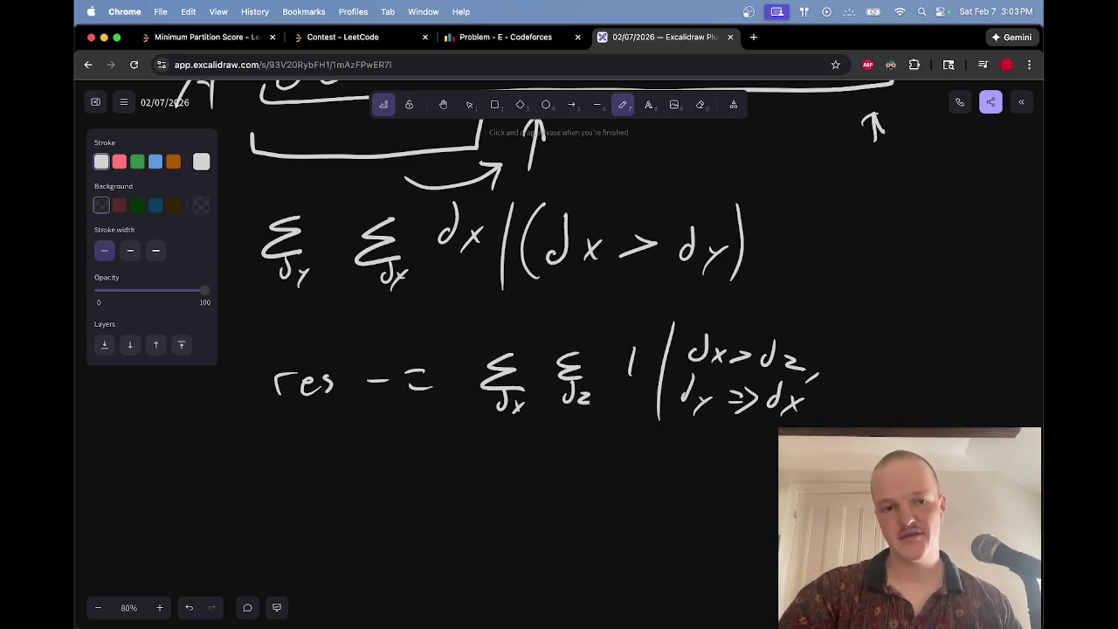
pyautogui.scroll(2, 618, 447)
pyautogui.moveTo(564, 443); pyautogui.dragTo(617, 442)
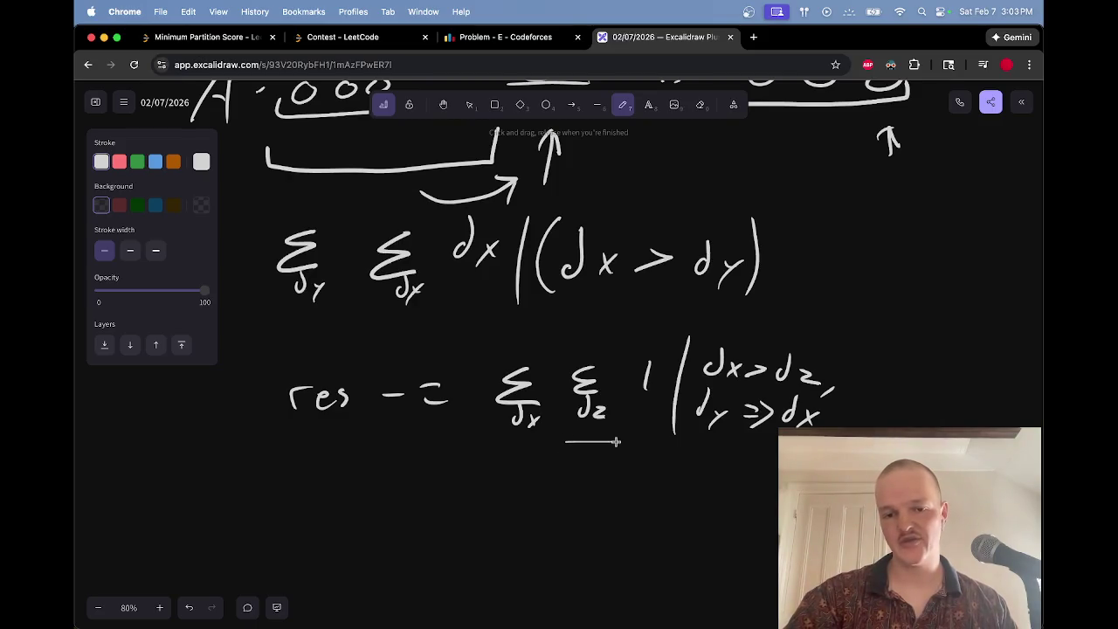
pyautogui.press('super+z')
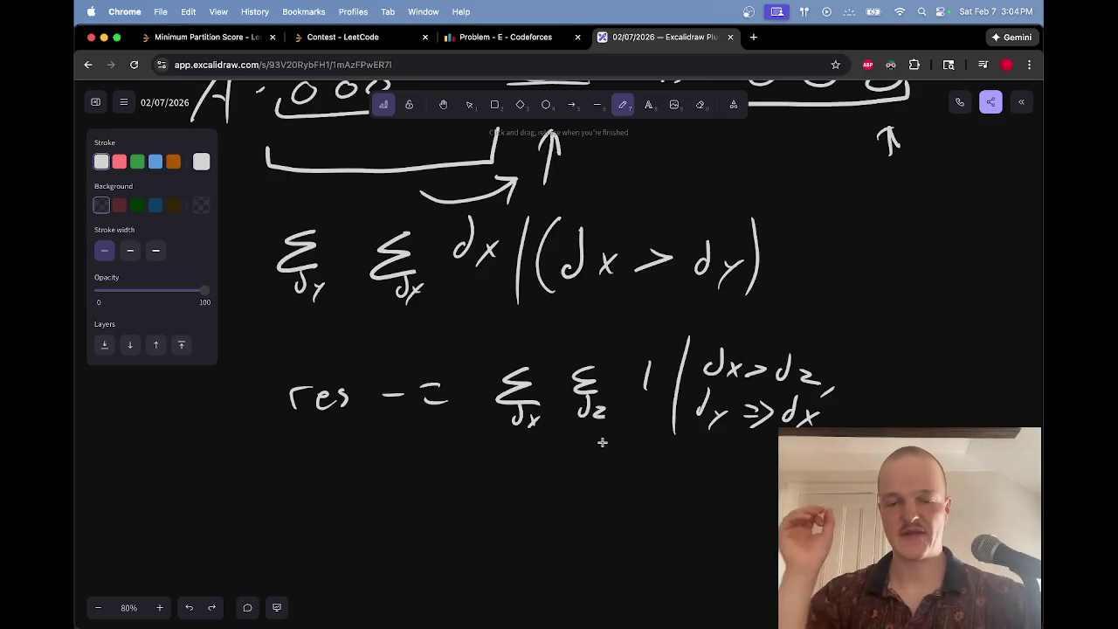
pyautogui.scroll(5, 602, 442)
pyautogui.scroll(2, 602, 443)
pyautogui.hscroll(5, 602, 442)
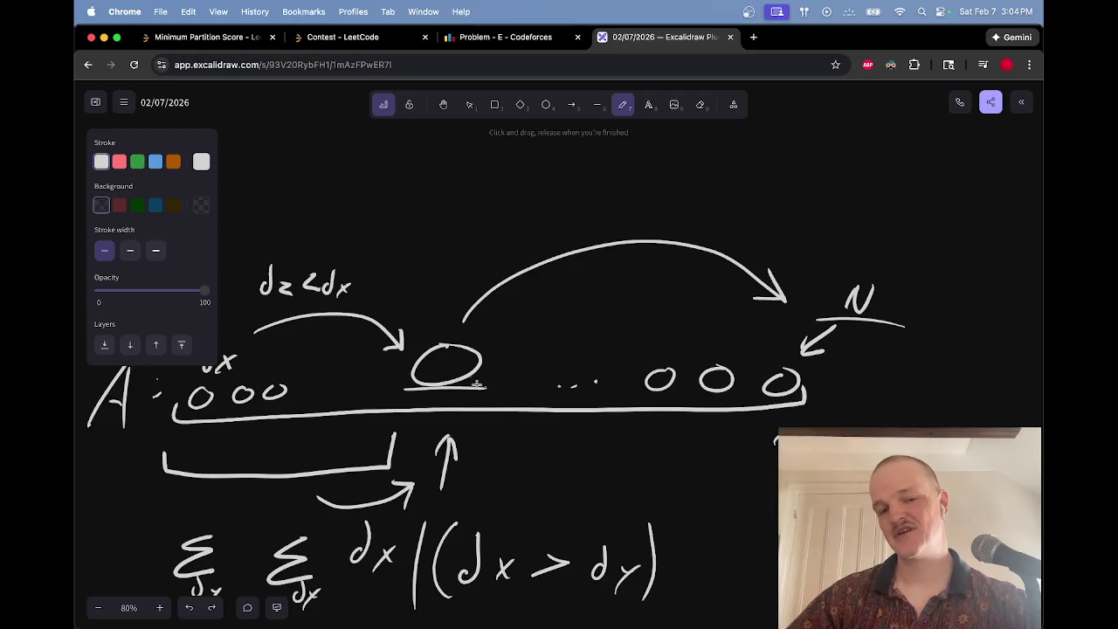
# Step: Draw a long arcing arrow from dx to the far right and loop an ellipse around the small nodes
pyautogui.hscroll(-3, 289, 335)
pyautogui.moveTo(284, 334)
pyautogui.mouseDown()
pyautogui.moveTo(420, 245)
pyautogui.moveTo(829, 296)
pyautogui.moveTo(840, 287)
pyautogui.mouseUp()
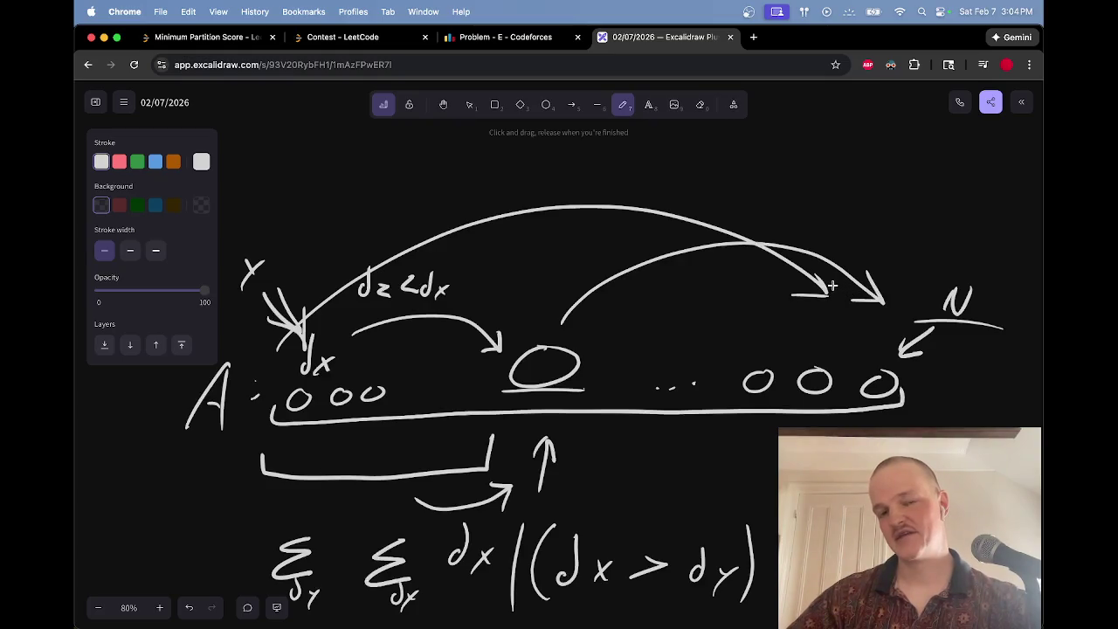
pyautogui.moveTo(502, 371)
pyautogui.mouseDown()
pyautogui.moveTo(430, 373)
pyautogui.moveTo(509, 363)
pyautogui.moveTo(480, 372)
pyautogui.mouseUp()
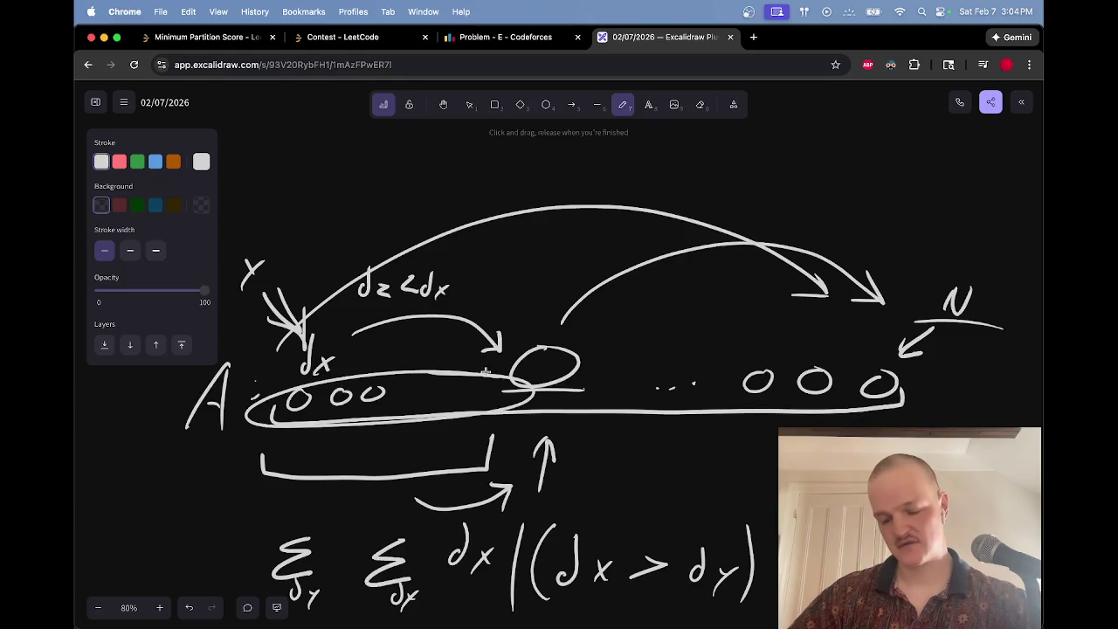
# Step: Erase the new ellipse around the small nodes and the new long arc arrow
pyautogui.press('e')
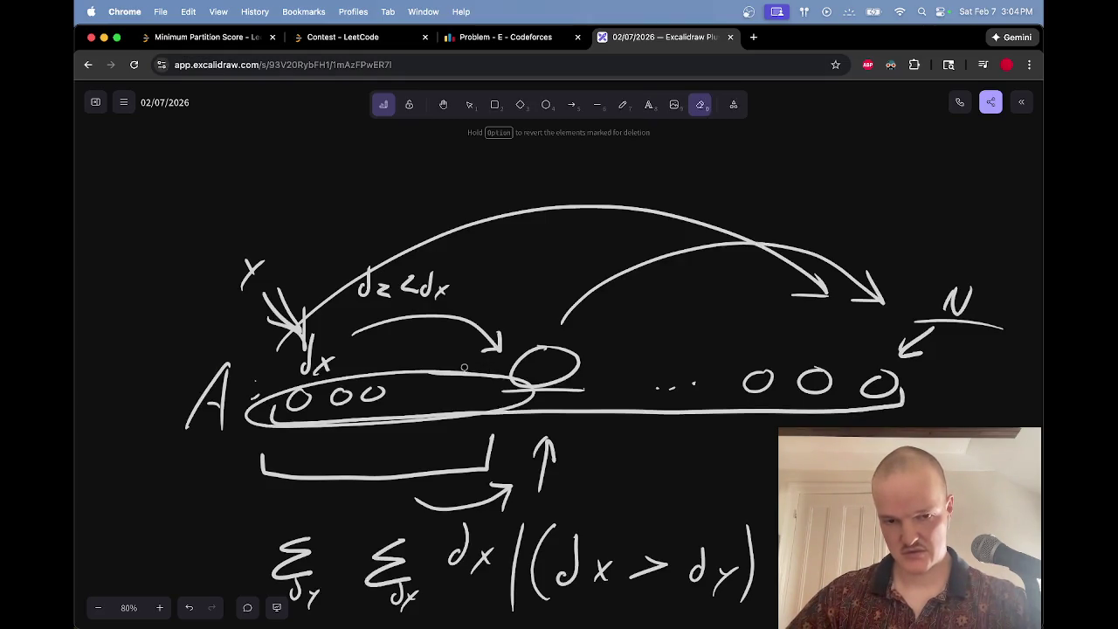
pyautogui.click(463, 370)
pyautogui.moveTo(808, 293); pyautogui.dragTo(822, 301)
pyautogui.press('p')
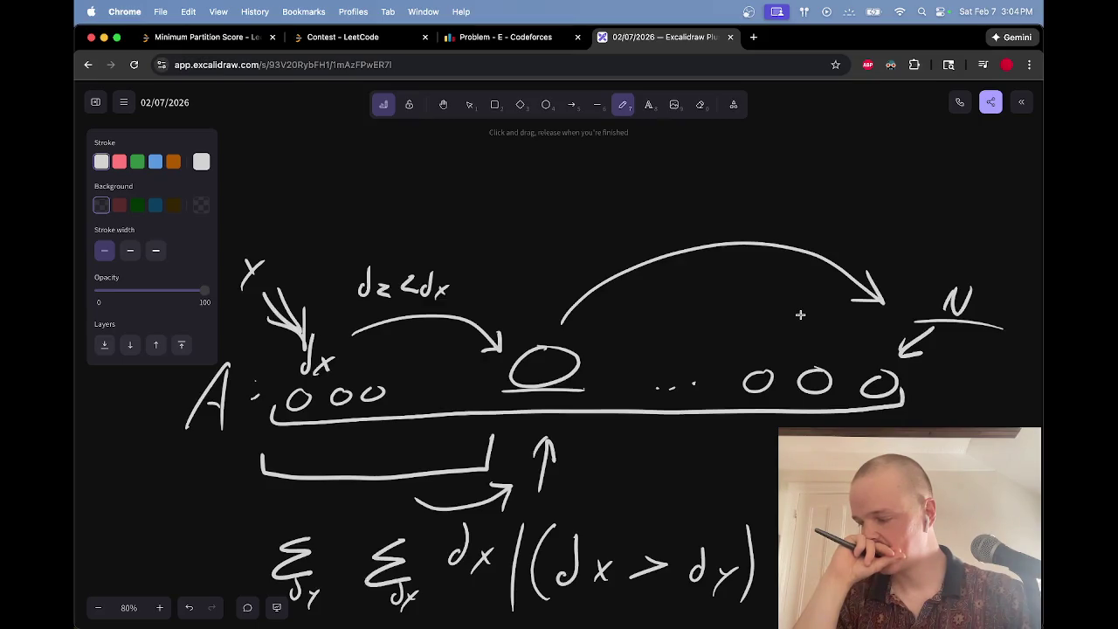
pyautogui.scroll(-5, 800, 315)
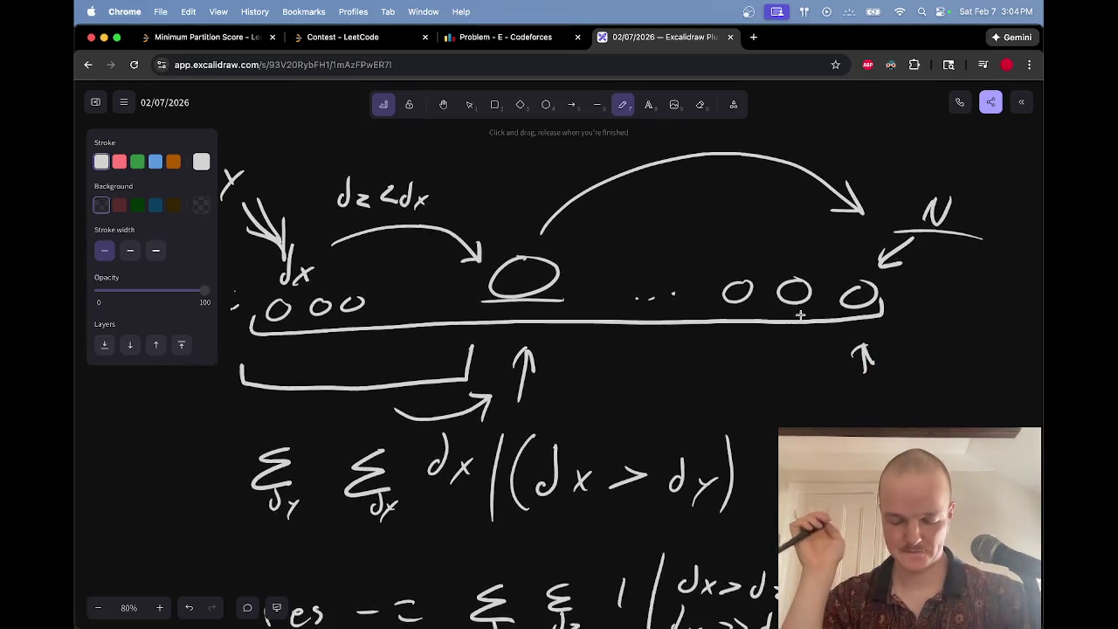
# Step: Draw an ellipse around the 'dz < dx' label
pyautogui.scroll(-5, 801, 315)
pyautogui.scroll(5, 800, 315)
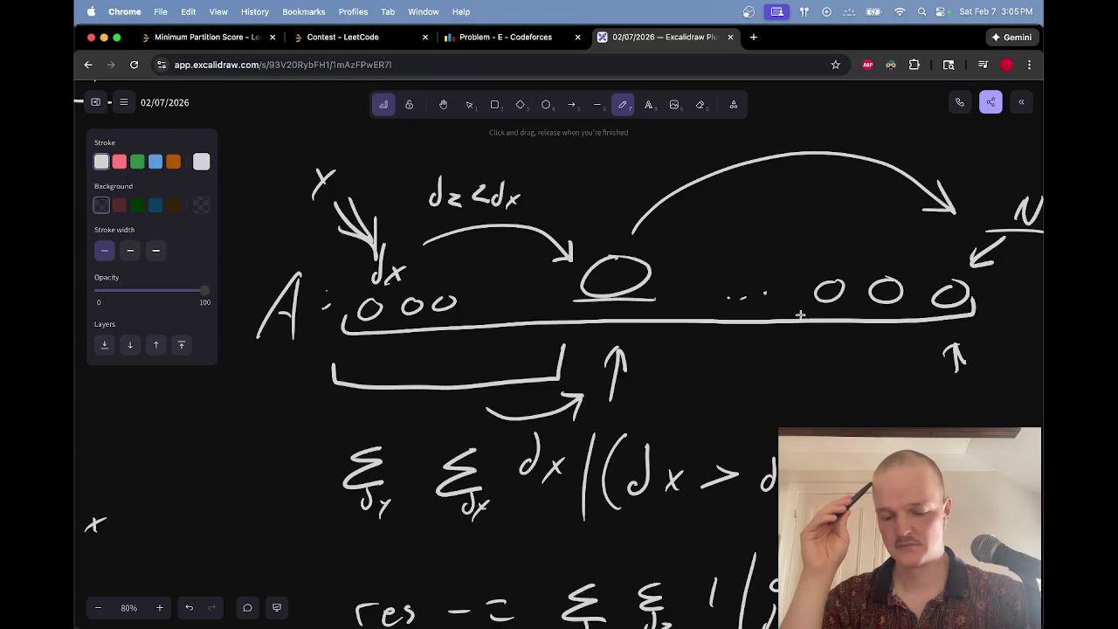
pyautogui.scroll(-3, 800, 314)
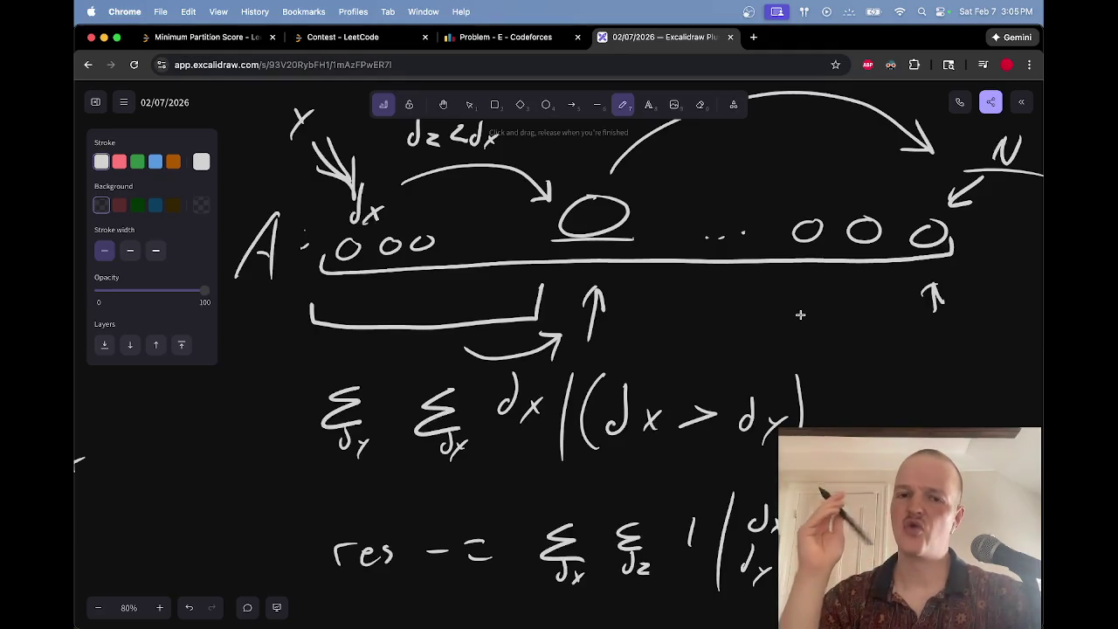
pyautogui.scroll(2, 800, 315)
pyautogui.moveTo(507, 189)
pyautogui.mouseDown()
pyautogui.moveTo(554, 220)
pyautogui.moveTo(524, 187)
pyautogui.mouseUp()
pyautogui.moveTo(591, 217)
pyautogui.mouseDown()
pyautogui.moveTo(613, 257)
pyautogui.moveTo(629, 251)
pyautogui.mouseUp()
# Step: Erase the stray stroke and draw a long baseline for a new node chain
pyautogui.press('e')
pyautogui.press('p')
pyautogui.scroll(5, 624, 247)
pyautogui.moveTo(334, 188)
pyautogui.mouseDown()
pyautogui.moveTo(442, 213)
pyautogui.moveTo(915, 242)
pyautogui.moveTo(913, 219)
pyautogui.mouseUp()
# Step: Sketch nodes, connecting arrows and a big arrowed arc above the new baseline
pyautogui.scroll(5, 732, 230)
pyautogui.moveTo(587, 313); pyautogui.dragTo(569, 305)
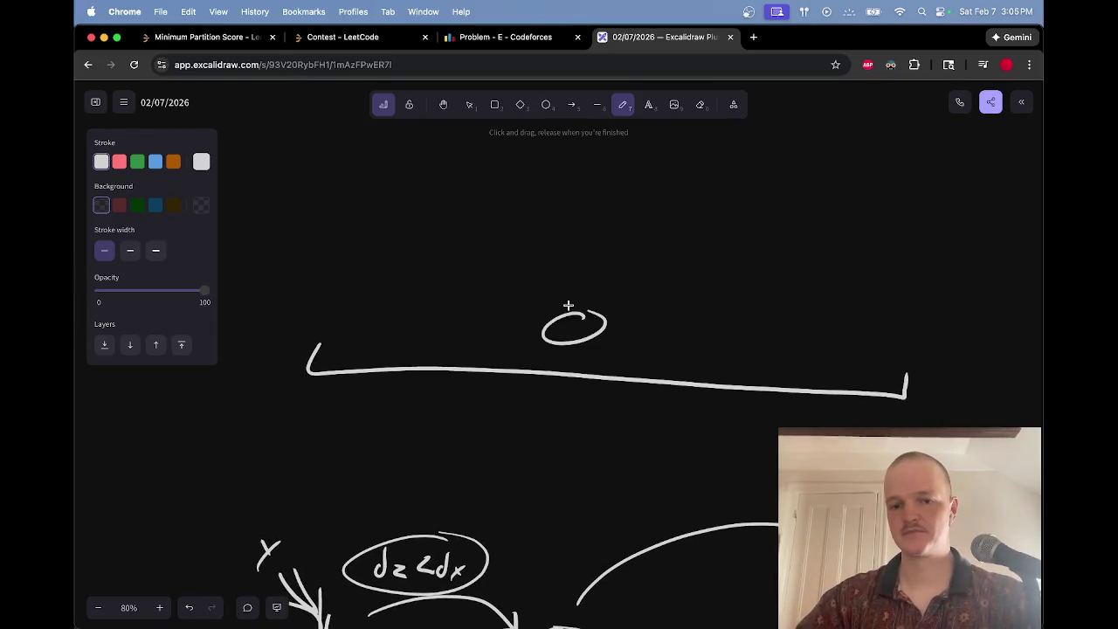
pyautogui.moveTo(446, 280)
pyautogui.mouseDown()
pyautogui.moveTo(562, 295)
pyautogui.moveTo(542, 300)
pyautogui.mouseUp()
pyautogui.moveTo(614, 295)
pyautogui.mouseDown()
pyautogui.moveTo(657, 285)
pyautogui.moveTo(811, 332)
pyautogui.mouseUp()
pyautogui.moveTo(426, 297); pyautogui.dragTo(352, 302)
pyautogui.moveTo(374, 289)
pyautogui.mouseDown()
pyautogui.moveTo(539, 219)
pyautogui.moveTo(843, 305)
pyautogui.moveTo(827, 304)
pyautogui.mouseUp()
pyautogui.moveTo(841, 319)
pyautogui.mouseDown()
pyautogui.moveTo(837, 336)
pyautogui.moveTo(848, 319)
pyautogui.moveTo(837, 302)
pyautogui.mouseUp()
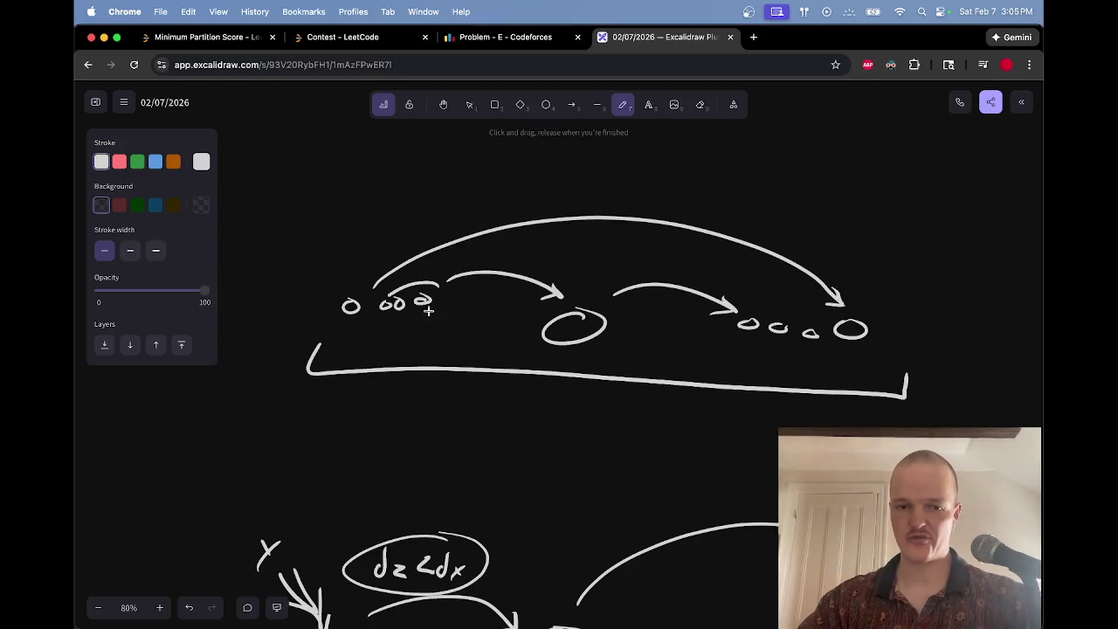
# Step: Circle the three small nodes, label them 'dx' and the leftmost 'dy', removing an extra tall arc
pyautogui.moveTo(430, 285)
pyautogui.mouseDown()
pyautogui.moveTo(372, 307)
pyautogui.moveTo(449, 288)
pyautogui.mouseUp()
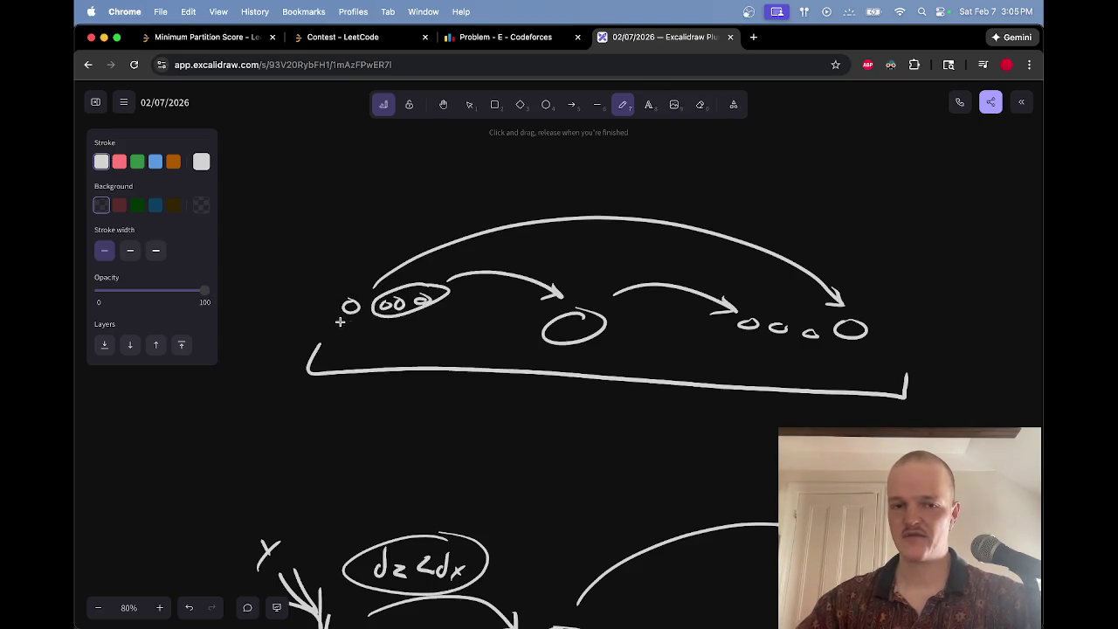
pyautogui.moveTo(346, 338); pyautogui.dragTo(348, 354)
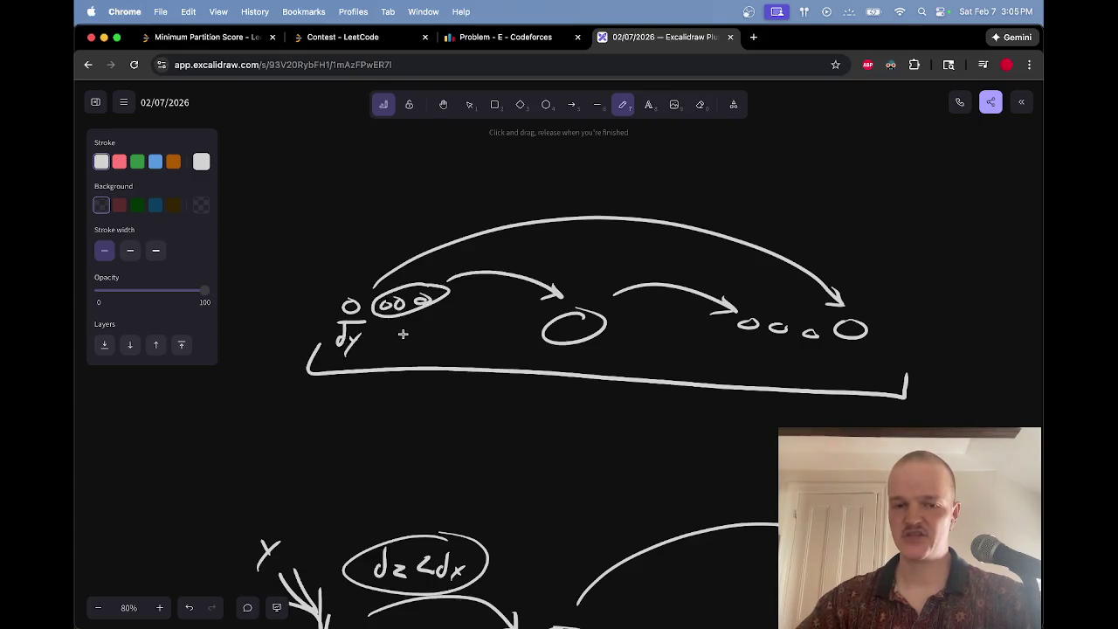
pyautogui.moveTo(414, 324)
pyautogui.mouseDown()
pyautogui.moveTo(425, 325)
pyautogui.moveTo(417, 346)
pyautogui.moveTo(433, 348)
pyautogui.mouseUp()
pyautogui.moveTo(433, 332); pyautogui.dragTo(423, 348)
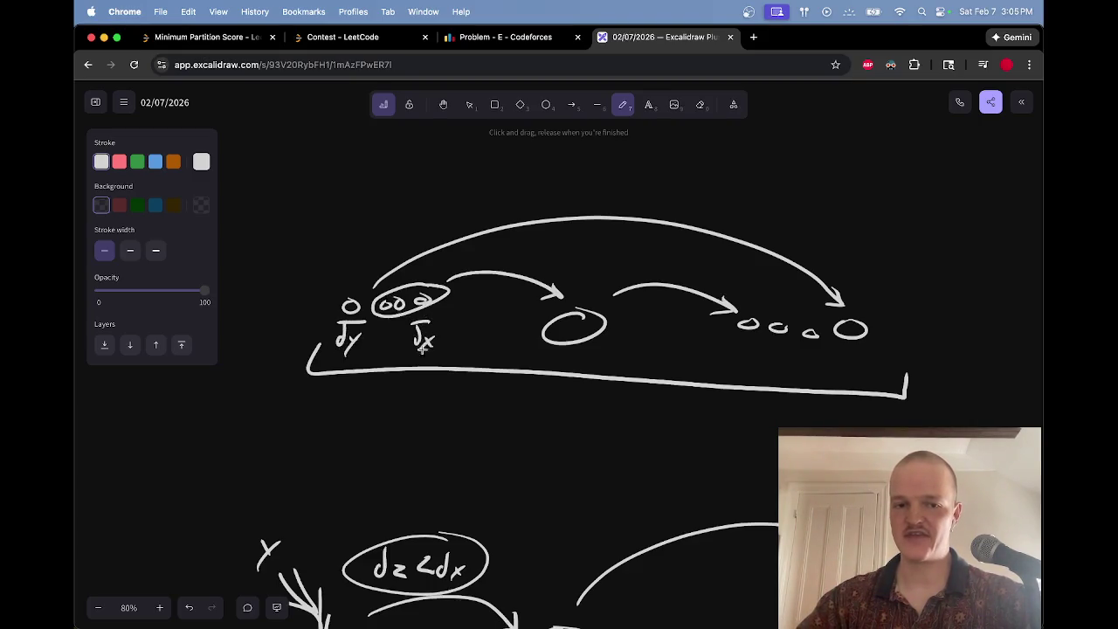
pyautogui.moveTo(349, 274)
pyautogui.mouseDown()
pyautogui.moveTo(415, 222)
pyautogui.moveTo(923, 273)
pyautogui.moveTo(893, 270)
pyautogui.mouseUp()
pyautogui.press('e')
pyautogui.click(919, 273)
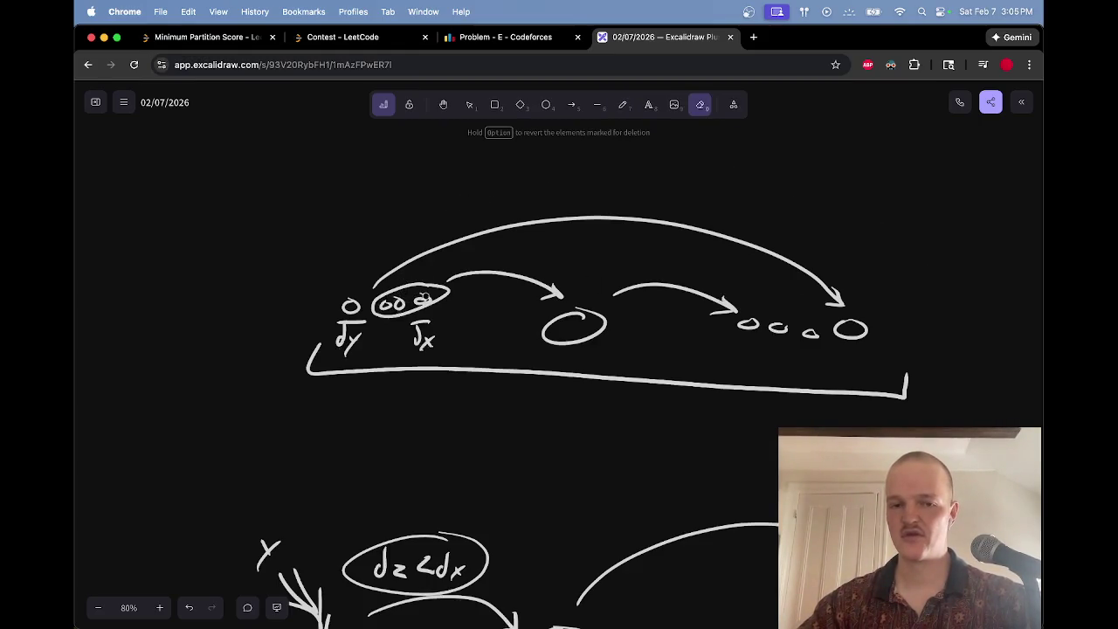
# Step: Draw a ring around the middle node of the new chain
pyautogui.press('p')
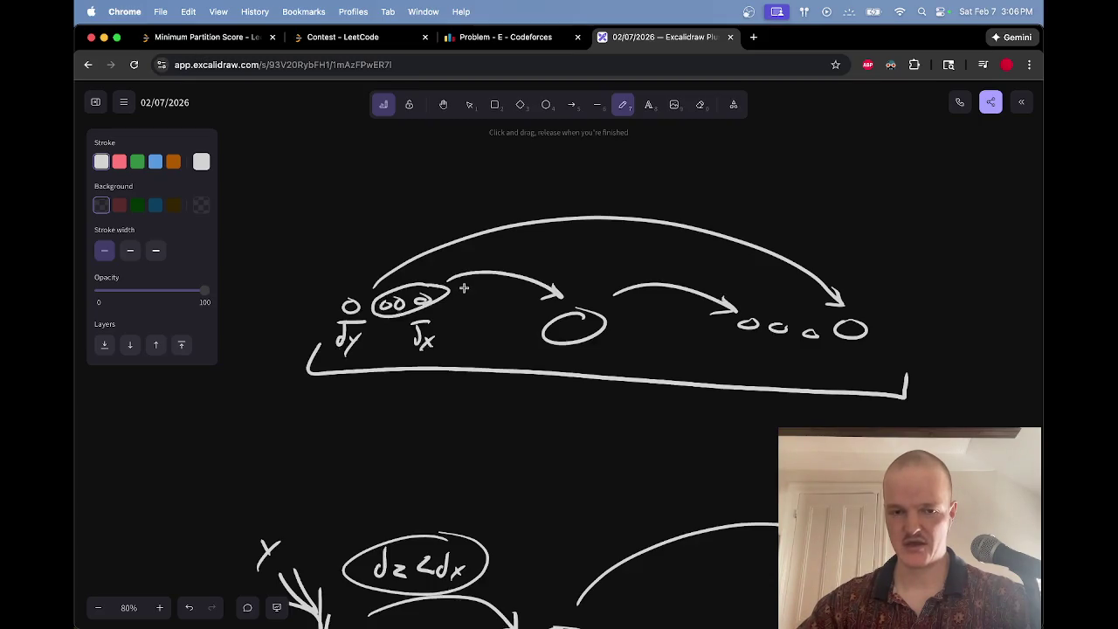
pyautogui.moveTo(598, 301)
pyautogui.mouseDown()
pyautogui.moveTo(621, 296)
pyautogui.moveTo(603, 315)
pyautogui.moveTo(655, 317)
pyautogui.mouseUp()
pyautogui.press('e')
pyautogui.press('p')
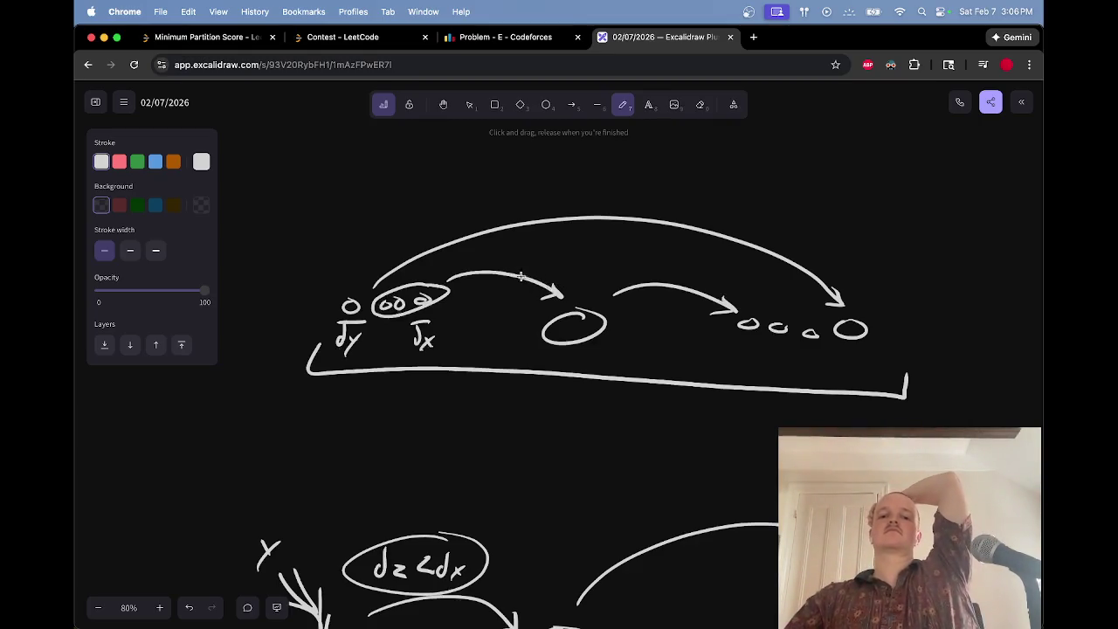
# Step: Erase the ellipse around the three small nodes and switch to the Codeforces problem E tab
pyautogui.press('e')
pyautogui.click(451, 292)
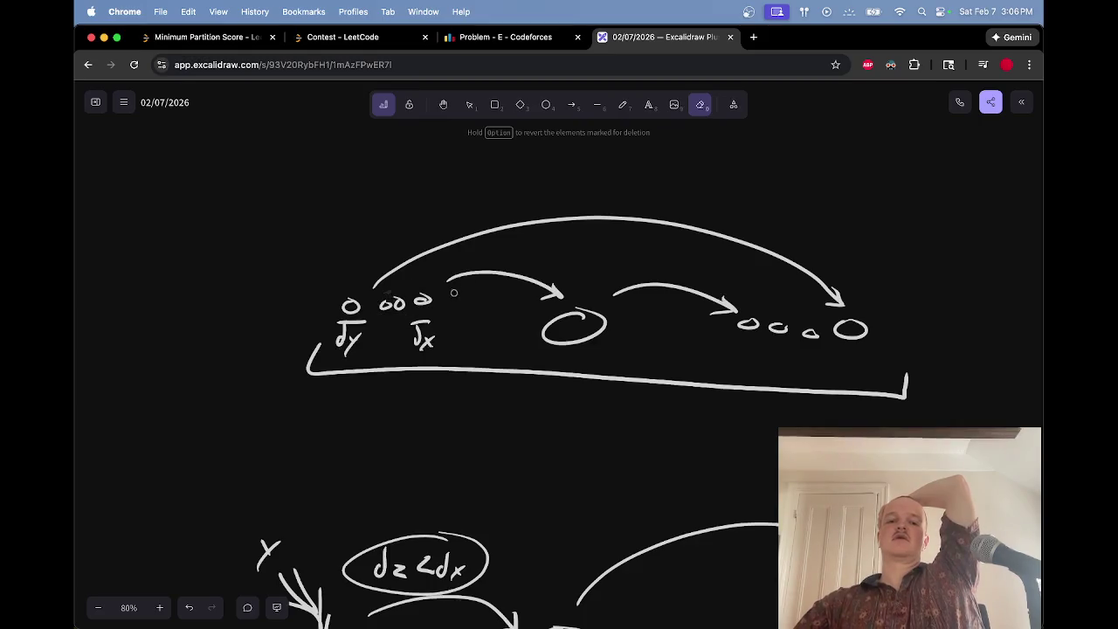
pyautogui.press('p')
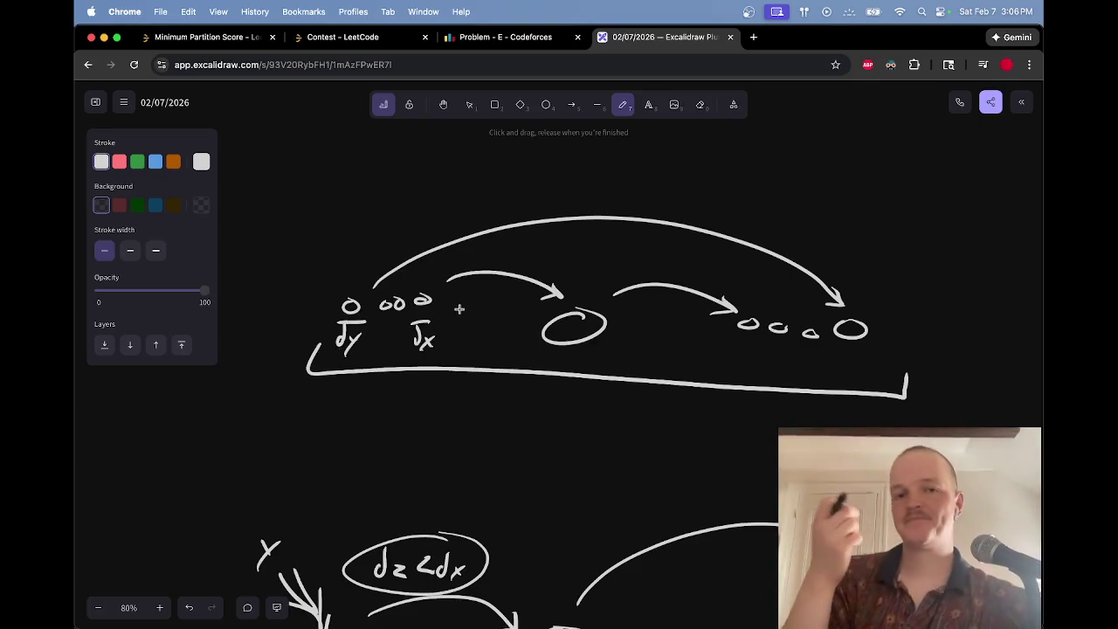
pyautogui.hotkey('ctrl', 'shift', 'Tab')
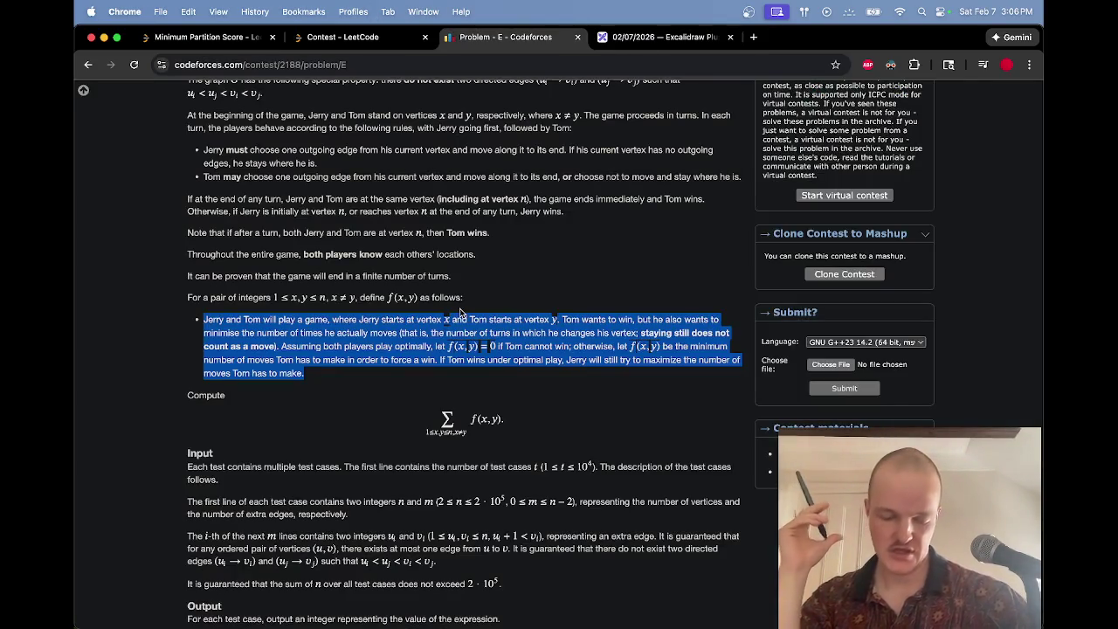
# Step: Clear the paragraph selection on Codeforces and return to the Excalidraw tab
pyautogui.click(594, 406)
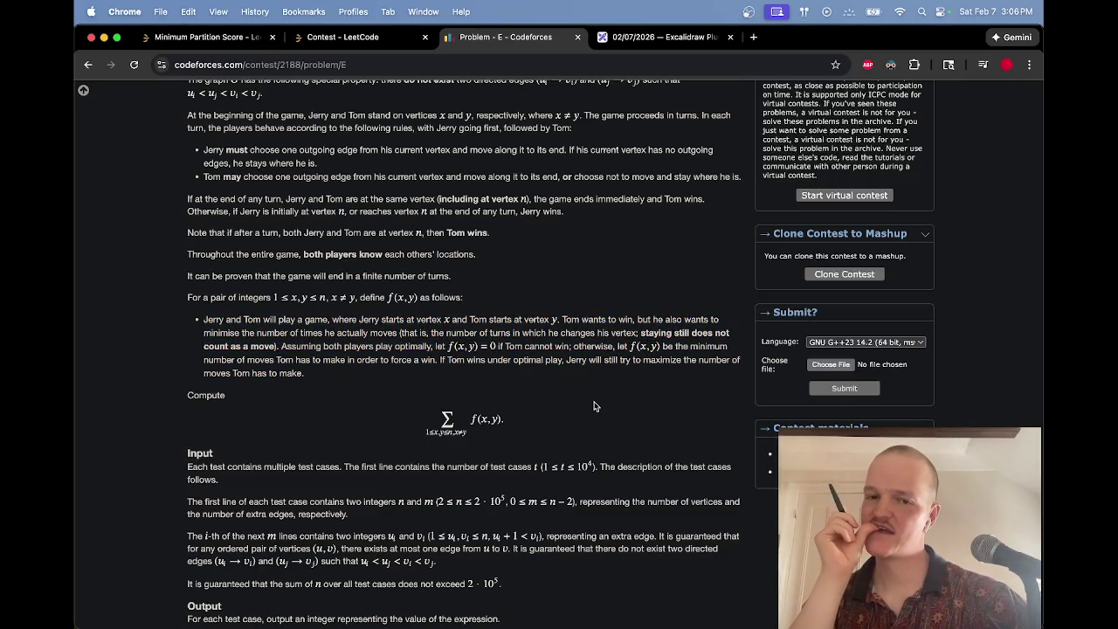
pyautogui.hotkey('ctrl', 'Tab')
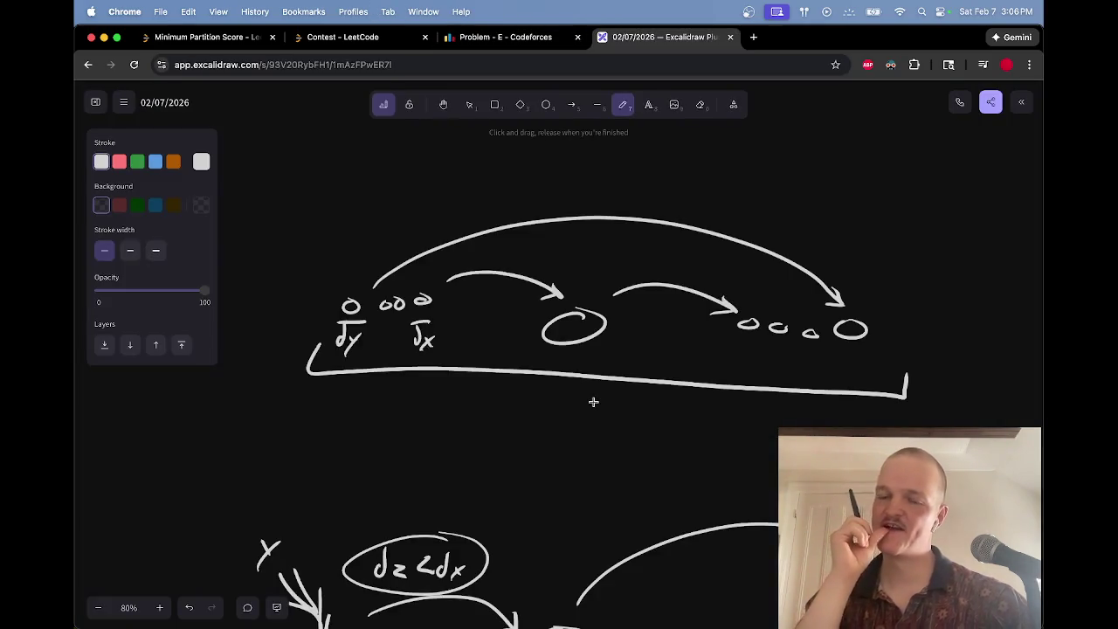
# Step: Circle the ∂ node in the new chain
pyautogui.scroll(15, 594, 402)
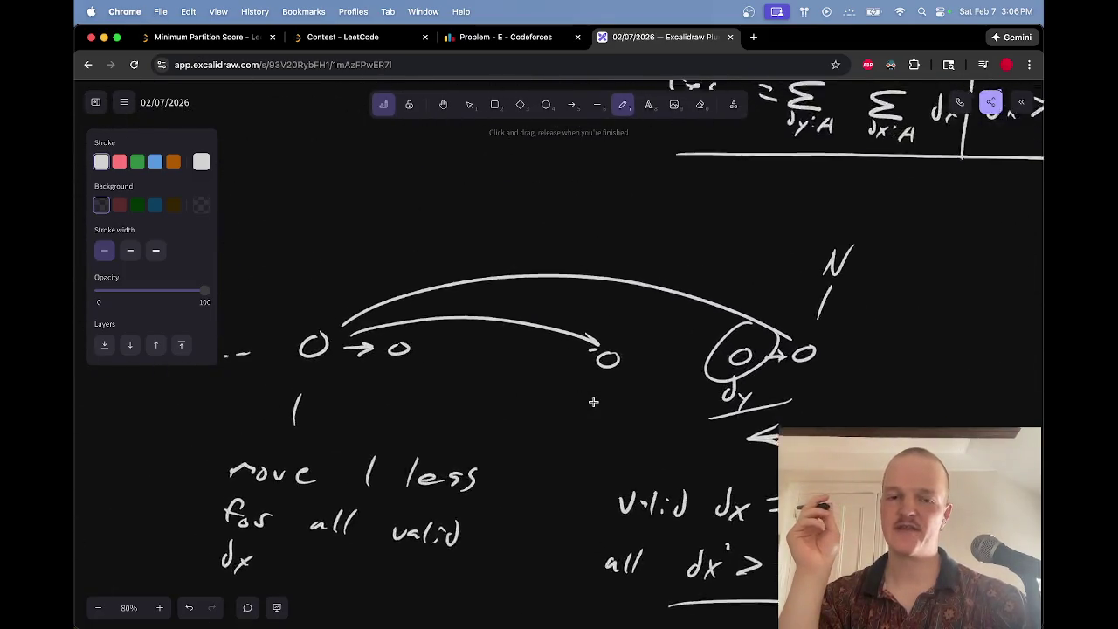
pyautogui.hscroll(-10, 594, 402)
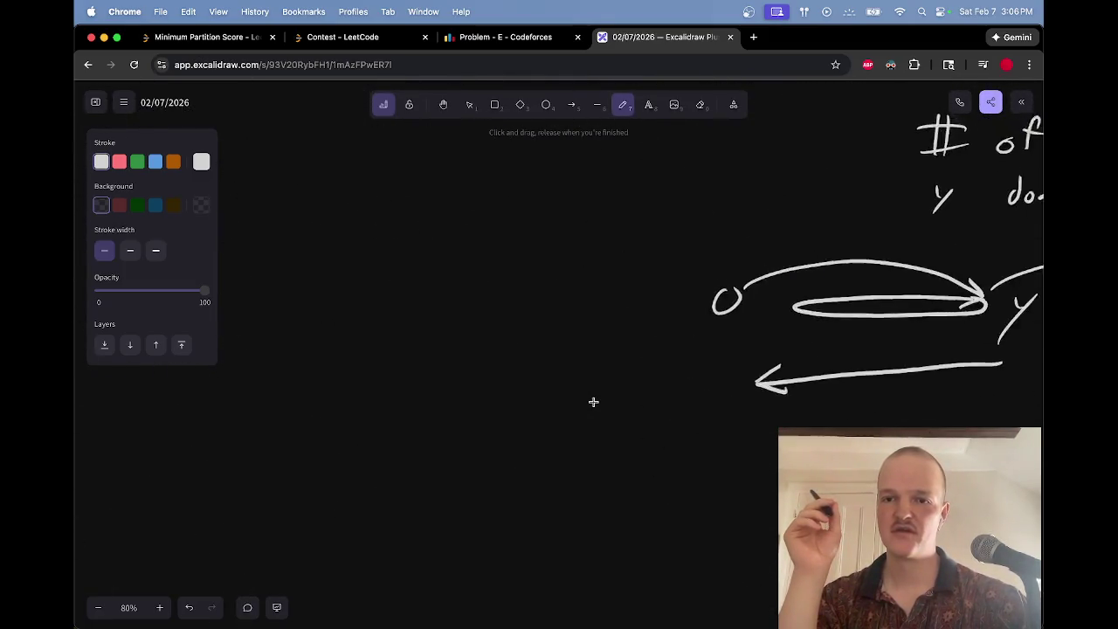
pyautogui.hscroll(15, 593, 401)
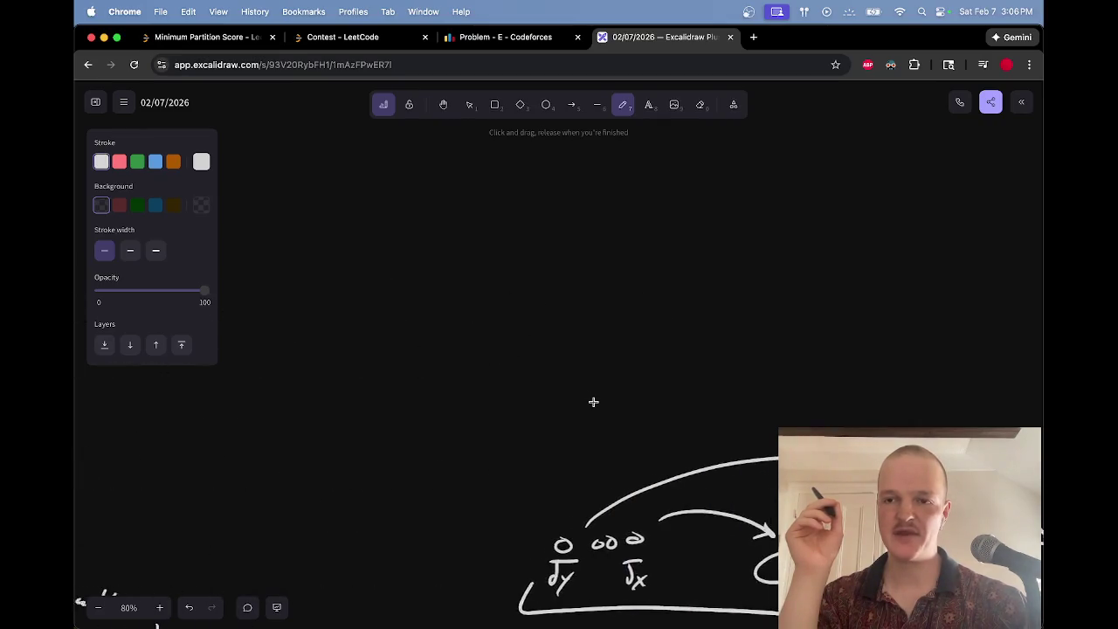
pyautogui.hscroll(-10, 594, 402)
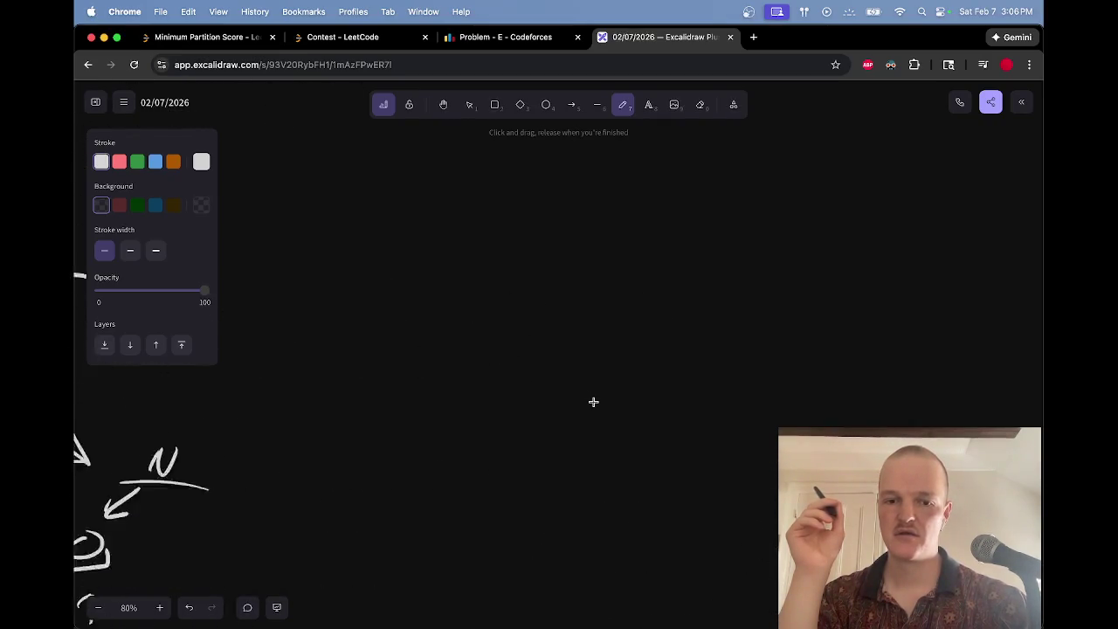
pyautogui.scroll(2, 593, 401)
pyautogui.hscroll(2, 593, 402)
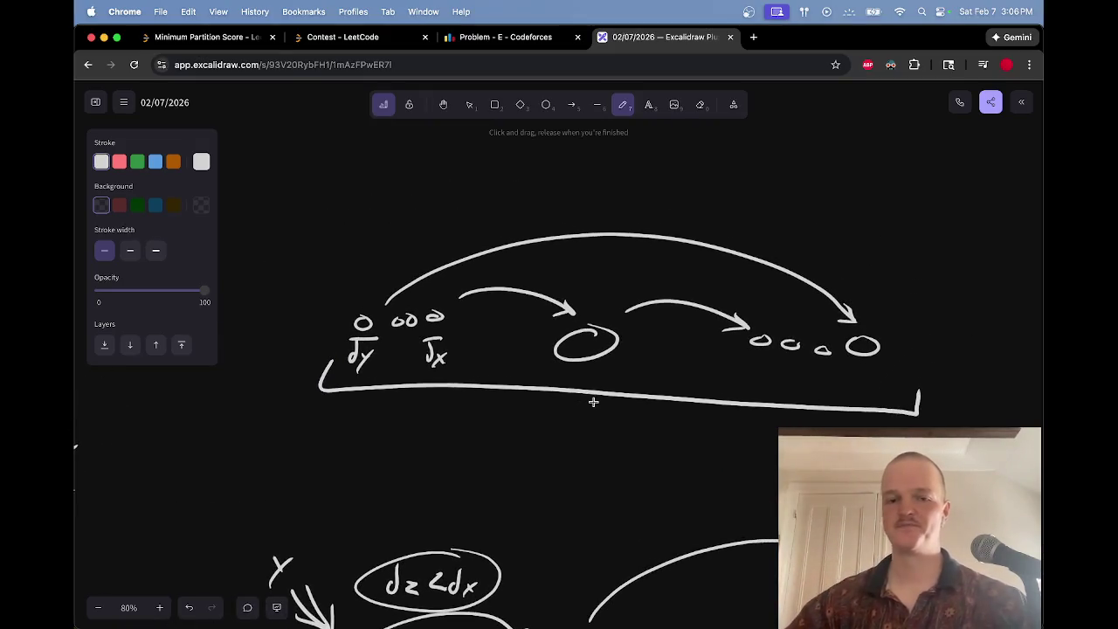
pyautogui.moveTo(443, 299)
pyautogui.mouseDown()
pyautogui.moveTo(465, 304)
pyautogui.moveTo(441, 365)
pyautogui.mouseUp()
pyautogui.press('e')
pyautogui.press('p')
# Step: Replace the 'dy' label with 'Y' and redraw a tighter circle around the ∂ node
pyautogui.press('e')
pyautogui.moveTo(353, 344)
pyautogui.mouseDown()
pyautogui.moveTo(373, 366)
pyautogui.moveTo(365, 358)
pyautogui.moveTo(360, 372)
pyautogui.mouseUp()
pyautogui.press('p')
pyautogui.press('e')
pyautogui.press('p')
pyautogui.moveTo(468, 299)
pyautogui.mouseDown()
pyautogui.moveTo(428, 325)
pyautogui.moveTo(457, 297)
pyautogui.mouseUp()
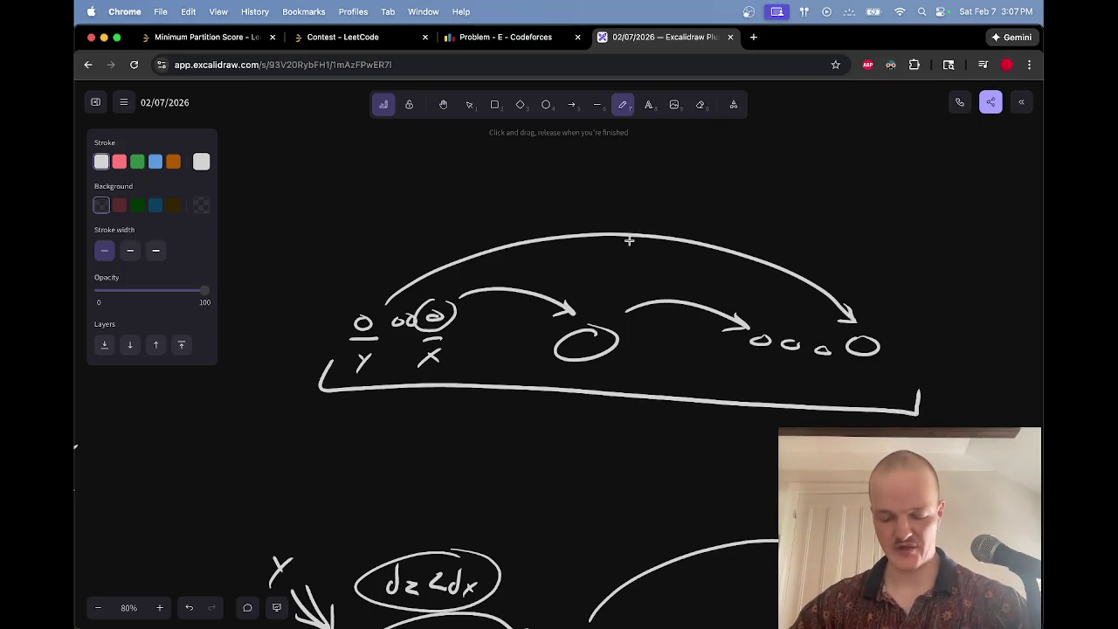
# Step: Underline the rightmost circle, add small arrow-linked nodes, and redraw 'X' larger
pyautogui.moveTo(839, 370); pyautogui.dragTo(889, 369)
pyautogui.moveTo(460, 321); pyautogui.dragTo(533, 325)
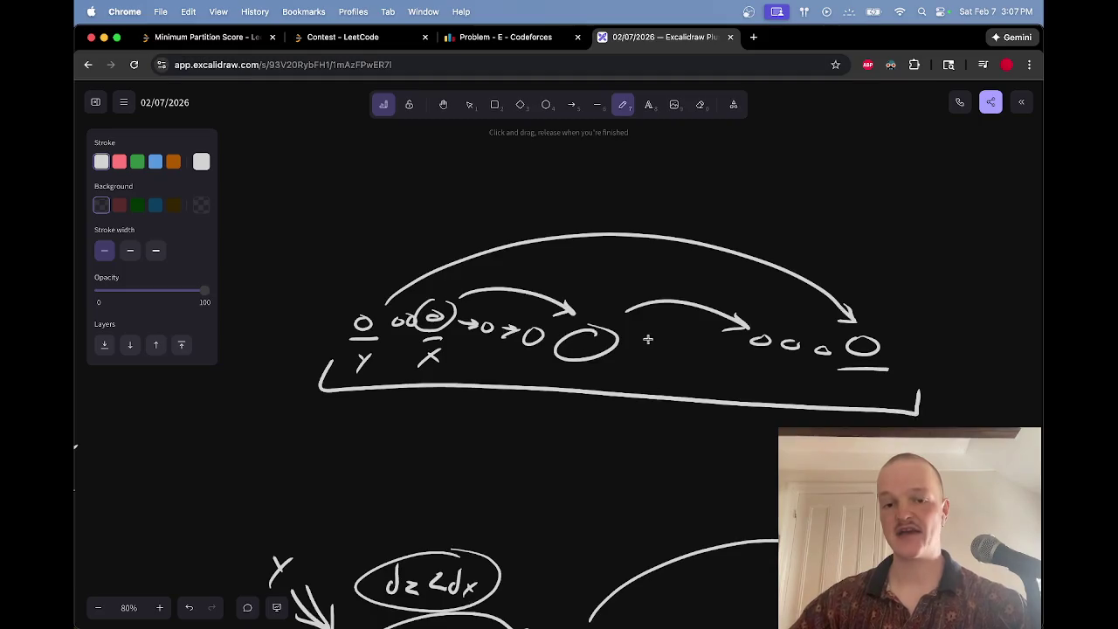
pyautogui.moveTo(635, 341); pyautogui.dragTo(749, 337)
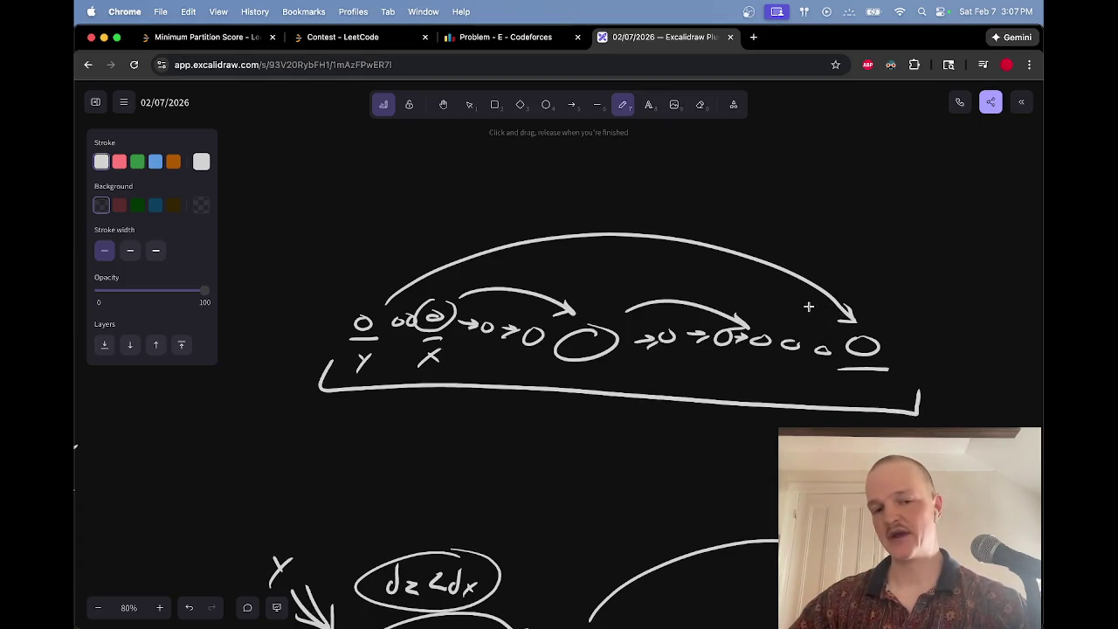
pyautogui.moveTo(420, 346)
pyautogui.mouseDown()
pyautogui.moveTo(442, 367)
pyautogui.moveTo(419, 368)
pyautogui.mouseUp()
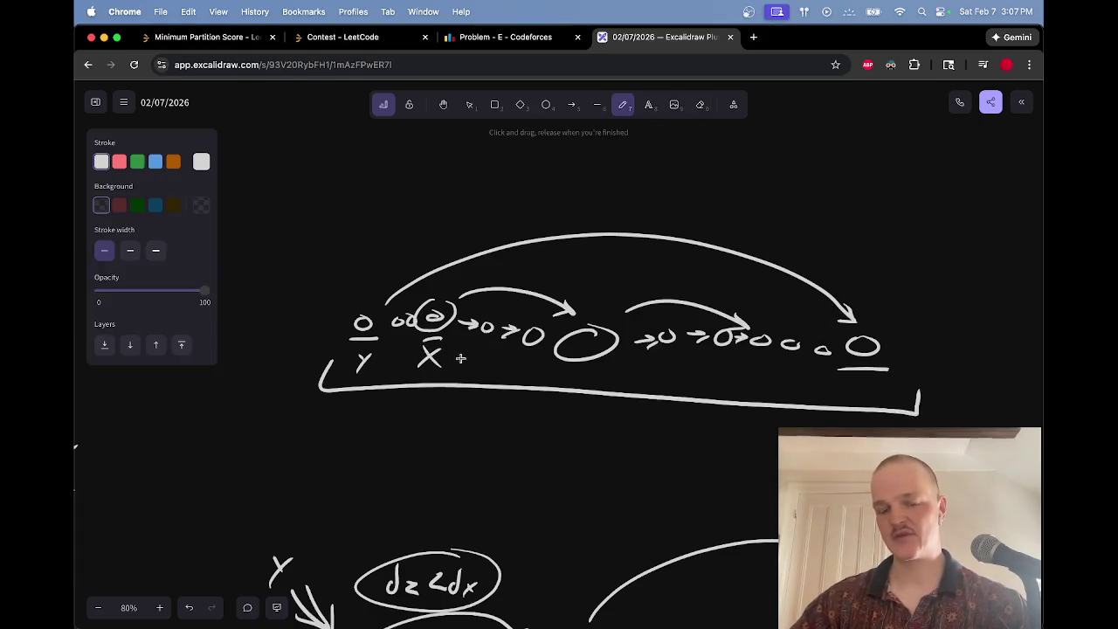
pyautogui.scroll(-15, 536, 326)
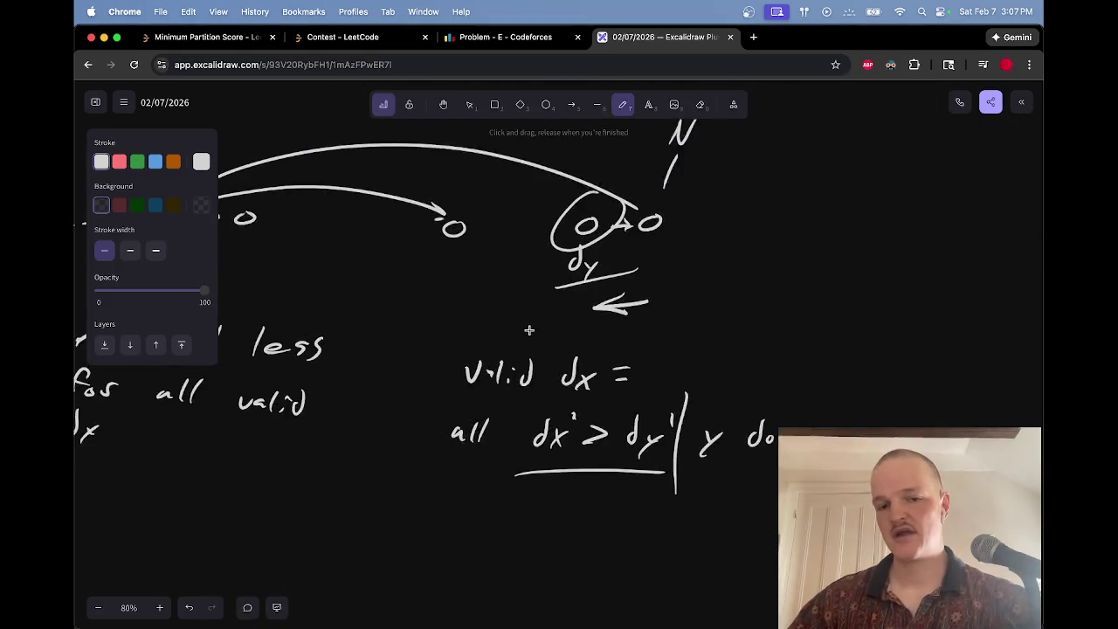
# Step: Erase 'dx' before the bar in the res double sum and write 'N-X' in its place
pyautogui.hscroll(9, 526, 335)
pyautogui.hscroll(-12, 524, 335)
pyautogui.scroll(2, 519, 332)
pyautogui.hscroll(6, 519, 337)
pyautogui.scroll(-2, 518, 338)
pyautogui.hscroll(-8, 518, 338)
pyautogui.scroll(8, 516, 340)
pyautogui.scroll(5, 516, 340)
pyautogui.hscroll(10, 517, 339)
pyautogui.scroll(-3, 518, 339)
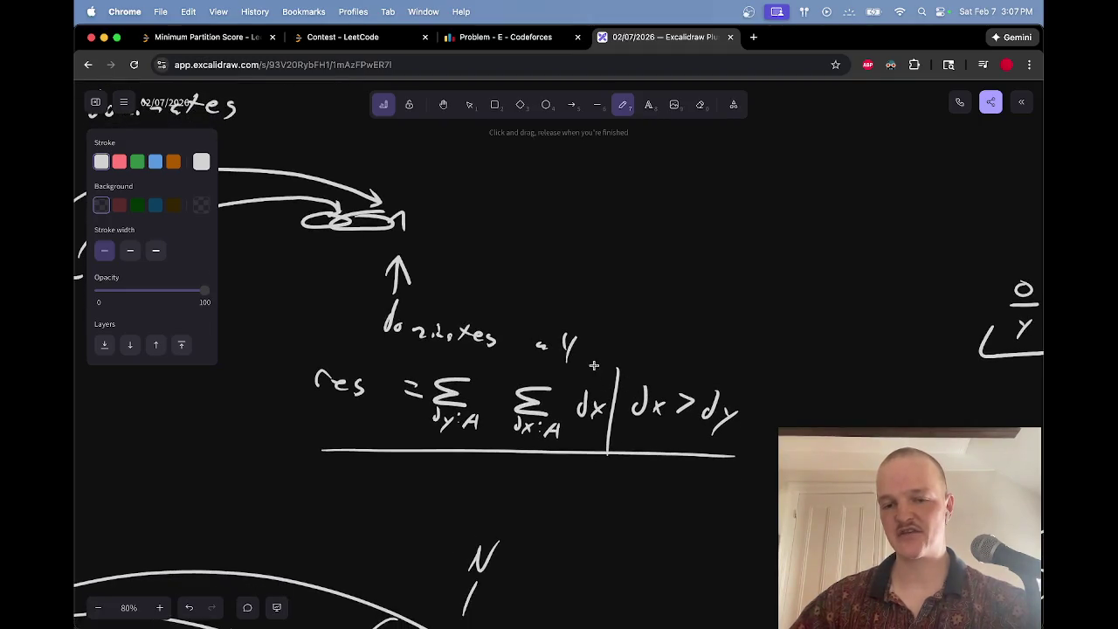
pyautogui.press('e')
pyautogui.moveTo(603, 393)
pyautogui.mouseDown()
pyautogui.moveTo(575, 406)
pyautogui.moveTo(588, 399)
pyautogui.moveTo(609, 414)
pyautogui.moveTo(597, 414)
pyautogui.mouseUp()
pyautogui.press('p')
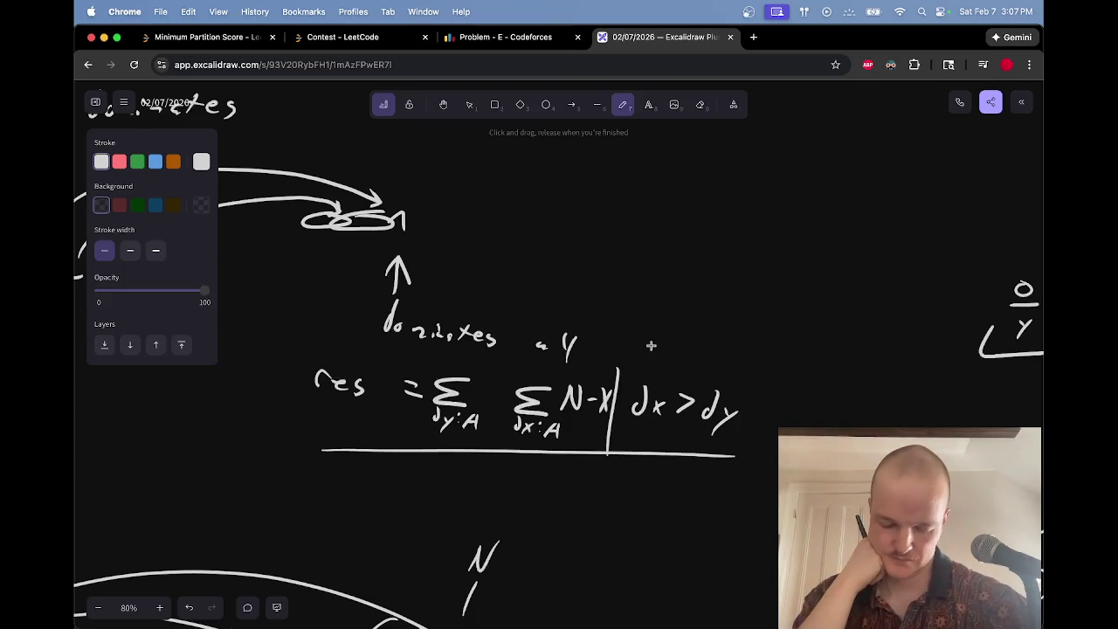
pyautogui.hscroll(10, 650, 345)
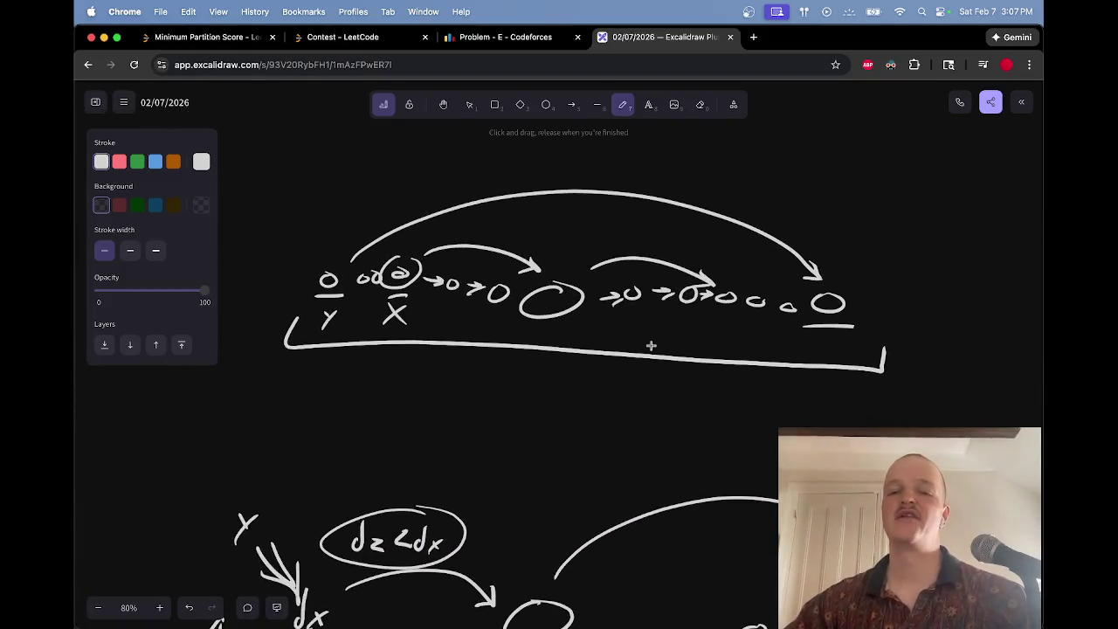
# Step: Write N below the rightmost circle, underline it, and erase a stray line under the chain
pyautogui.moveTo(828, 336)
pyautogui.mouseDown()
pyautogui.moveTo(836, 353)
pyautogui.moveTo(848, 337)
pyautogui.mouseUp()
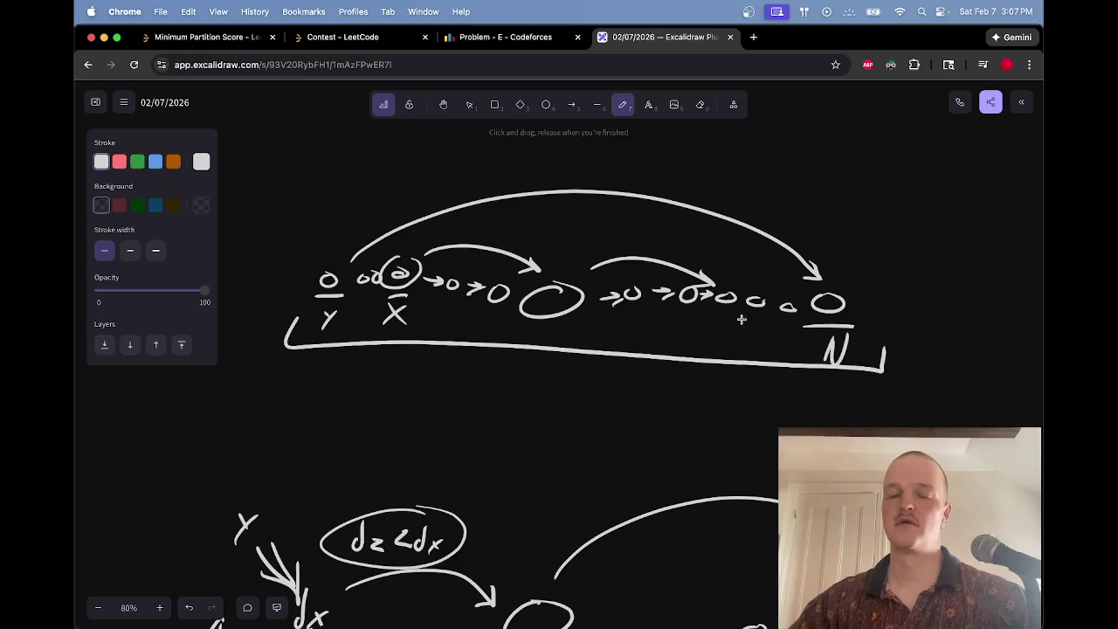
pyautogui.moveTo(880, 384); pyautogui.dragTo(830, 382)
pyautogui.moveTo(376, 357)
pyautogui.mouseDown()
pyautogui.moveTo(464, 379)
pyautogui.moveTo(797, 400)
pyautogui.moveTo(415, 359)
pyautogui.mouseUp()
pyautogui.press('e')
pyautogui.press('p')
# Step: Try a circle around the X node and a long line, then erase both
pyautogui.moveTo(402, 297)
pyautogui.mouseDown()
pyautogui.moveTo(414, 325)
pyautogui.moveTo(430, 300)
pyautogui.moveTo(423, 322)
pyautogui.moveTo(782, 341)
pyautogui.moveTo(769, 332)
pyautogui.mouseUp()
pyautogui.press('e')
pyautogui.press('p')
pyautogui.press('e')
pyautogui.press('p')
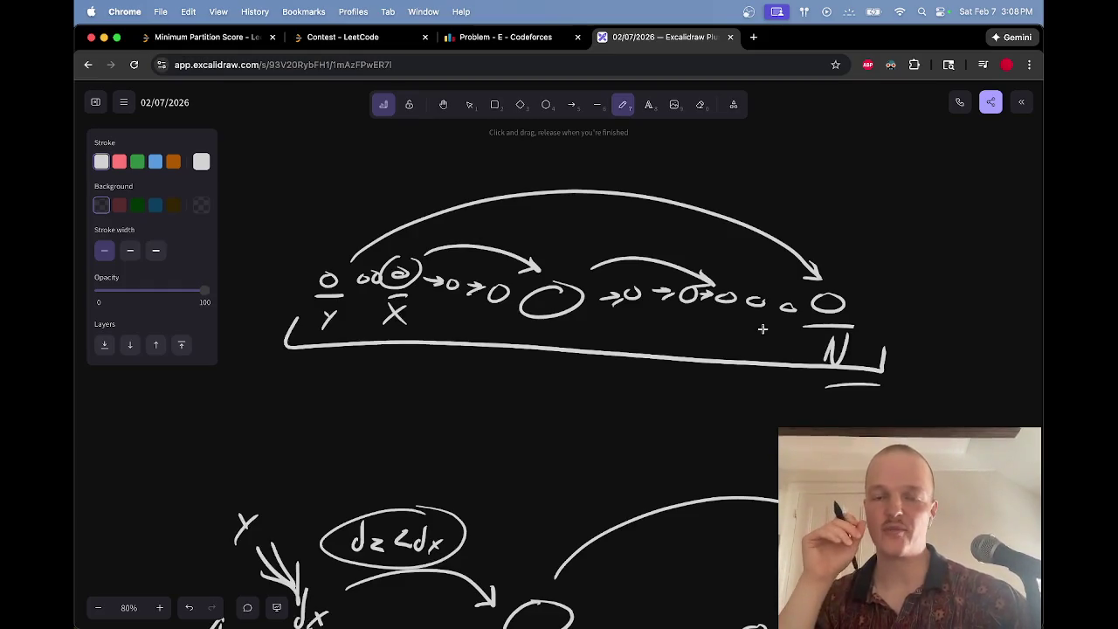
pyautogui.hscroll(-10, 763, 329)
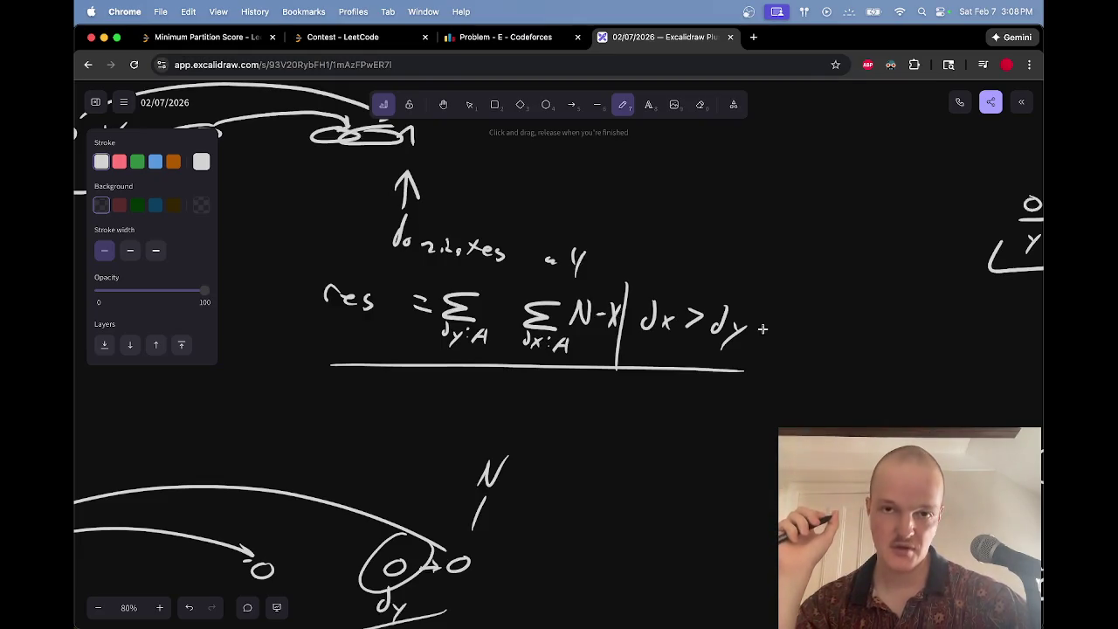
# Step: After checking the Codeforces statement, erase N-X from the res formula and write dy instead
pyautogui.hotkey('ctrl', 'shift', 'Tab')
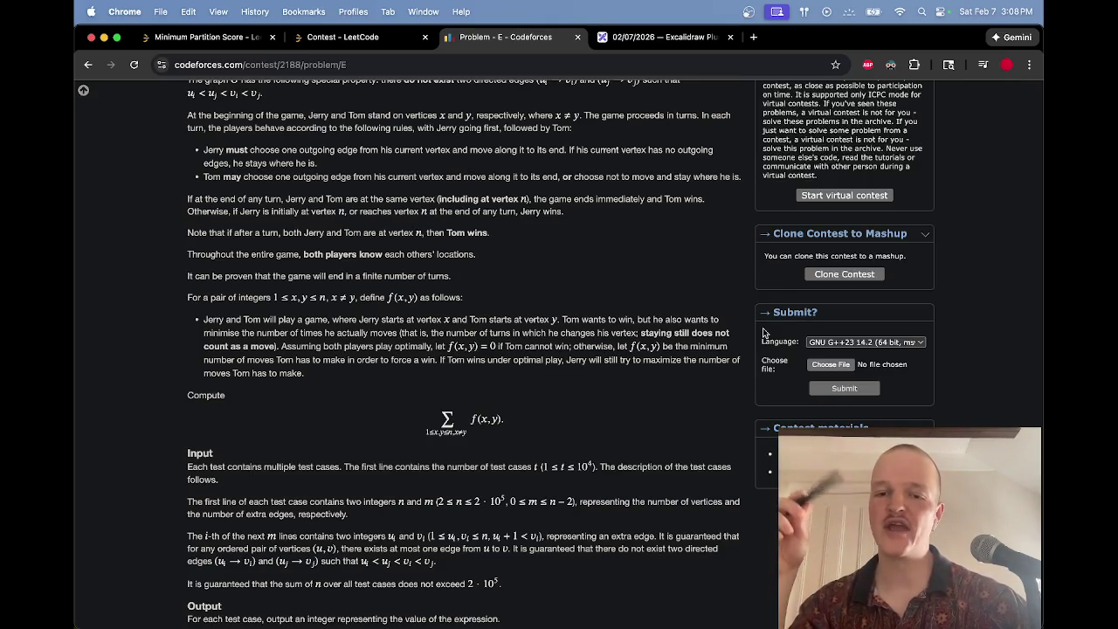
pyautogui.hotkey('ctrl', 'Tab')
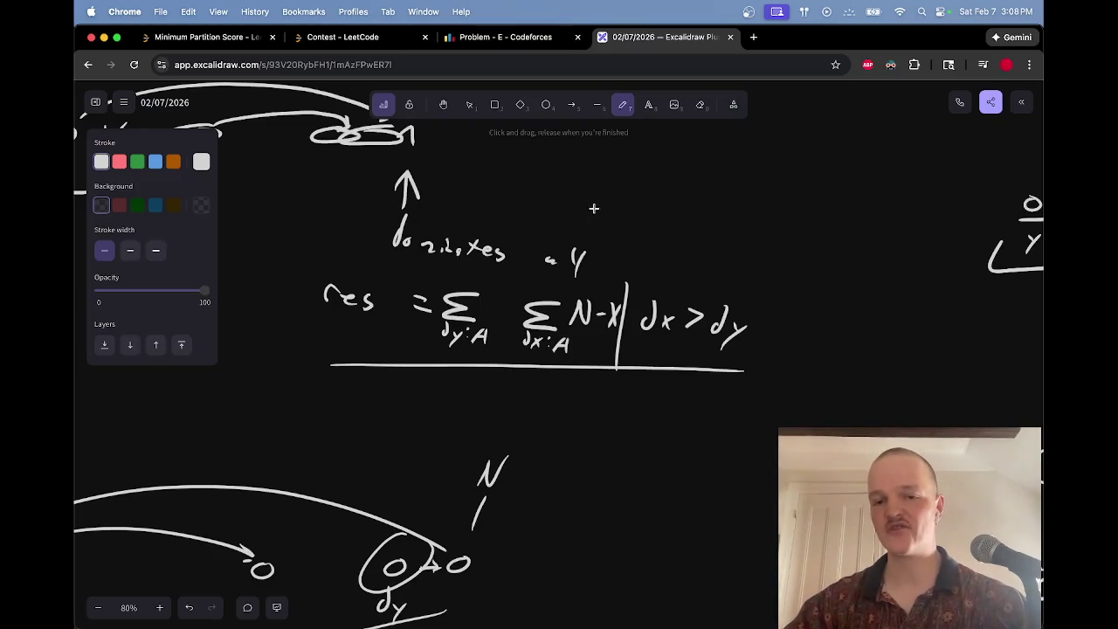
pyautogui.press('e')
pyautogui.moveTo(600, 303)
pyautogui.mouseDown()
pyautogui.moveTo(593, 314)
pyautogui.moveTo(610, 311)
pyautogui.moveTo(601, 323)
pyautogui.moveTo(580, 319)
pyautogui.moveTo(600, 337)
pyautogui.mouseUp()
pyautogui.press('p')
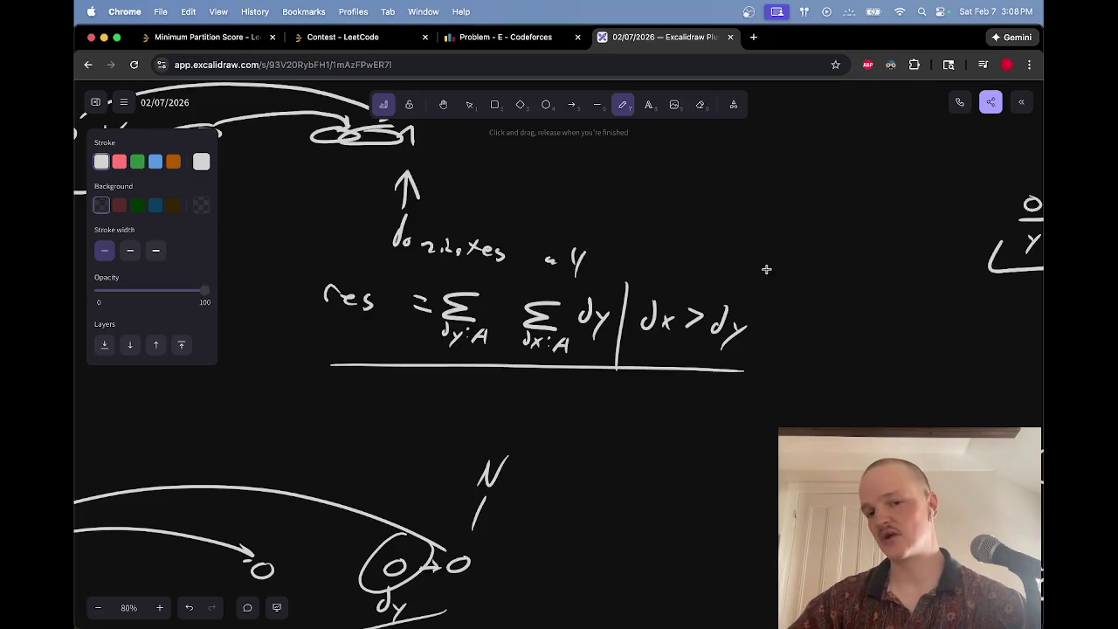
pyautogui.scroll(-3, 766, 269)
pyautogui.hscroll(10, 756, 269)
pyautogui.scroll(5, 756, 269)
pyautogui.moveTo(815, 285)
pyautogui.mouseDown()
pyautogui.moveTo(790, 325)
pyautogui.moveTo(766, 307)
pyautogui.mouseUp()
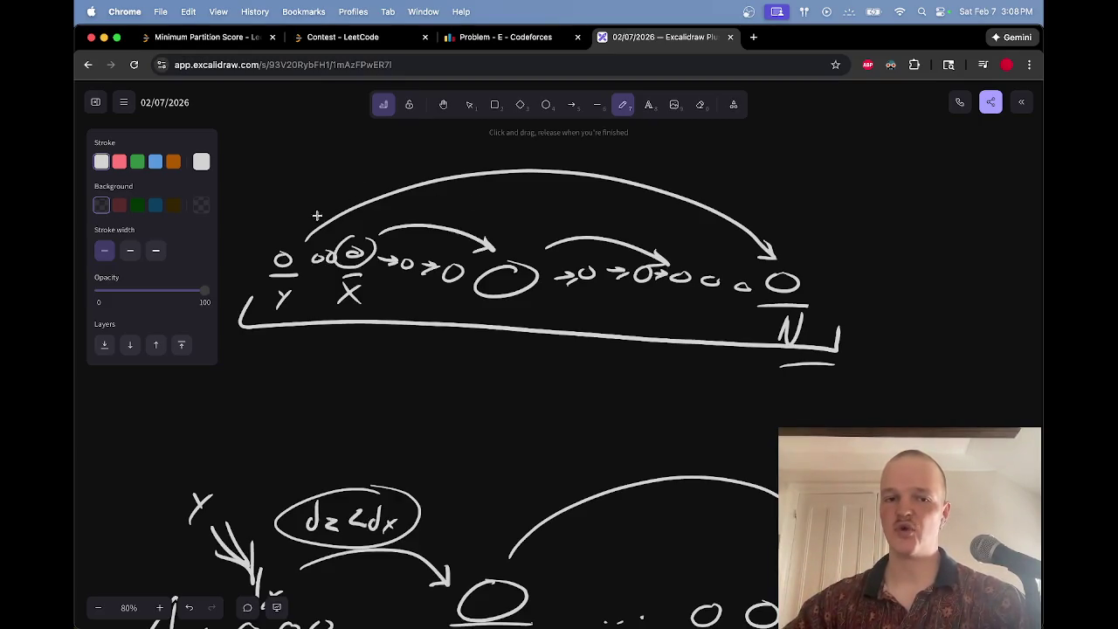
# Step: Try circling the rightmost O node, then erase the circle
pyautogui.press('e')
pyautogui.press('p')
pyautogui.moveTo(809, 263)
pyautogui.mouseDown()
pyautogui.moveTo(784, 262)
pyautogui.moveTo(795, 274)
pyautogui.moveTo(848, 274)
pyautogui.mouseUp()
pyautogui.press('e')
pyautogui.press('p')
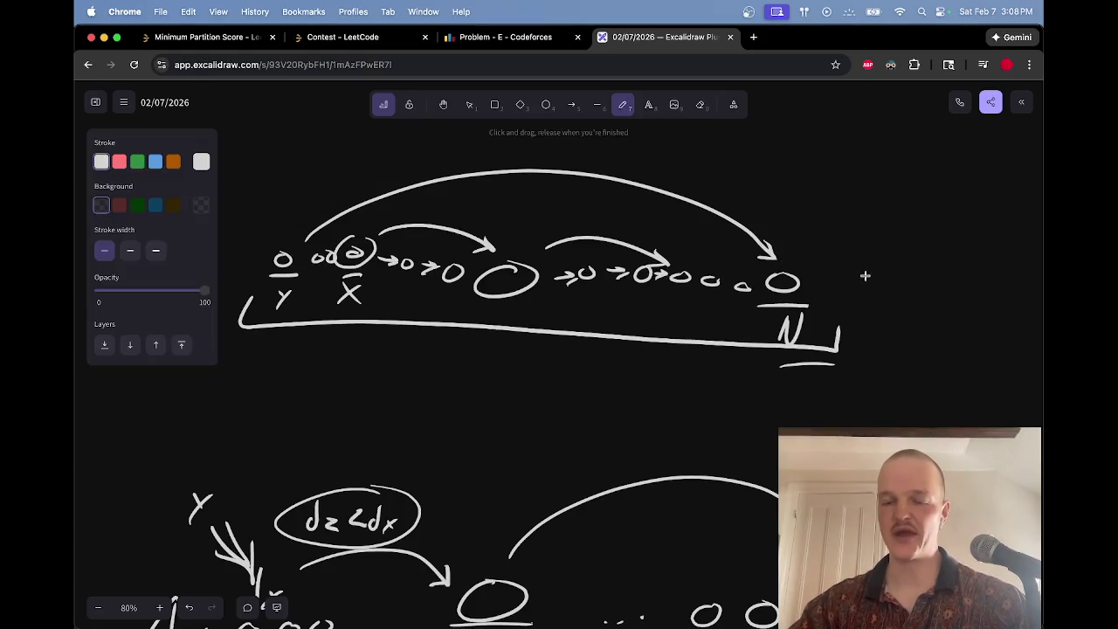
# Step: Replace the dy summand after the double sum with 1, removing a trial underline under dx > dy
pyautogui.scroll(-5, 877, 288)
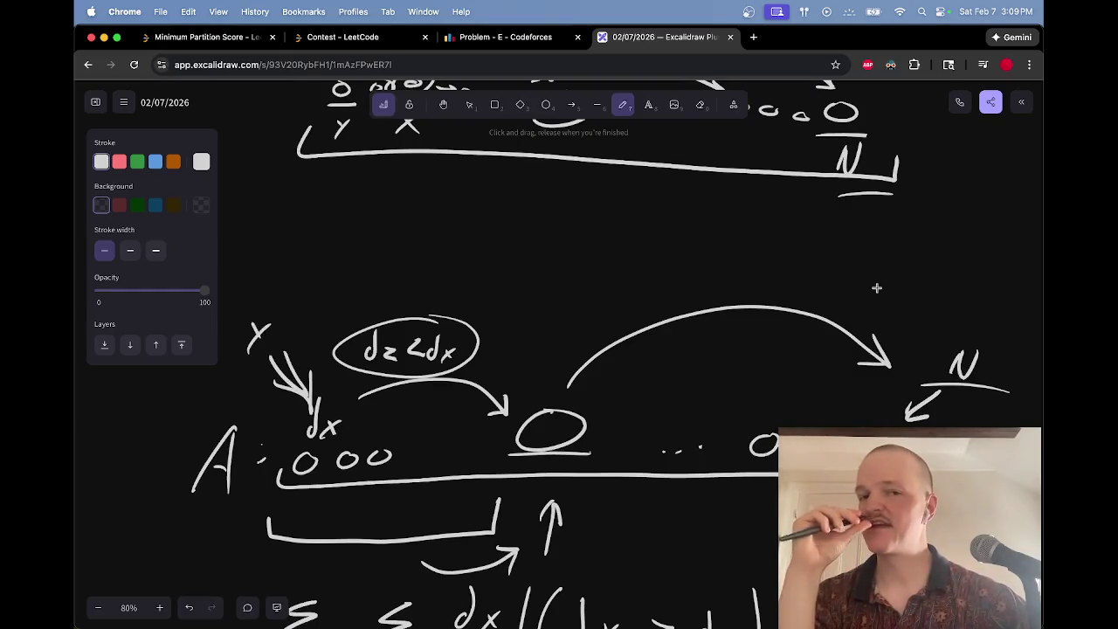
pyautogui.hscroll(-10, 878, 288)
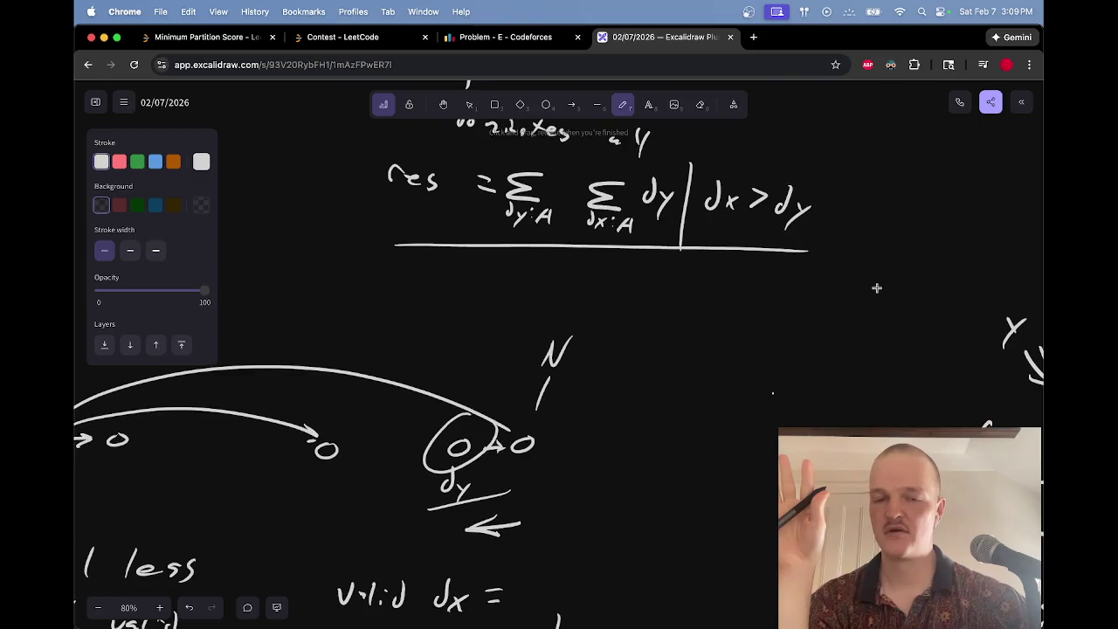
pyautogui.scroll(1, 878, 287)
pyautogui.scroll(3, 877, 287)
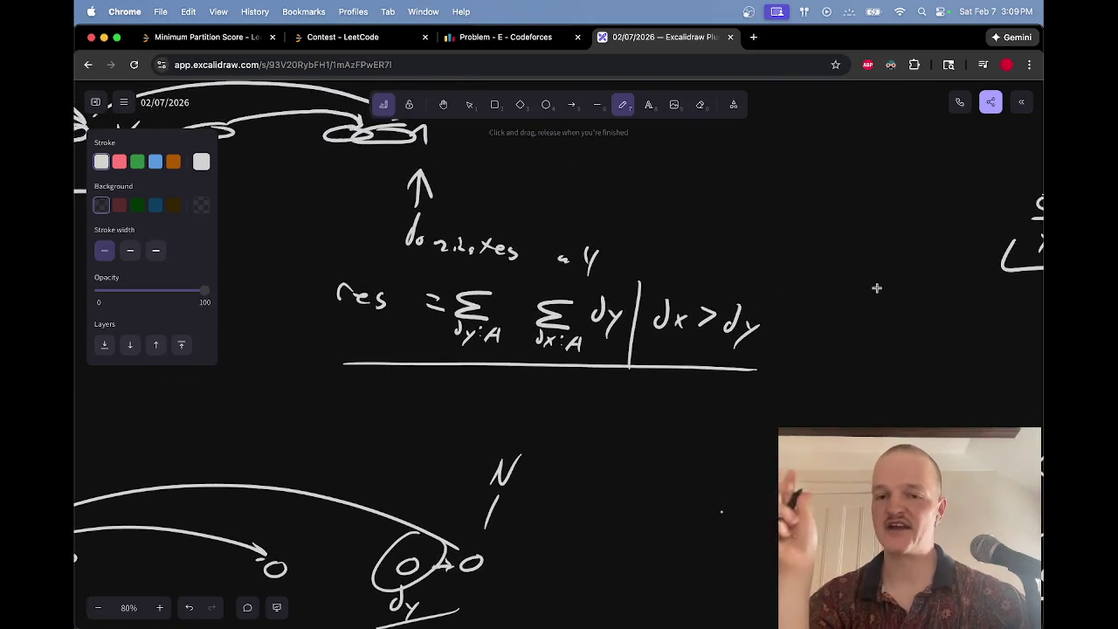
pyautogui.moveTo(655, 340); pyautogui.dragTo(806, 353)
pyautogui.press('e')
pyautogui.moveTo(706, 332)
pyautogui.mouseDown()
pyautogui.moveTo(702, 349)
pyautogui.moveTo(599, 319)
pyautogui.moveTo(617, 321)
pyautogui.moveTo(609, 326)
pyautogui.mouseUp()
pyautogui.press('p')
# Step: Shift the first Σ group right to make room for a dy factor, and erase a stray dot
pyautogui.press('v')
pyautogui.moveTo(439, 273)
pyautogui.mouseDown()
pyautogui.moveTo(505, 348)
pyautogui.moveTo(500, 317)
pyautogui.moveTo(511, 319)
pyautogui.moveTo(461, 291)
pyautogui.moveTo(468, 321)
pyautogui.mouseUp()
pyautogui.press('p')
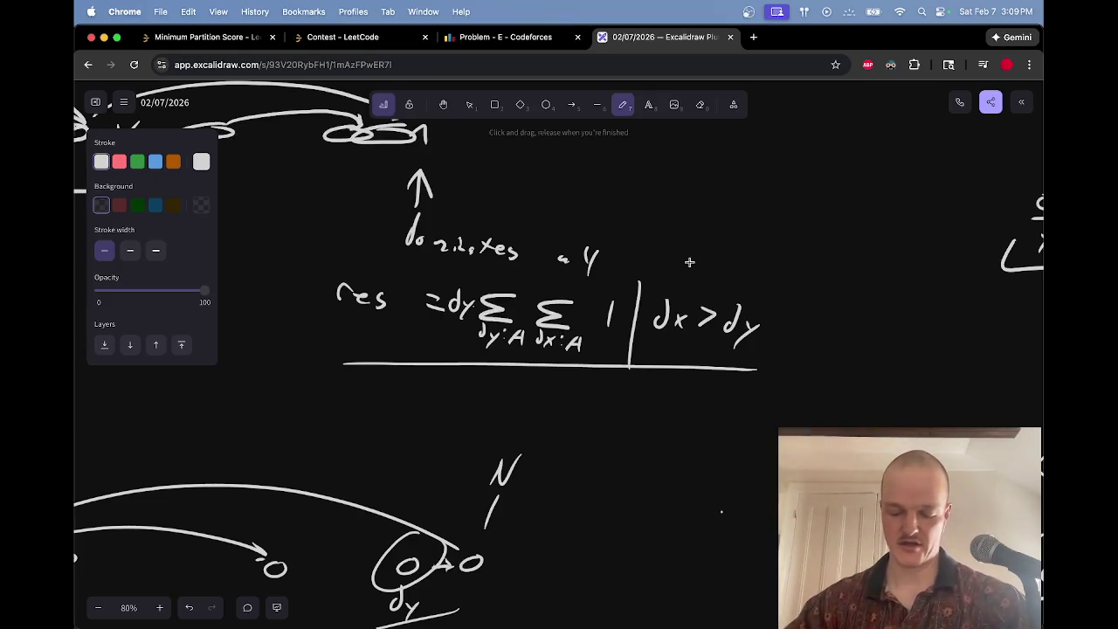
pyautogui.press('e')
pyautogui.moveTo(726, 494)
pyautogui.mouseDown()
pyautogui.moveTo(720, 510)
pyautogui.moveTo(730, 492)
pyautogui.mouseUp()
pyautogui.press('p')
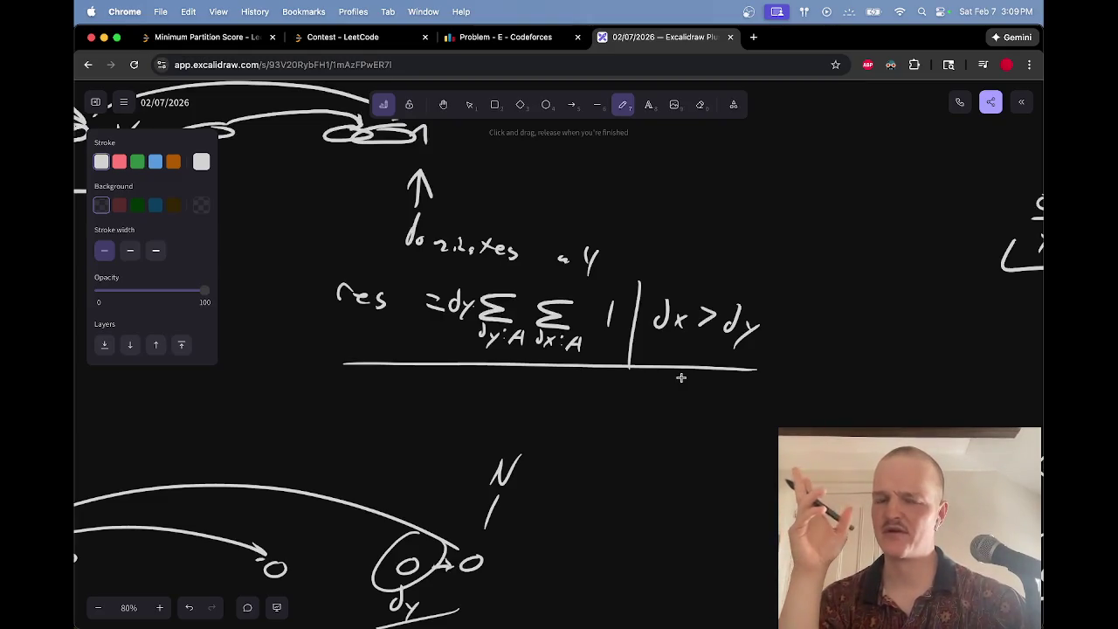
# Step: Encircle the middle node of the lower diagram, then erase the trial loop
pyautogui.hscroll(10, 681, 377)
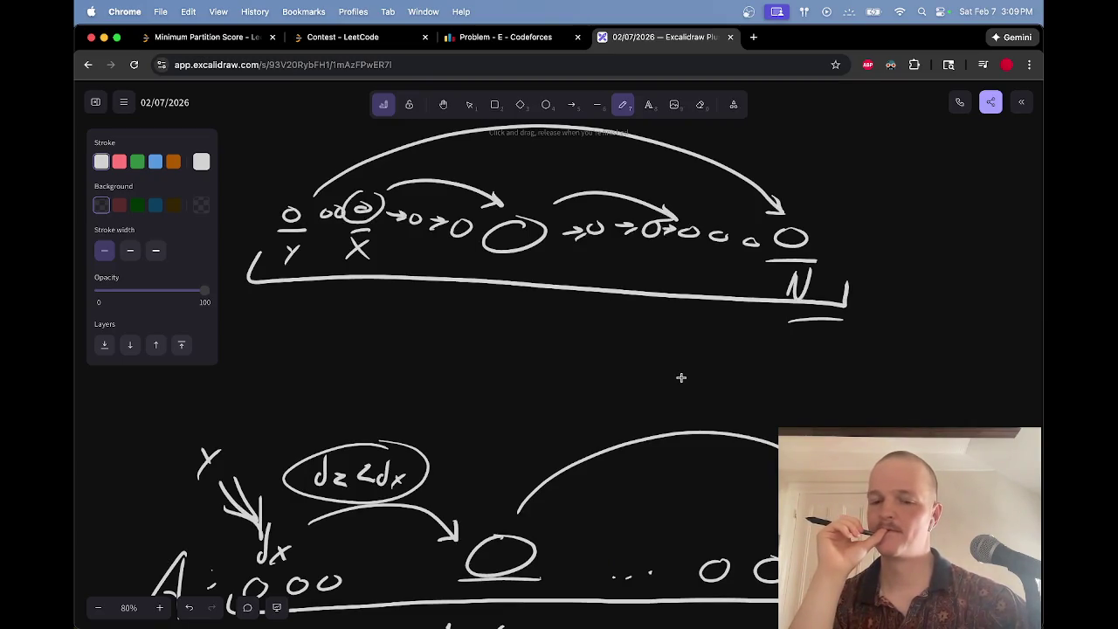
pyautogui.scroll(-8, 681, 378)
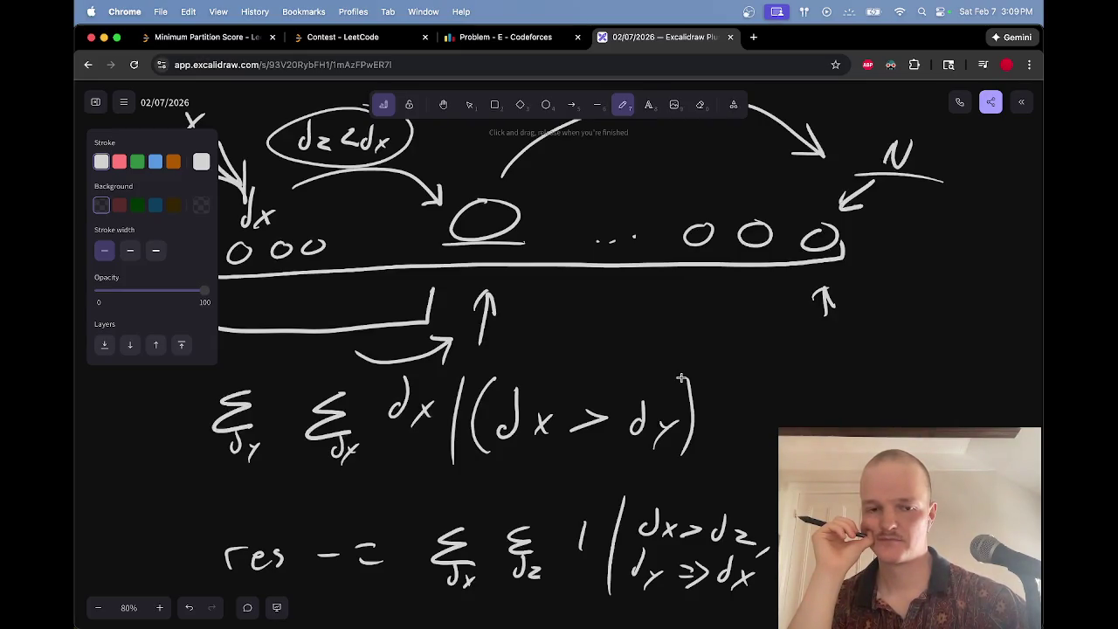
pyautogui.scroll(2, 681, 377)
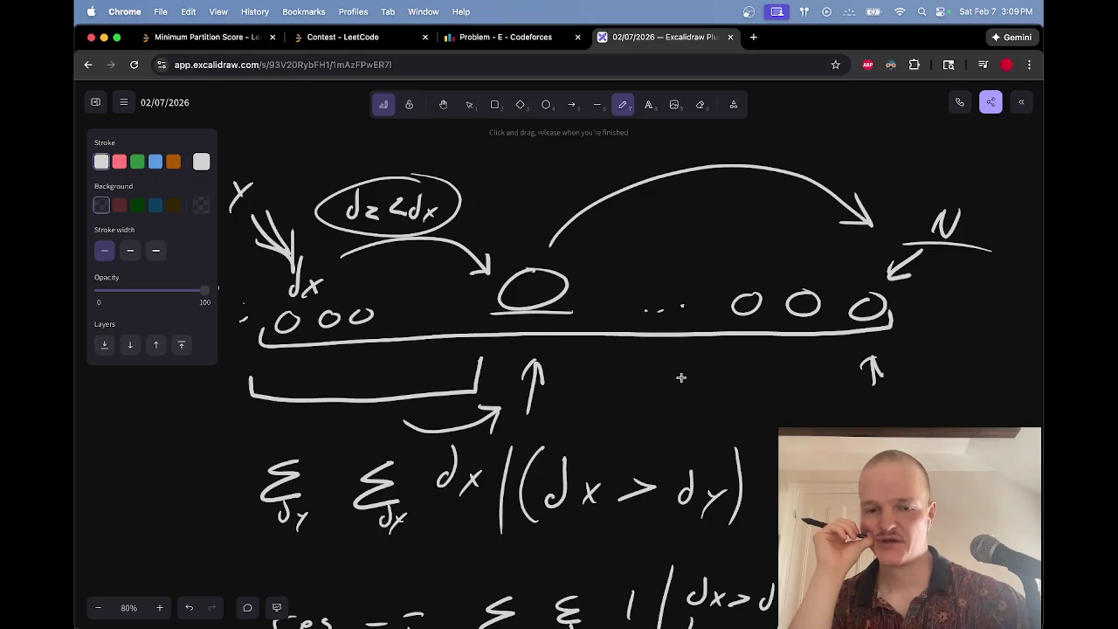
pyautogui.scroll(-3, 681, 377)
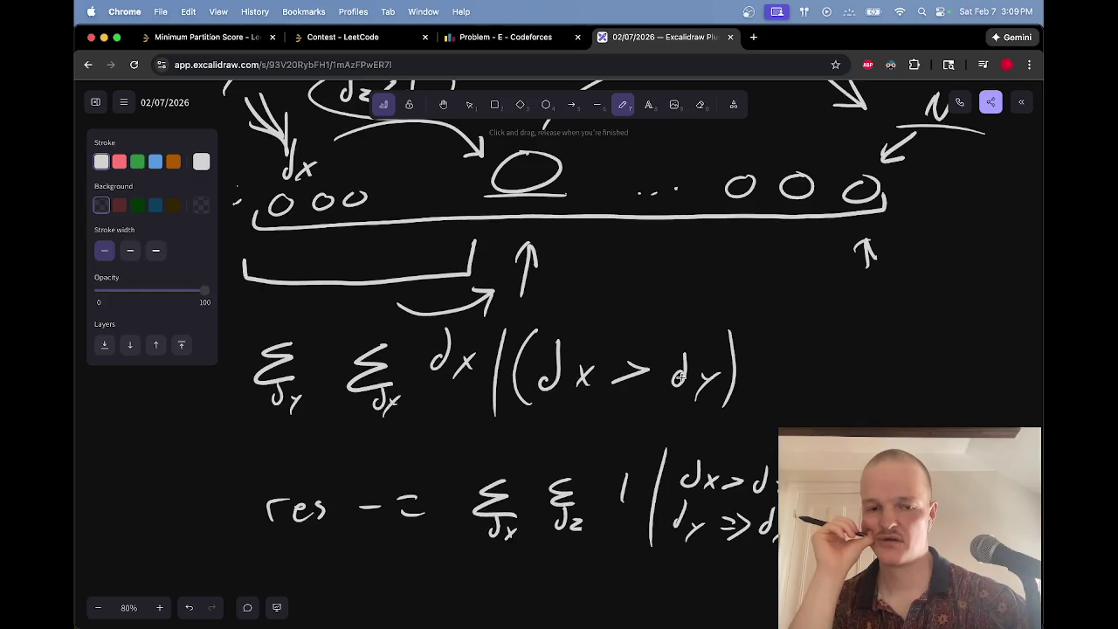
pyautogui.scroll(2, 679, 378)
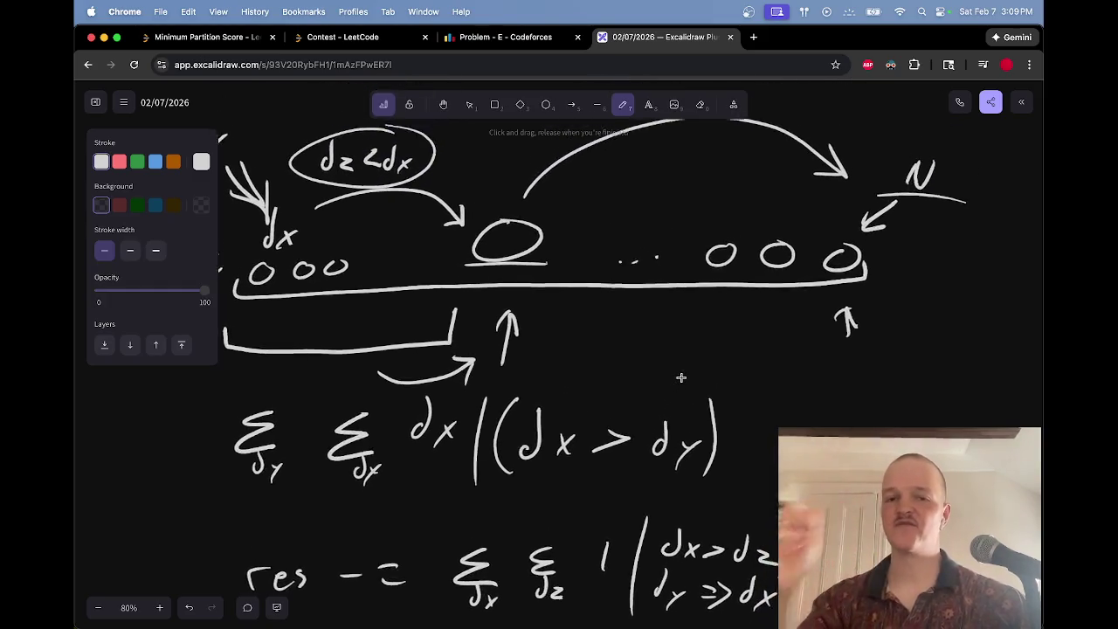
pyautogui.moveTo(551, 224)
pyautogui.mouseDown()
pyautogui.moveTo(429, 312)
pyautogui.moveTo(587, 232)
pyautogui.moveTo(630, 259)
pyautogui.mouseUp()
pyautogui.press('e')
pyautogui.press('p')
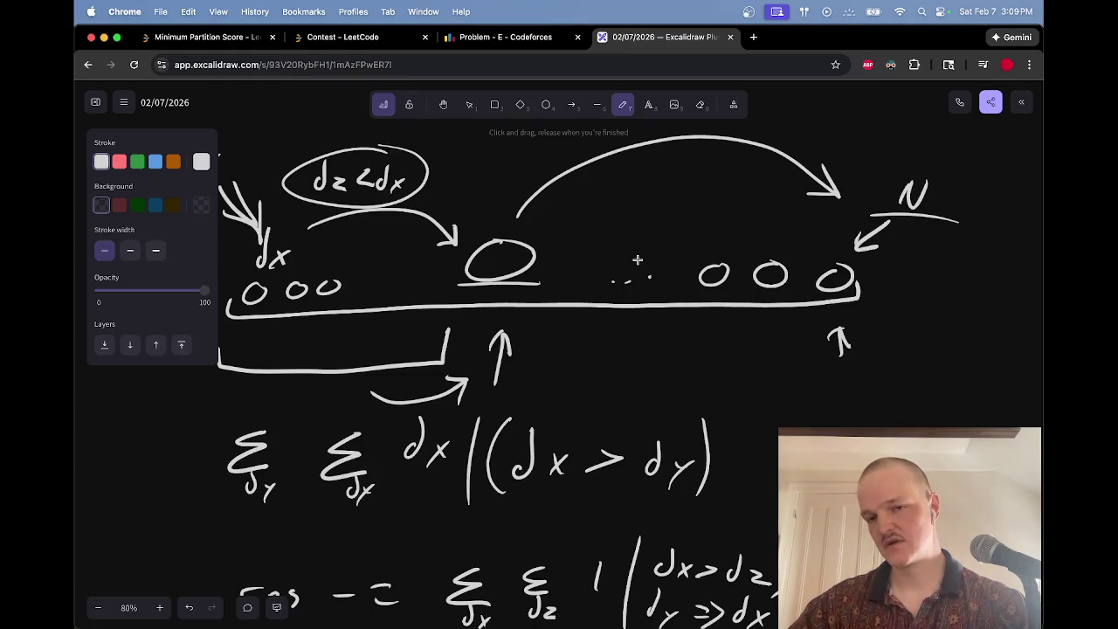
# Step: Erase the trial arrow and the big arc above the circles
pyautogui.moveTo(559, 243)
pyautogui.mouseDown()
pyautogui.moveTo(823, 247)
pyautogui.moveTo(869, 301)
pyautogui.moveTo(885, 274)
pyautogui.moveTo(817, 249)
pyautogui.moveTo(649, 232)
pyautogui.mouseUp()
pyautogui.press('e')
pyautogui.press('p')
pyautogui.press('e')
pyautogui.moveTo(810, 185); pyautogui.dragTo(821, 192)
pyautogui.press('p')
# Step: Draw a short arrow arc and a small node linked to the rightmost circle, erasing nearby dots
pyautogui.moveTo(560, 232)
pyautogui.mouseDown()
pyautogui.moveTo(643, 230)
pyautogui.moveTo(640, 262)
pyautogui.moveTo(650, 251)
pyautogui.mouseUp()
pyautogui.moveTo(671, 249); pyautogui.dragTo(818, 259)
pyautogui.press('e')
pyautogui.moveTo(661, 284)
pyautogui.mouseDown()
pyautogui.moveTo(631, 279)
pyautogui.moveTo(649, 267)
pyautogui.mouseUp()
pyautogui.press('p')
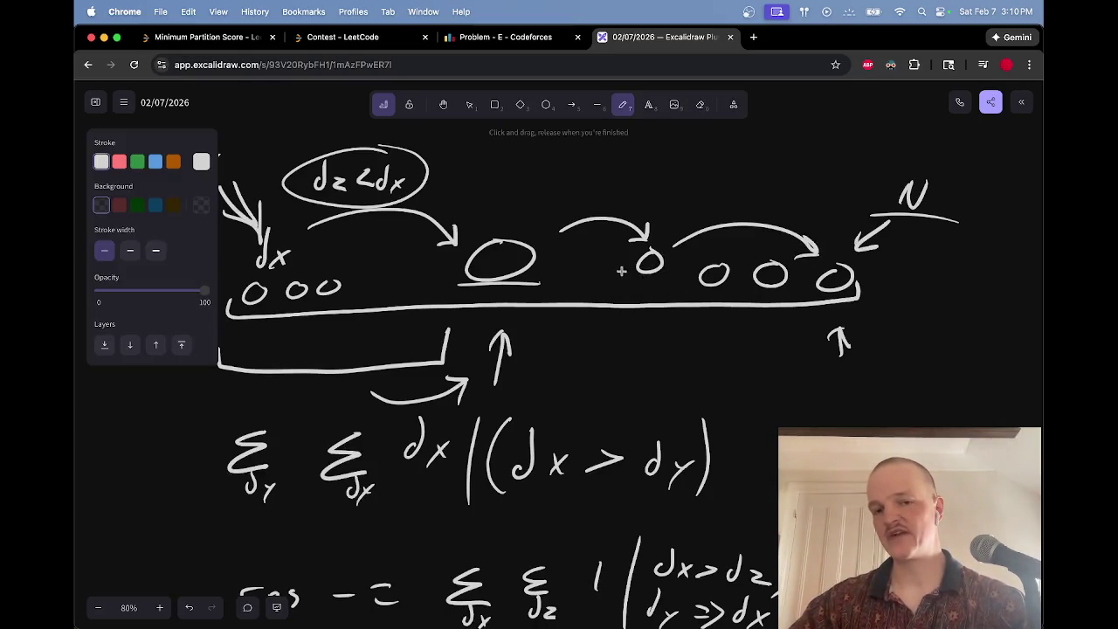
# Step: Select the underline beneath the middle circle, then draw and erase a long stroke below the row
pyautogui.press('v')
pyautogui.click(526, 285)
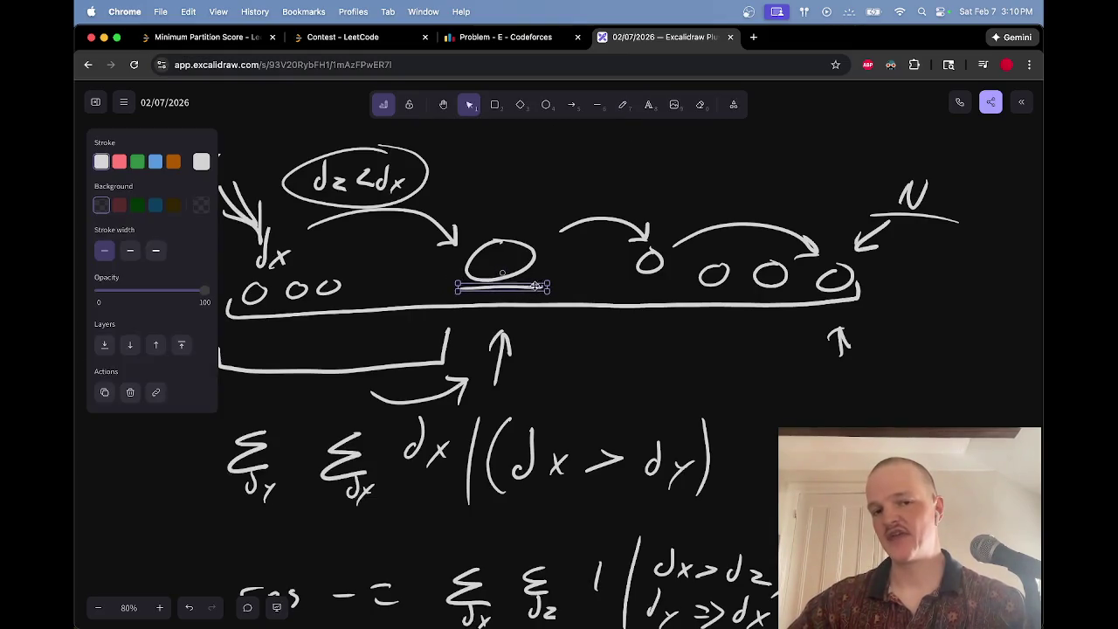
pyautogui.press('p')
pyautogui.moveTo(492, 317)
pyautogui.mouseDown()
pyautogui.moveTo(252, 330)
pyautogui.moveTo(225, 321)
pyautogui.mouseUp()
pyautogui.press('e')
pyautogui.moveTo(330, 335); pyautogui.dragTo(340, 327)
# Step: Add and erase a trial underline near the right end and a looping arc over the middle circles
pyautogui.press('p')
pyautogui.moveTo(629, 287)
pyautogui.mouseDown()
pyautogui.moveTo(686, 286)
pyautogui.moveTo(629, 286)
pyautogui.mouseUp()
pyautogui.press('e')
pyautogui.press('p')
pyautogui.moveTo(647, 202)
pyautogui.mouseDown()
pyautogui.moveTo(664, 223)
pyautogui.moveTo(656, 206)
pyautogui.mouseUp()
pyautogui.press('e')
pyautogui.press('p')
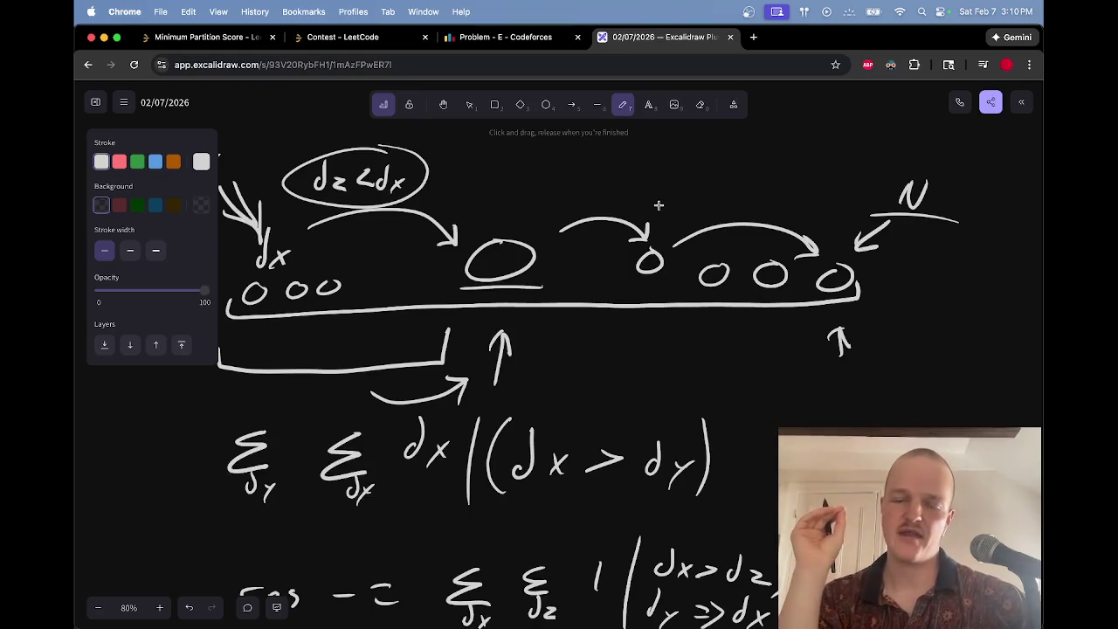
# Step: Scroll the canvas and check the Codeforces problem statement
pyautogui.hscroll(-5, 659, 205)
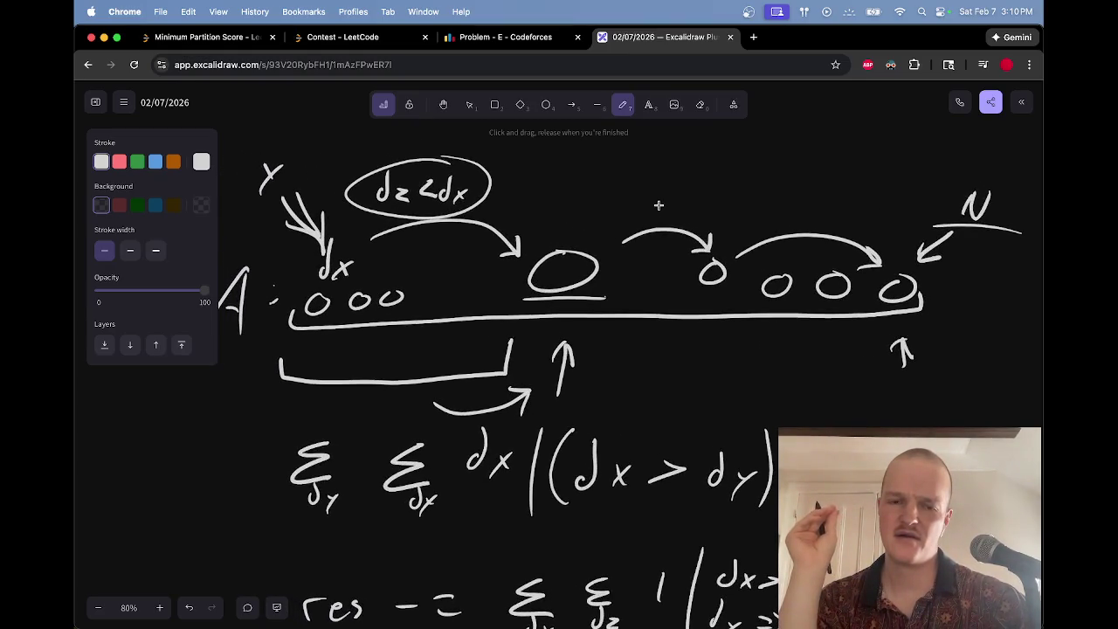
pyautogui.scroll(-5, 659, 206)
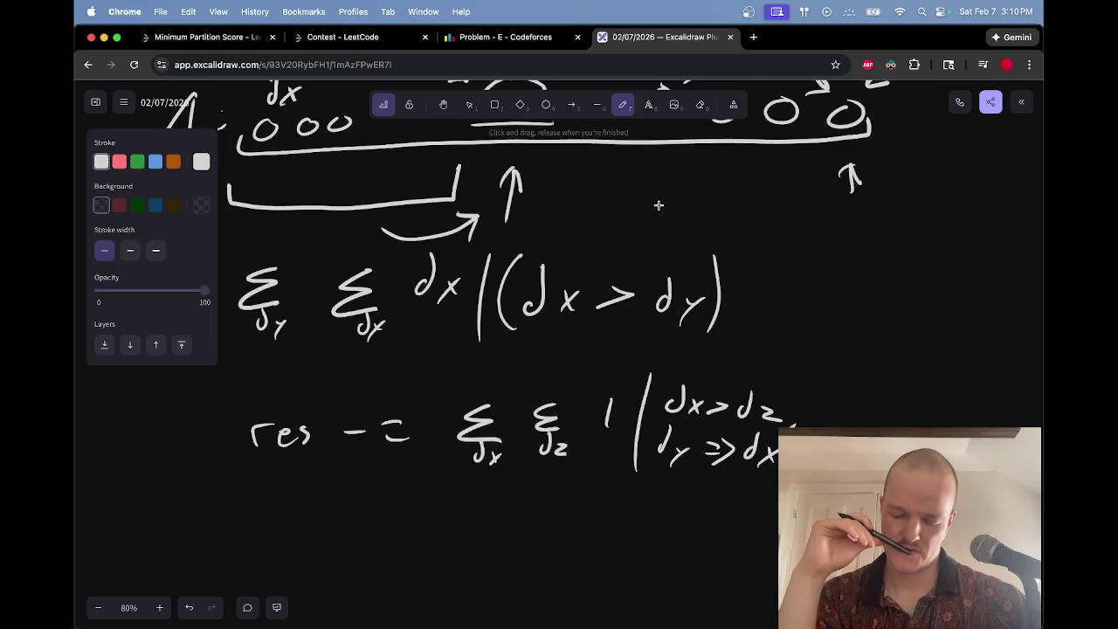
pyautogui.hotkey('ctrl', 'shift', 'Tab')
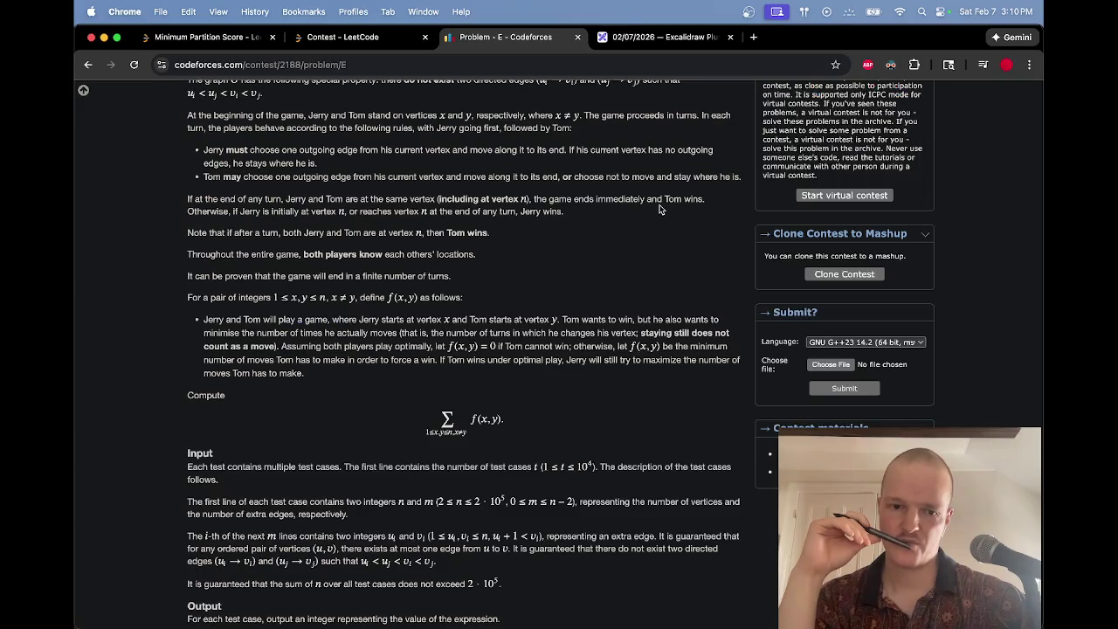
pyautogui.hotkey('ctrl', 'Tab')
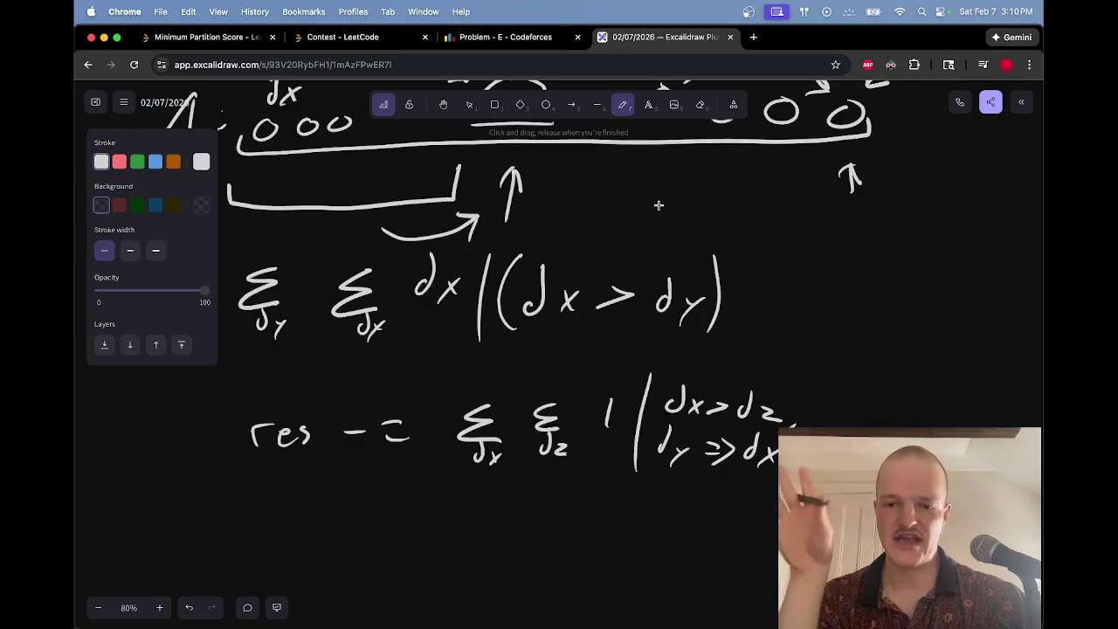
# Step: Draw and erase a trial underline under dx and a left arrow, then scroll up to the chain sketch
pyautogui.moveTo(519, 345)
pyautogui.mouseDown()
pyautogui.moveTo(588, 333)
pyautogui.moveTo(574, 337)
pyautogui.mouseUp()
pyautogui.press('e')
pyautogui.press('p')
pyautogui.moveTo(856, 223)
pyautogui.mouseDown()
pyautogui.moveTo(678, 244)
pyautogui.moveTo(718, 224)
pyautogui.moveTo(709, 247)
pyautogui.mouseUp()
pyautogui.press('e')
pyautogui.press('p')
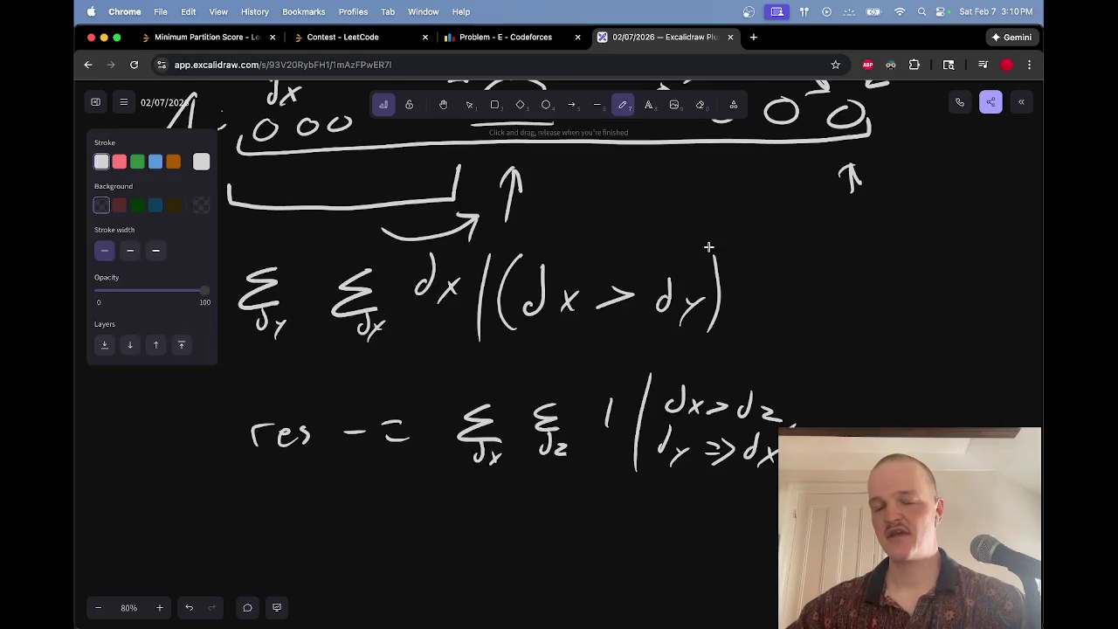
pyautogui.scroll(5, 738, 237)
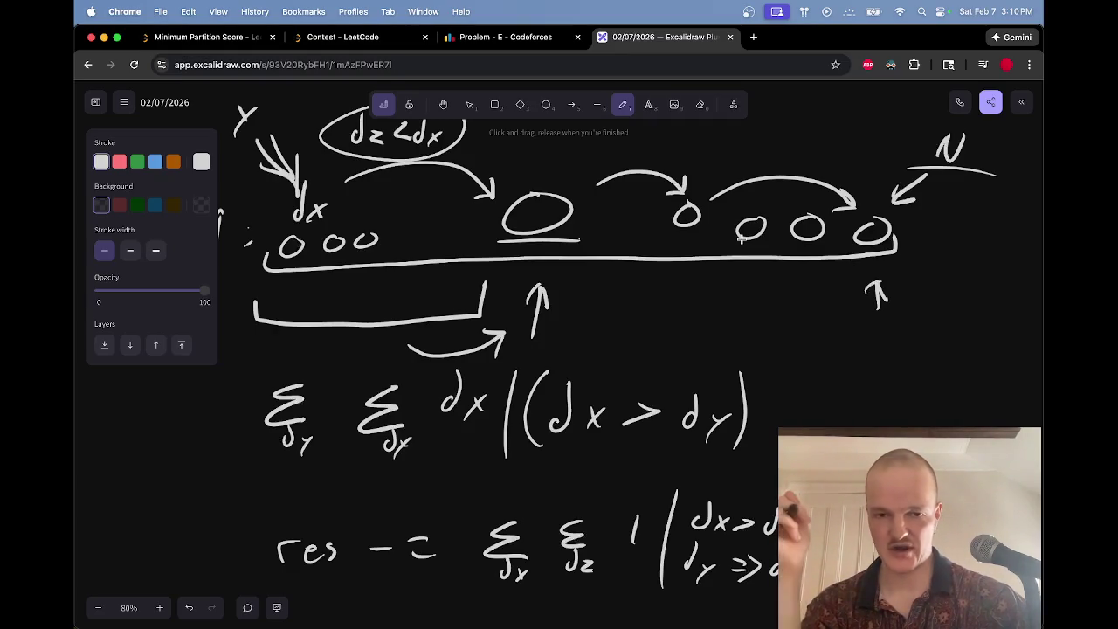
pyautogui.scroll(10, 742, 239)
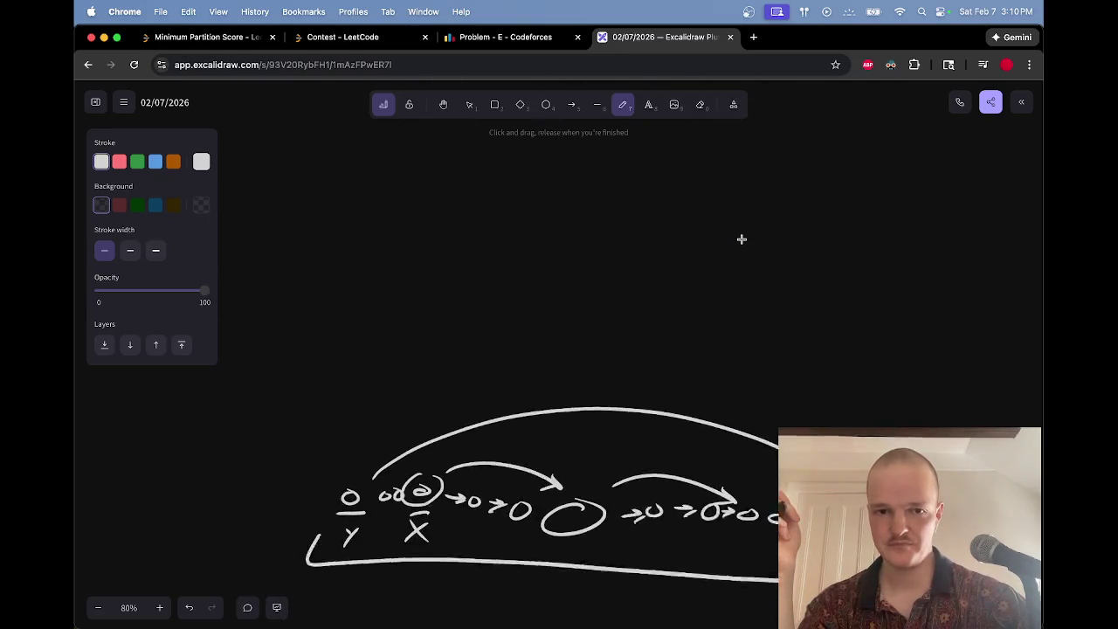
# Step: Erase the old X and Y labels from the chain
pyautogui.scroll(-1, 742, 239)
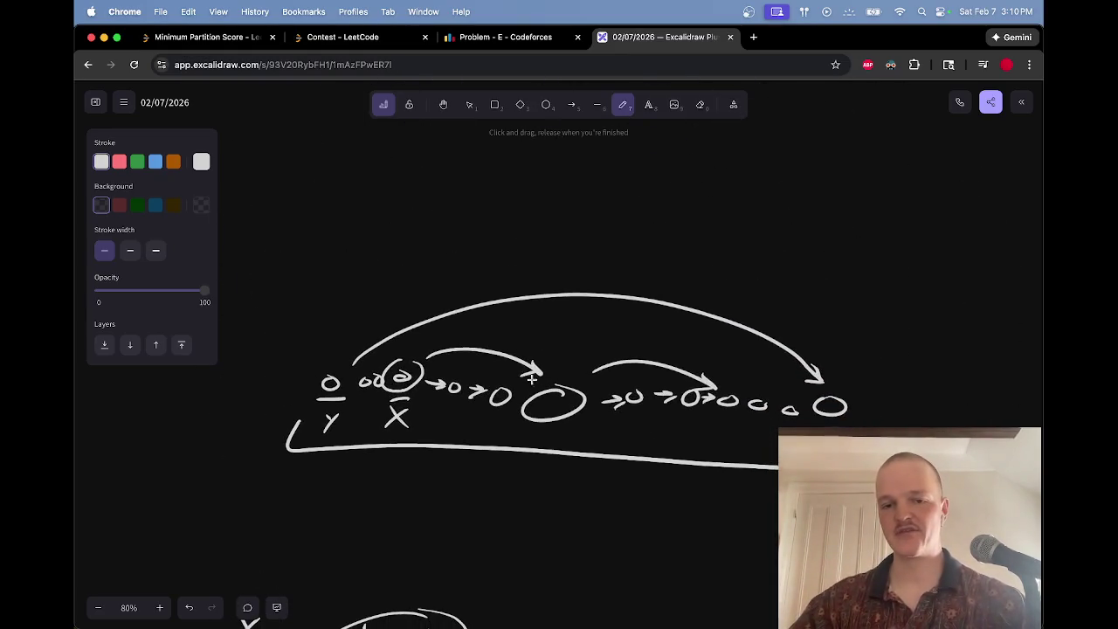
pyautogui.press('e')
pyautogui.moveTo(342, 414)
pyautogui.mouseDown()
pyautogui.moveTo(330, 417)
pyautogui.moveTo(342, 405)
pyautogui.moveTo(397, 414)
pyautogui.moveTo(411, 375)
pyautogui.mouseUp()
pyautogui.press('p')
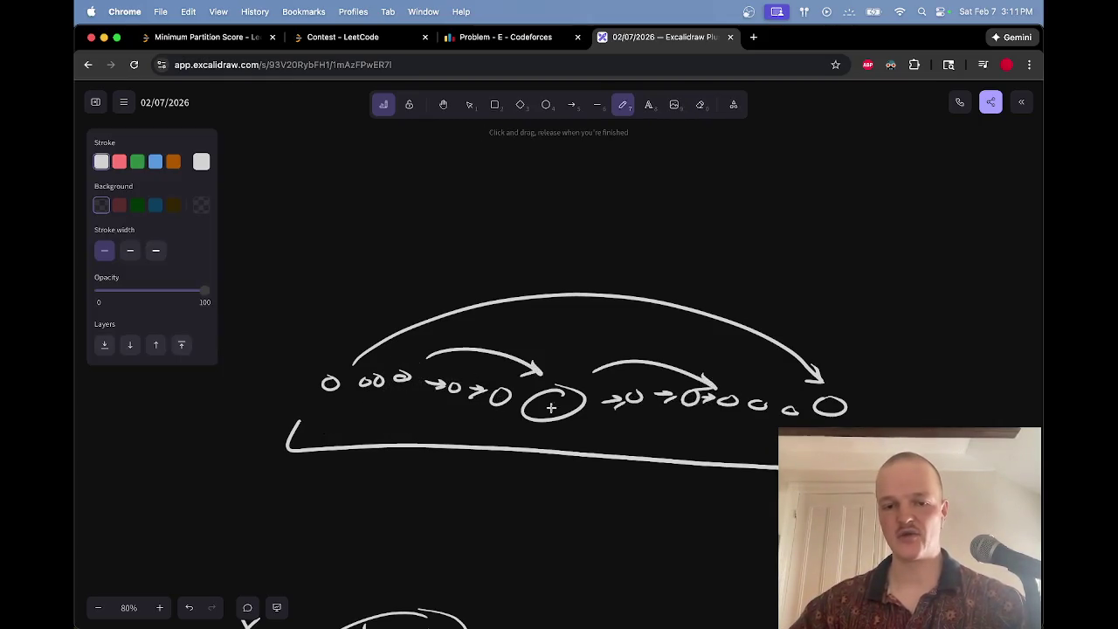
# Step: Underline the large circle, write Y beneath it, and try an x under the leftmost node
pyautogui.moveTo(528, 428)
pyautogui.mouseDown()
pyautogui.moveTo(580, 424)
pyautogui.moveTo(552, 452)
pyautogui.mouseUp()
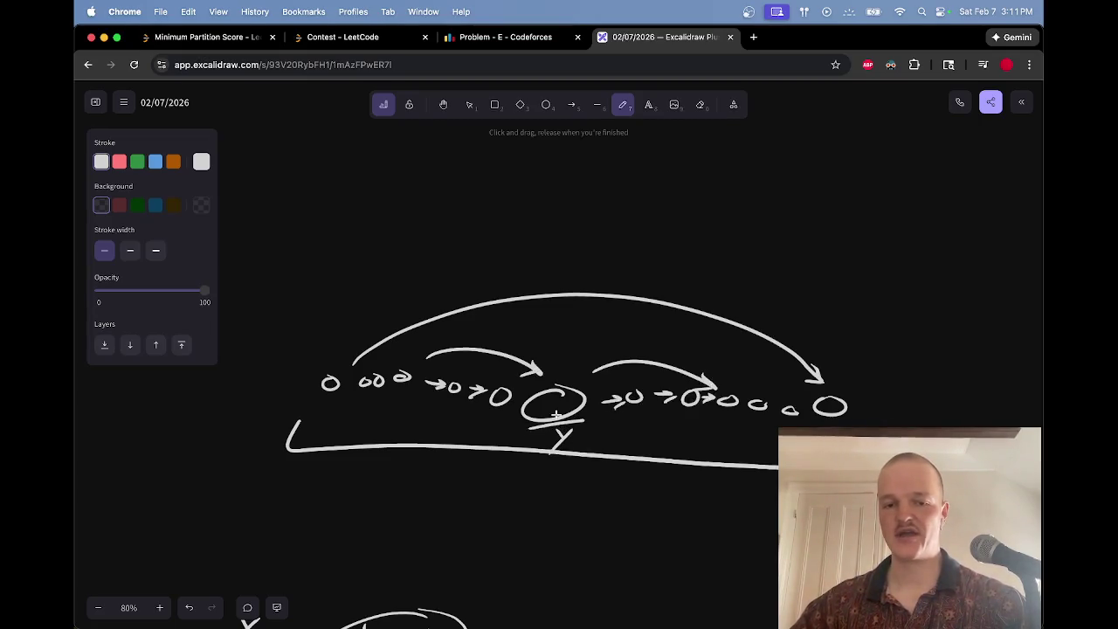
pyautogui.moveTo(322, 399)
pyautogui.mouseDown()
pyautogui.moveTo(338, 397)
pyautogui.moveTo(339, 422)
pyautogui.mouseUp()
pyautogui.moveTo(339, 407); pyautogui.dragTo(325, 423)
pyautogui.moveTo(332, 354)
pyautogui.mouseDown()
pyautogui.moveTo(900, 312)
pyautogui.moveTo(904, 329)
pyautogui.mouseUp()
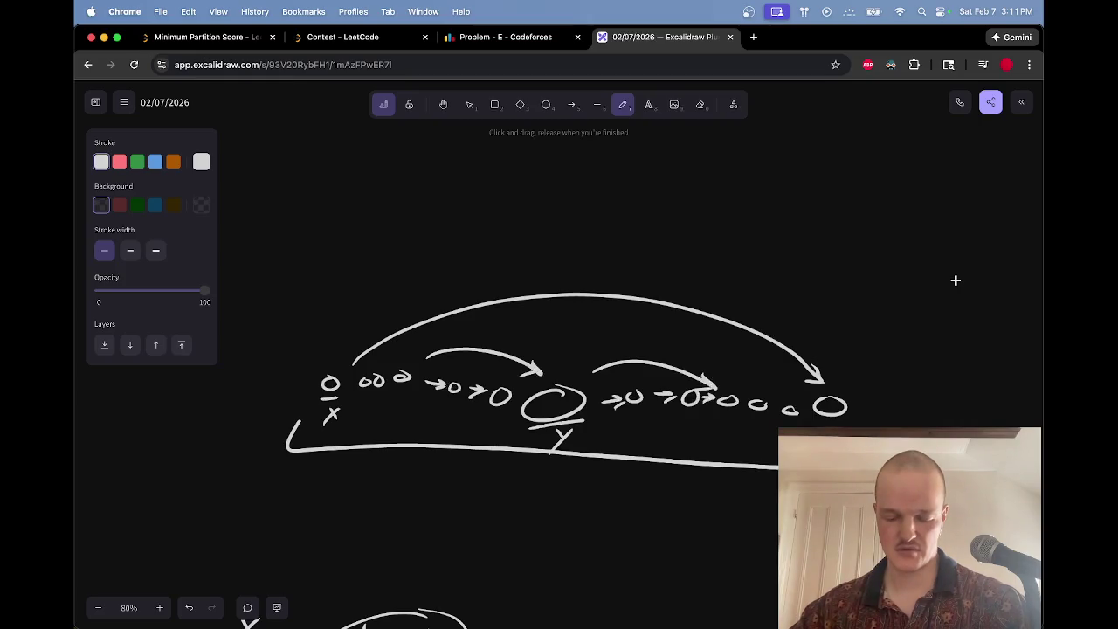
pyautogui.moveTo(308, 382); pyautogui.dragTo(335, 413)
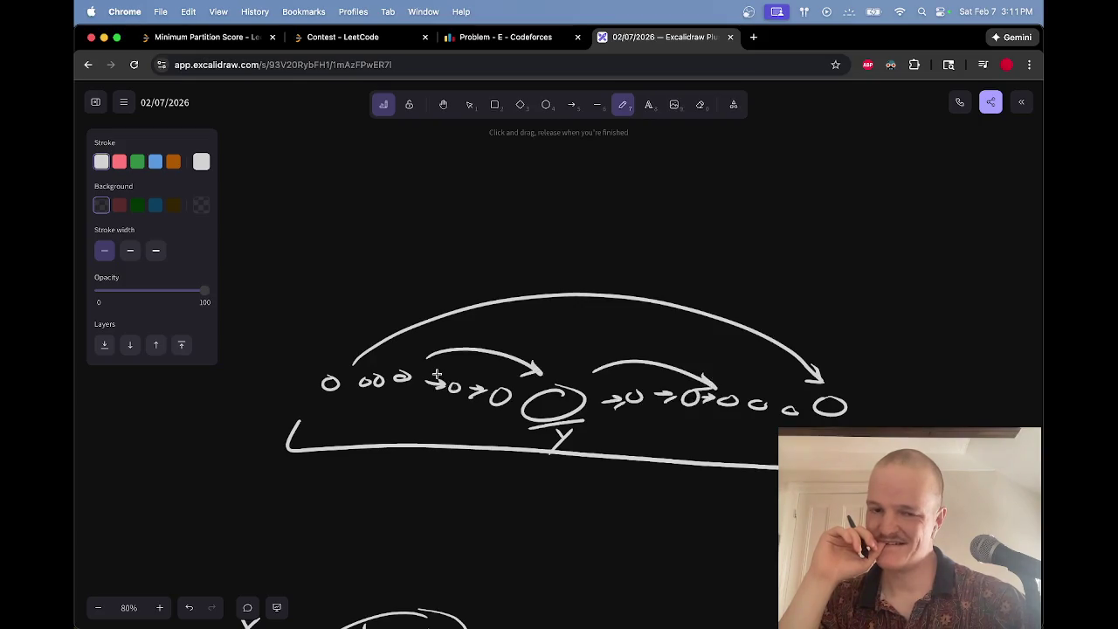
# Step: Erase Y under the large circle, mark a node to its left, write x under an early node, and circle Y
pyautogui.press('e')
pyautogui.moveTo(575, 439); pyautogui.dragTo(577, 428)
pyautogui.press('p')
pyautogui.moveTo(439, 406)
pyautogui.mouseDown()
pyautogui.moveTo(459, 406)
pyautogui.moveTo(444, 435)
pyautogui.mouseUp()
pyautogui.moveTo(346, 395)
pyautogui.mouseDown()
pyautogui.moveTo(358, 411)
pyautogui.moveTo(346, 413)
pyautogui.moveTo(389, 377)
pyautogui.moveTo(410, 376)
pyautogui.moveTo(363, 387)
pyautogui.moveTo(373, 379)
pyautogui.moveTo(420, 376)
pyautogui.mouseUp()
pyautogui.press('e')
pyautogui.press('p')
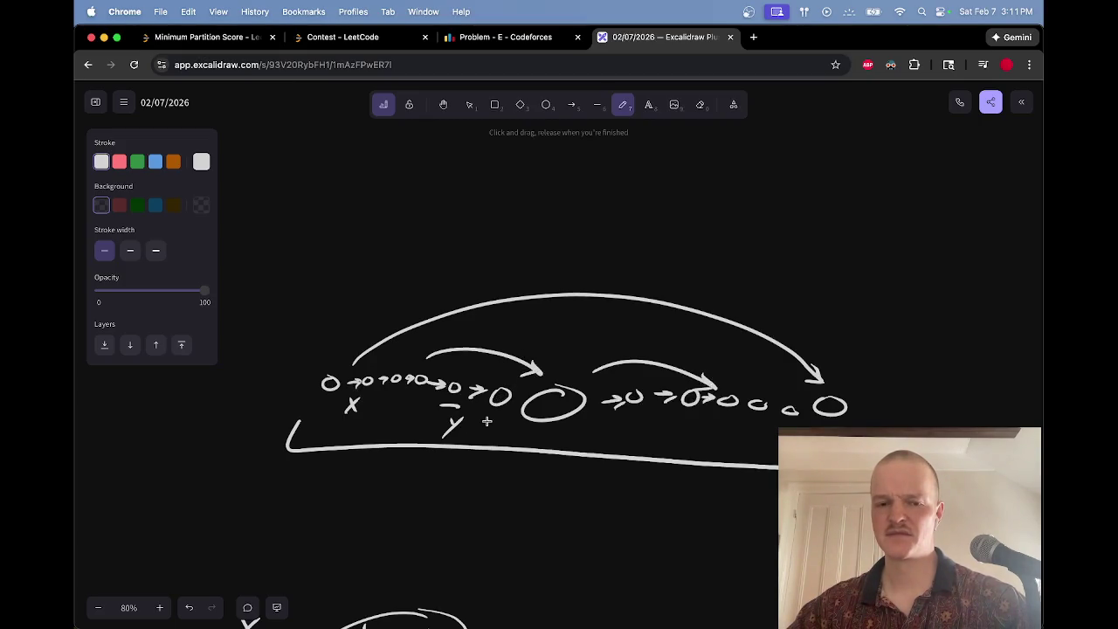
pyautogui.moveTo(469, 411); pyautogui.dragTo(466, 403)
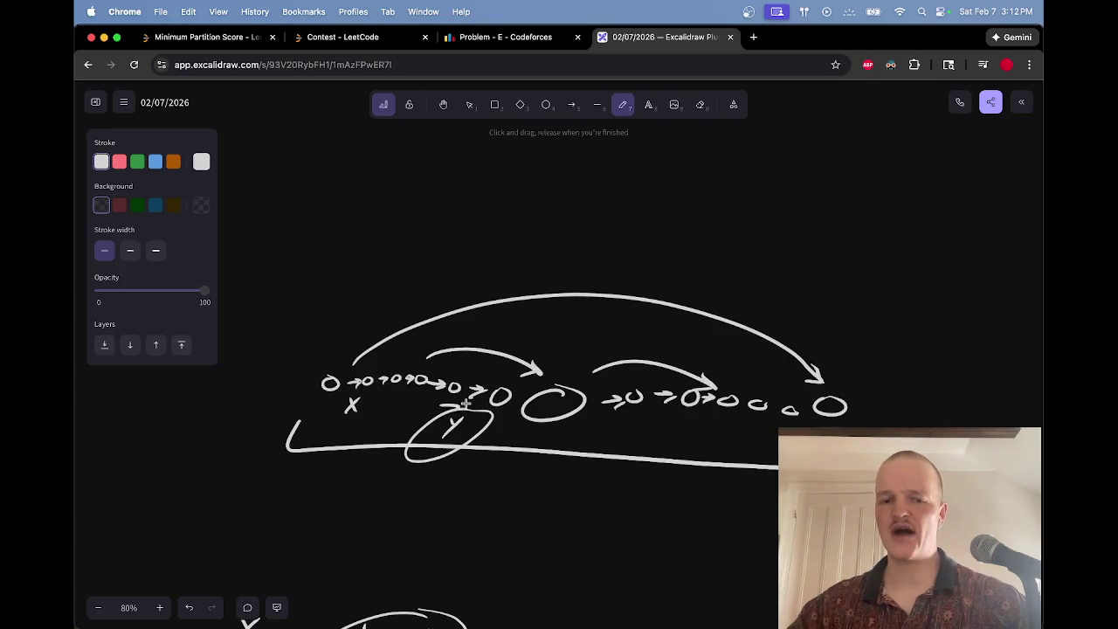
# Step: Sketch trial circles, curved arrows and loops around X and Y, then undo them
pyautogui.moveTo(362, 391); pyautogui.dragTo(369, 393)
pyautogui.moveTo(469, 458)
pyautogui.mouseDown()
pyautogui.moveTo(519, 478)
pyautogui.moveTo(782, 505)
pyautogui.mouseUp()
pyautogui.moveTo(753, 492); pyautogui.dragTo(782, 507)
pyautogui.moveTo(346, 459)
pyautogui.mouseDown()
pyautogui.moveTo(477, 499)
pyautogui.moveTo(779, 544)
pyautogui.mouseUp()
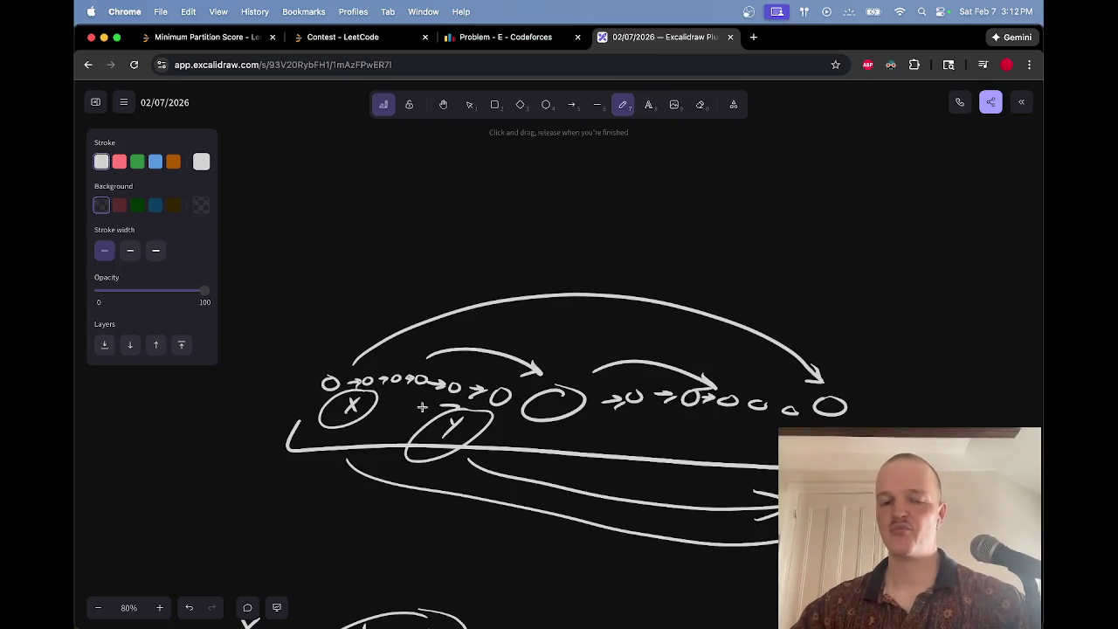
pyautogui.moveTo(460, 390); pyautogui.dragTo(452, 374)
pyautogui.moveTo(383, 374)
pyautogui.mouseDown()
pyautogui.moveTo(413, 363)
pyautogui.moveTo(404, 360)
pyautogui.mouseUp()
pyautogui.moveTo(568, 368); pyautogui.dragTo(572, 355)
pyautogui.press('super+z')
pyautogui.press('super+z')
pyautogui.press('super+z')
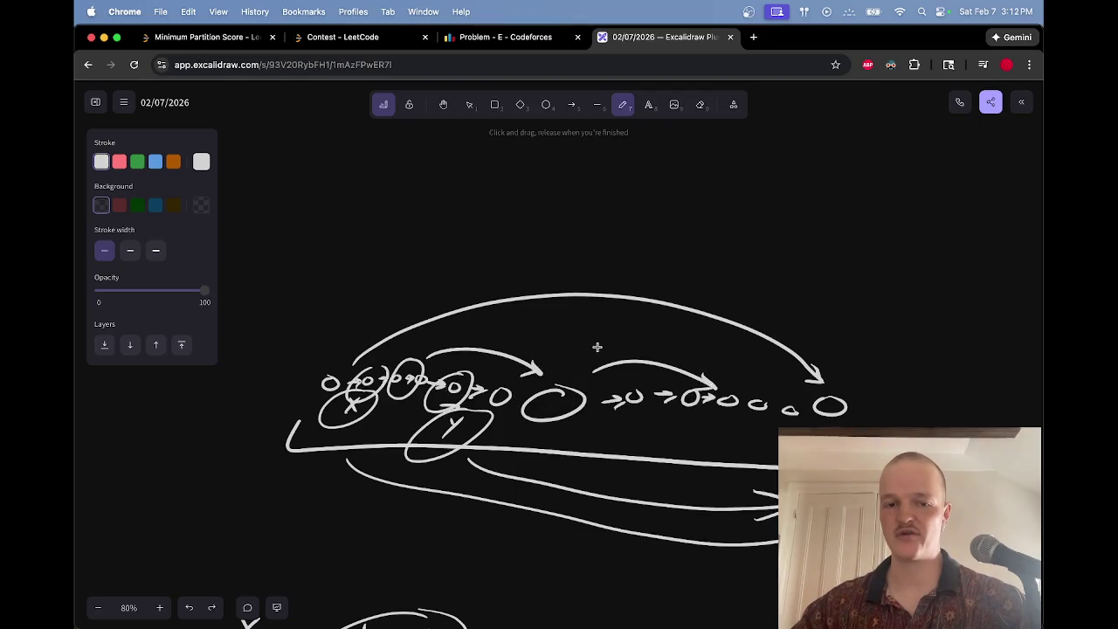
pyautogui.press('super+z')
pyautogui.press('super+z')
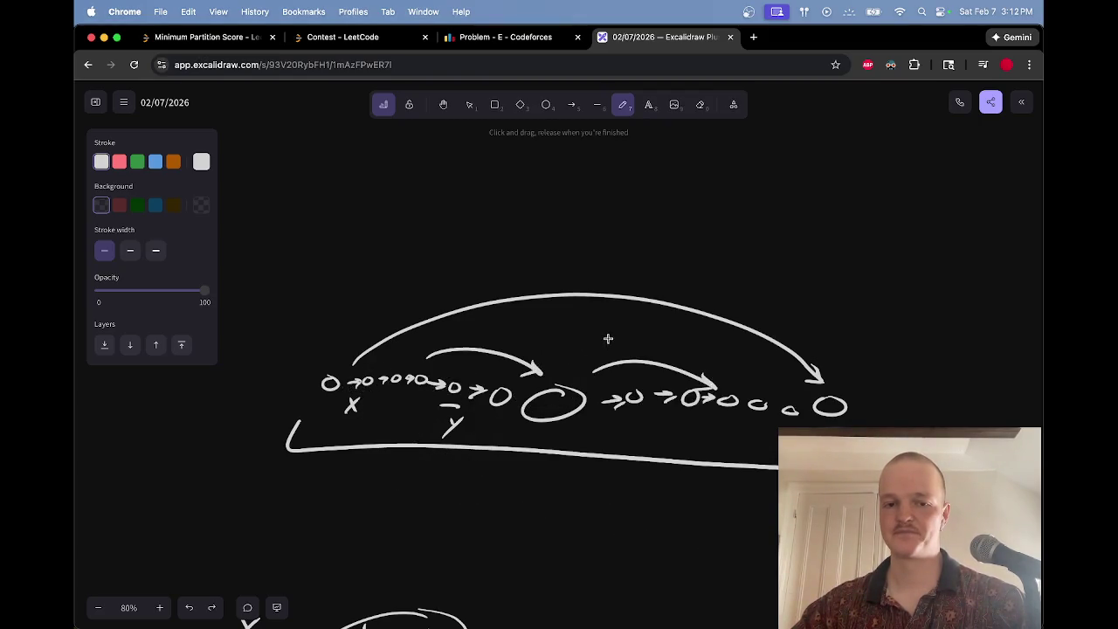
# Step: Nudge the X label right so it sits under the second node
pyautogui.moveTo(351, 386)
pyautogui.mouseDown()
pyautogui.moveTo(374, 384)
pyautogui.moveTo(363, 406)
pyautogui.mouseUp()
pyautogui.press('v')
pyautogui.click(352, 406)
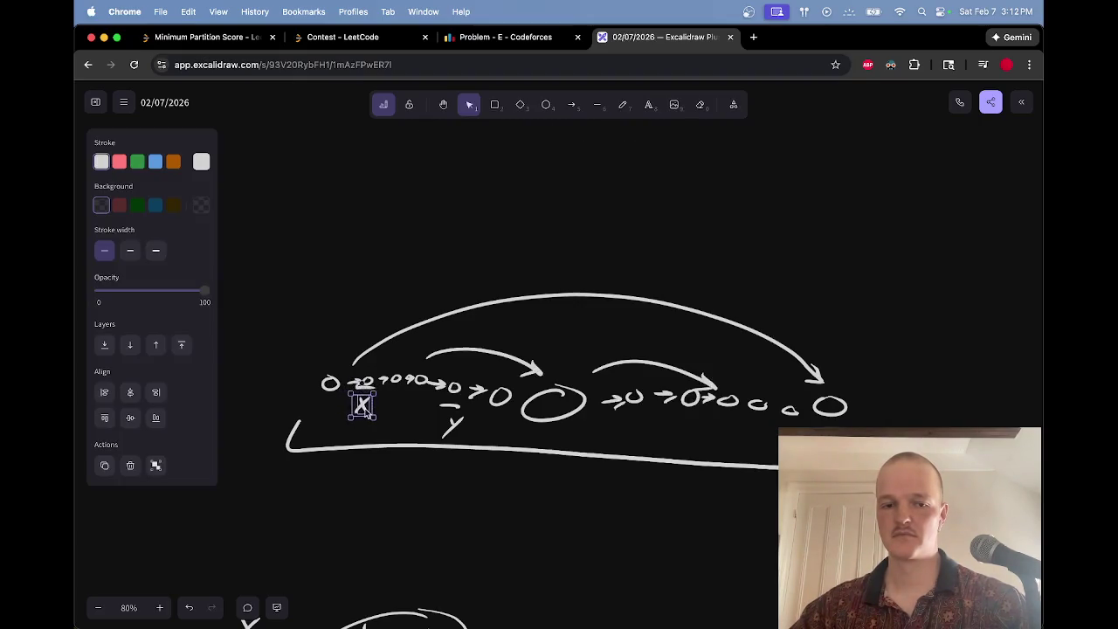
pyautogui.click(398, 413)
pyautogui.press('p')
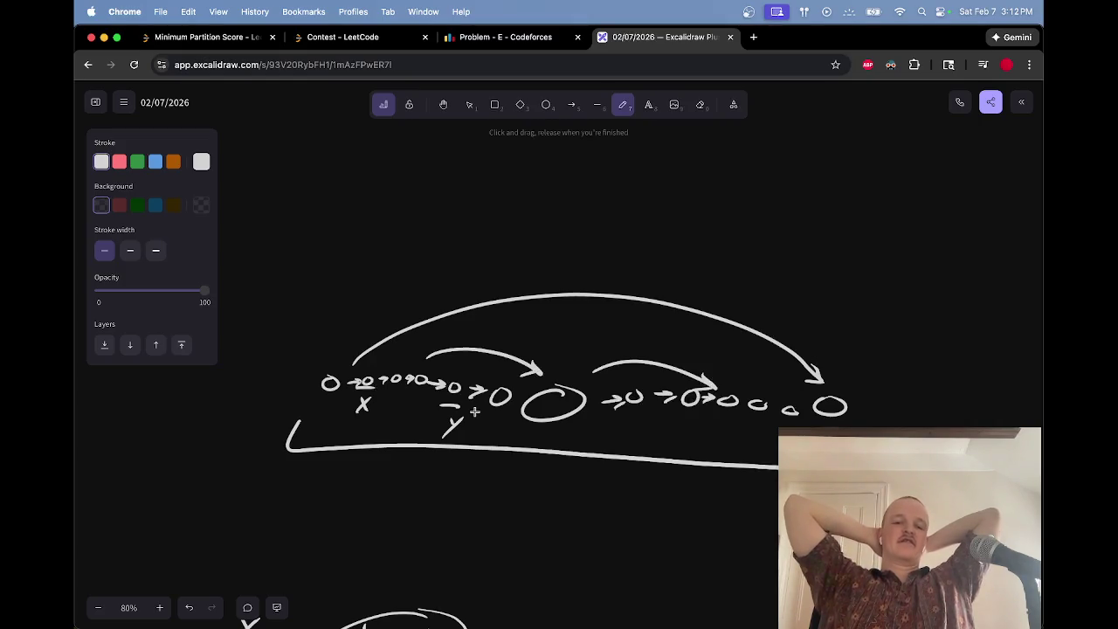
# Step: Erase the Y under the dash, write a Y between X and Z, then erase it
pyautogui.moveTo(446, 420)
pyautogui.mouseDown()
pyautogui.moveTo(464, 437)
pyautogui.moveTo(442, 430)
pyautogui.moveTo(470, 429)
pyautogui.mouseUp()
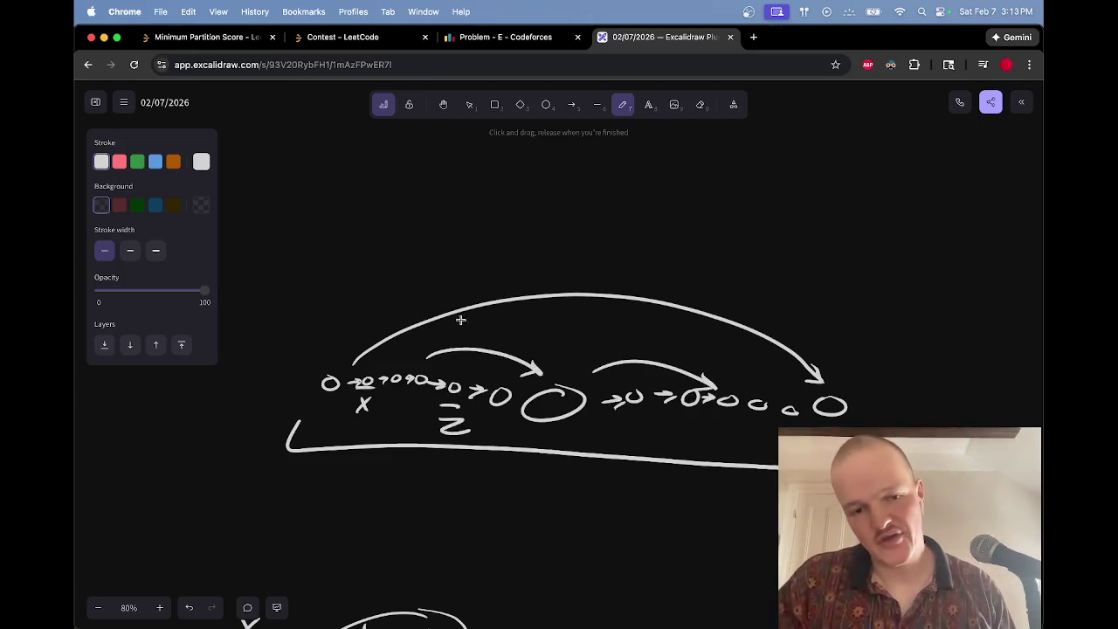
pyautogui.moveTo(393, 403); pyautogui.dragTo(400, 416)
pyautogui.moveTo(407, 403); pyautogui.dragTo(385, 429)
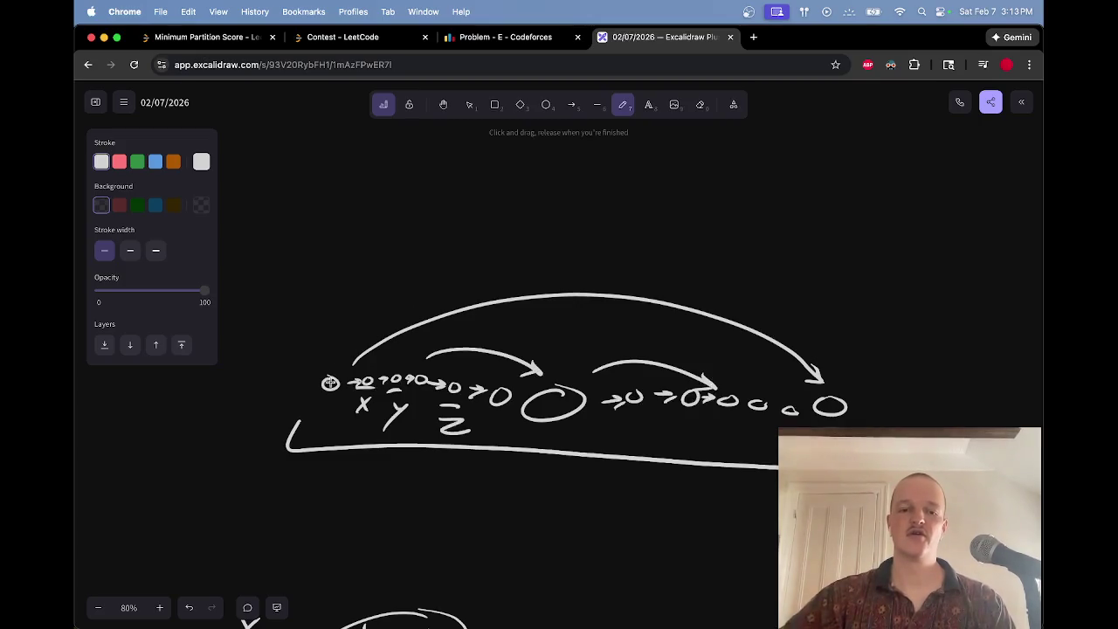
pyautogui.press('e')
pyautogui.moveTo(397, 400)
pyautogui.mouseDown()
pyautogui.moveTo(395, 413)
pyautogui.moveTo(401, 388)
pyautogui.mouseUp()
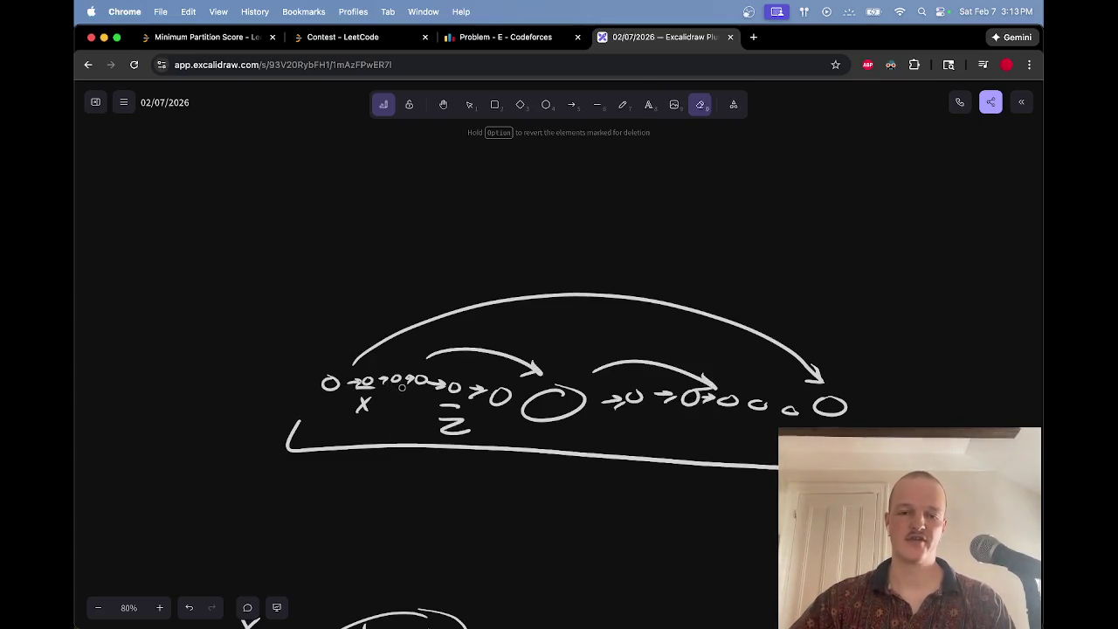
pyautogui.press('p')
# Step: Write a dashed Y under the first node and erase the stray stroke across the chain
pyautogui.moveTo(323, 403)
pyautogui.mouseDown()
pyautogui.moveTo(340, 402)
pyautogui.moveTo(330, 434)
pyautogui.mouseUp()
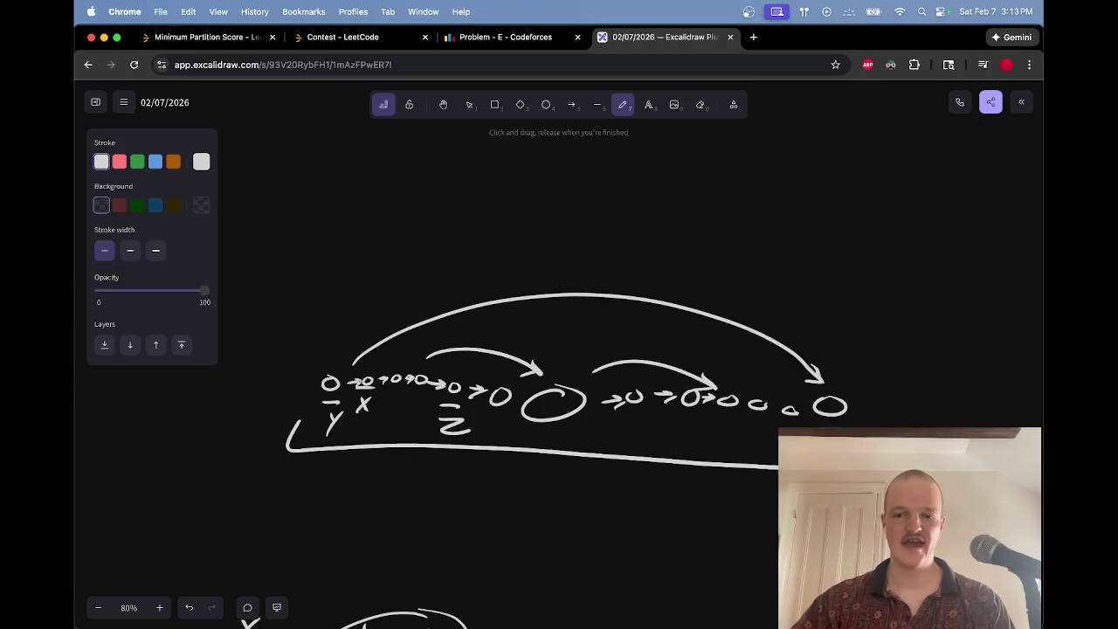
pyautogui.press('e')
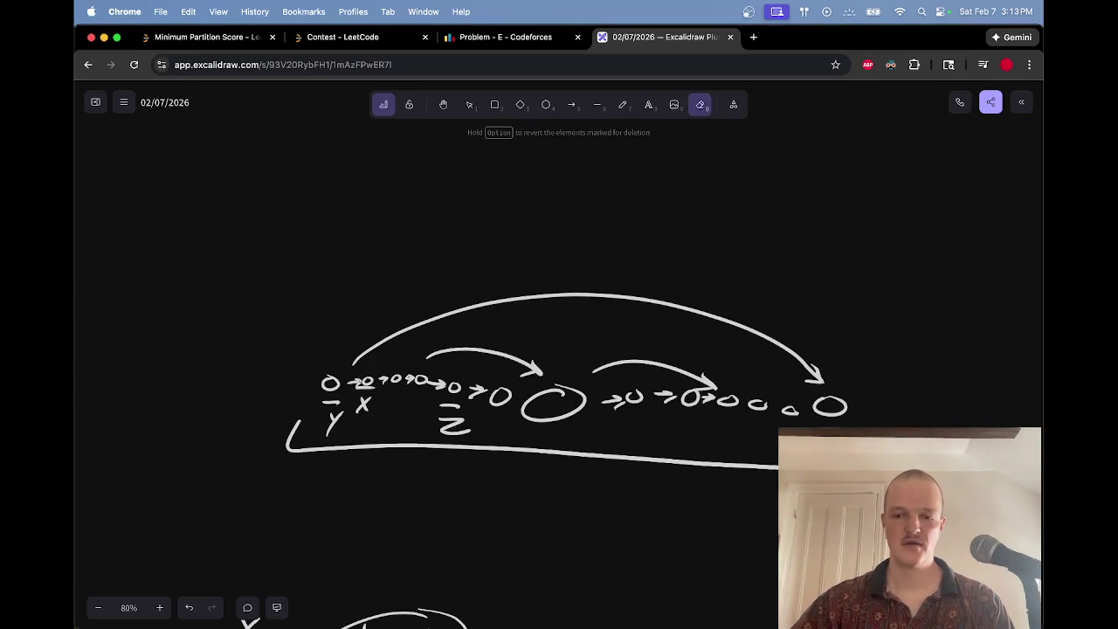
pyautogui.press('p')
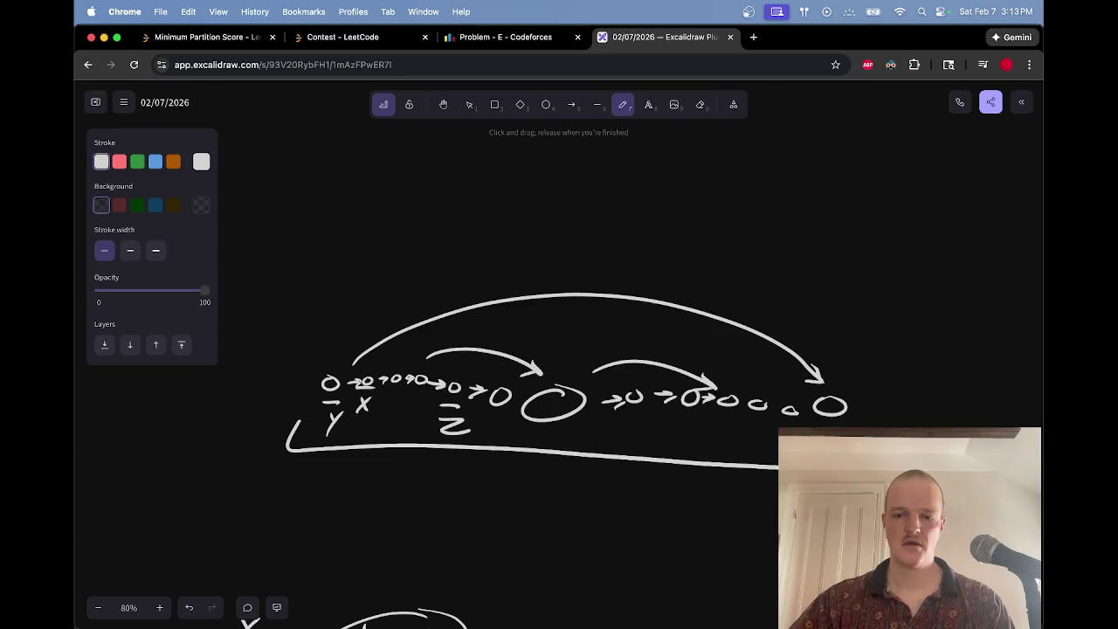
pyautogui.moveTo(322, 408)
pyautogui.mouseDown()
pyautogui.moveTo(294, 378)
pyautogui.moveTo(868, 320)
pyautogui.moveTo(876, 413)
pyautogui.mouseUp()
pyautogui.press('e')
pyautogui.press('p')
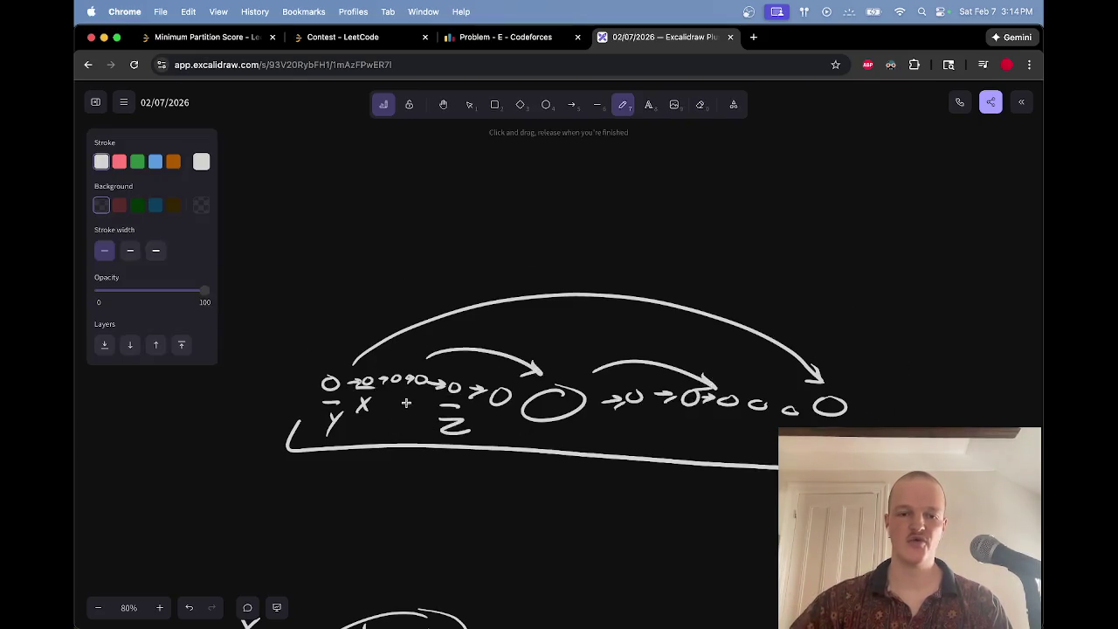
# Step: Circle the Z label, then erase that circle and the Y under the first node
pyautogui.moveTo(467, 398)
pyautogui.mouseDown()
pyautogui.moveTo(492, 420)
pyautogui.moveTo(467, 414)
pyautogui.mouseUp()
pyautogui.press('e')
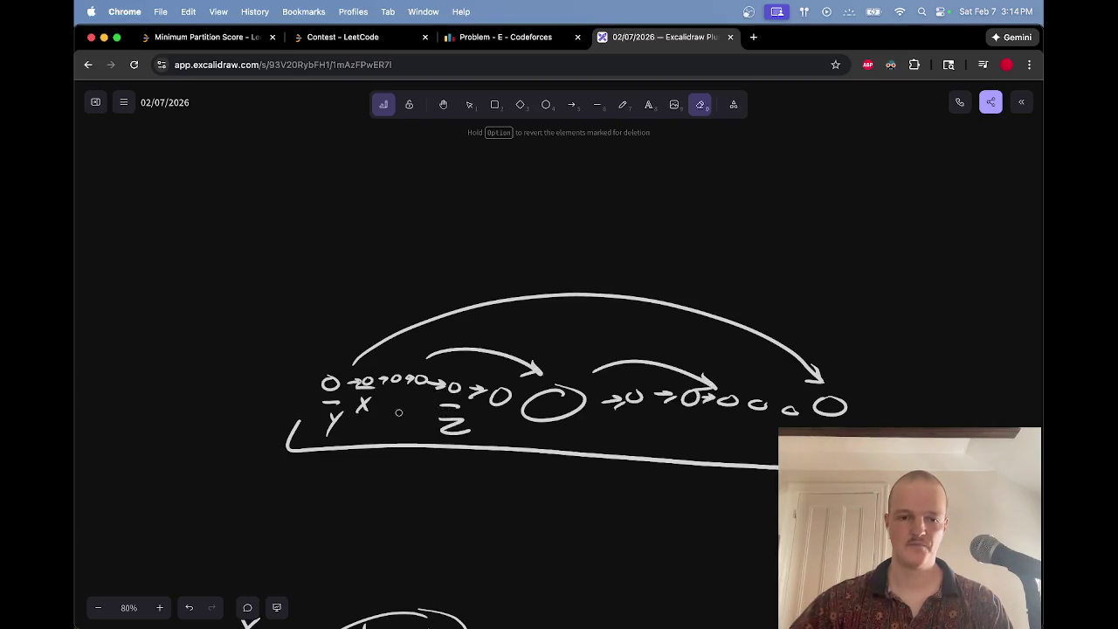
pyautogui.moveTo(336, 430); pyautogui.dragTo(332, 411)
pyautogui.press('p')
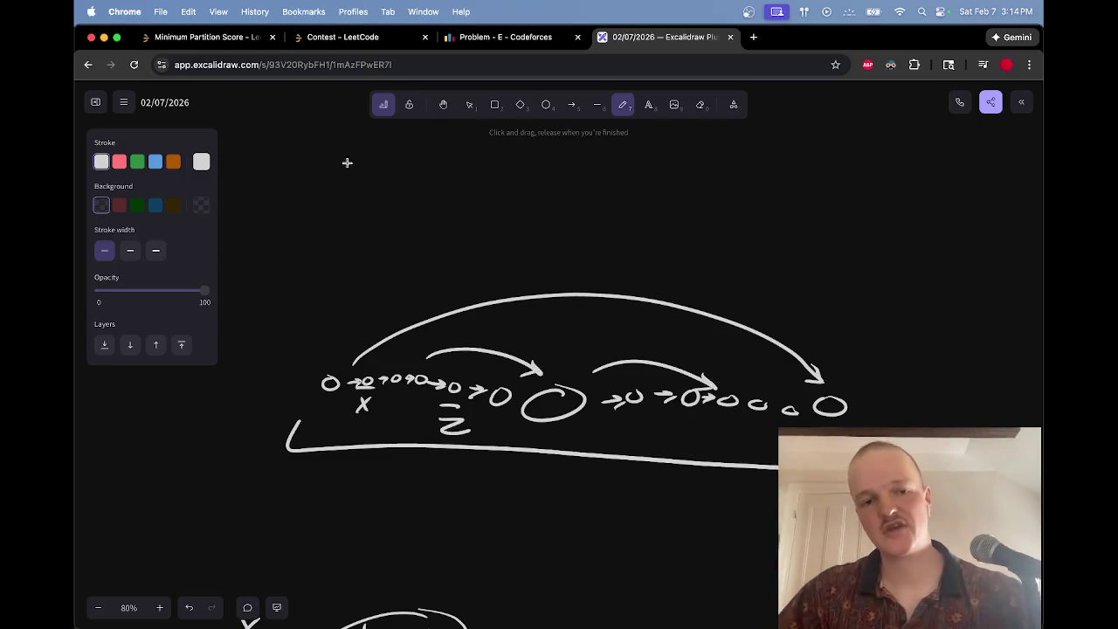
# Step: Write 'z ⇒ (x, y)' above the node chain, undoing one stray stroke
pyautogui.moveTo(391, 150)
pyautogui.mouseDown()
pyautogui.moveTo(379, 192)
pyautogui.moveTo(428, 191)
pyautogui.moveTo(409, 189)
pyautogui.mouseUp()
pyautogui.moveTo(430, 186)
pyautogui.mouseDown()
pyautogui.moveTo(427, 196)
pyautogui.moveTo(458, 180)
pyautogui.mouseUp()
pyautogui.moveTo(480, 166)
pyautogui.mouseDown()
pyautogui.moveTo(447, 204)
pyautogui.moveTo(490, 202)
pyautogui.mouseUp()
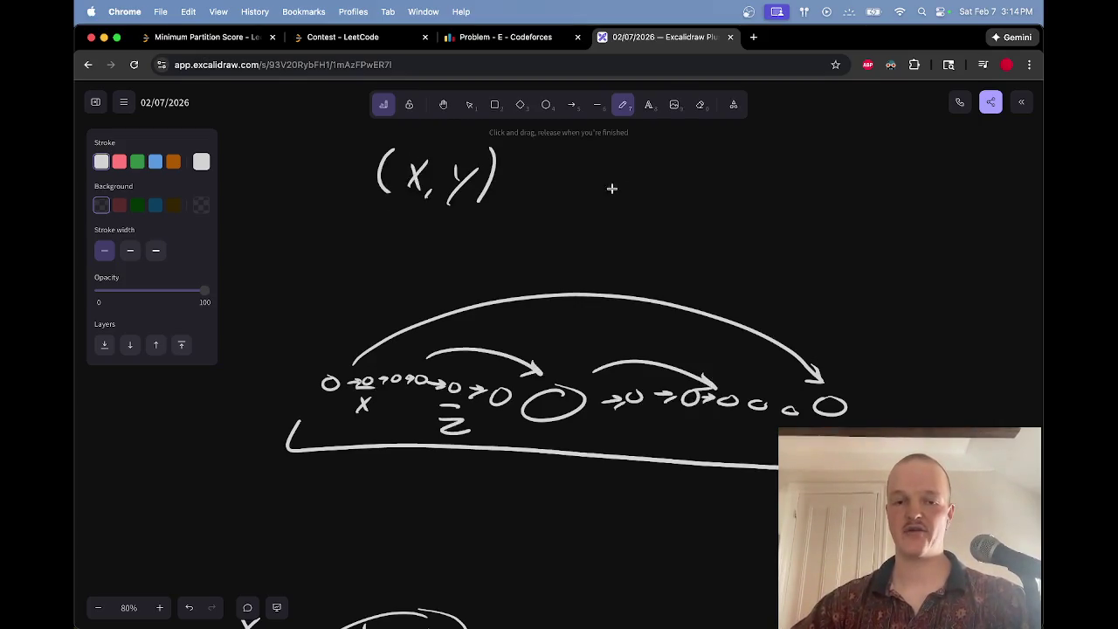
pyautogui.scroll(3, 577, 166)
pyautogui.moveTo(306, 177)
pyautogui.mouseDown()
pyautogui.moveTo(338, 197)
pyautogui.moveTo(382, 192)
pyautogui.mouseUp()
pyautogui.moveTo(356, 184)
pyautogui.mouseDown()
pyautogui.moveTo(380, 182)
pyautogui.moveTo(375, 212)
pyautogui.moveTo(372, 186)
pyautogui.moveTo(384, 191)
pyautogui.moveTo(374, 199)
pyautogui.mouseUp()
pyautogui.hotkey('ctrl', 'z')
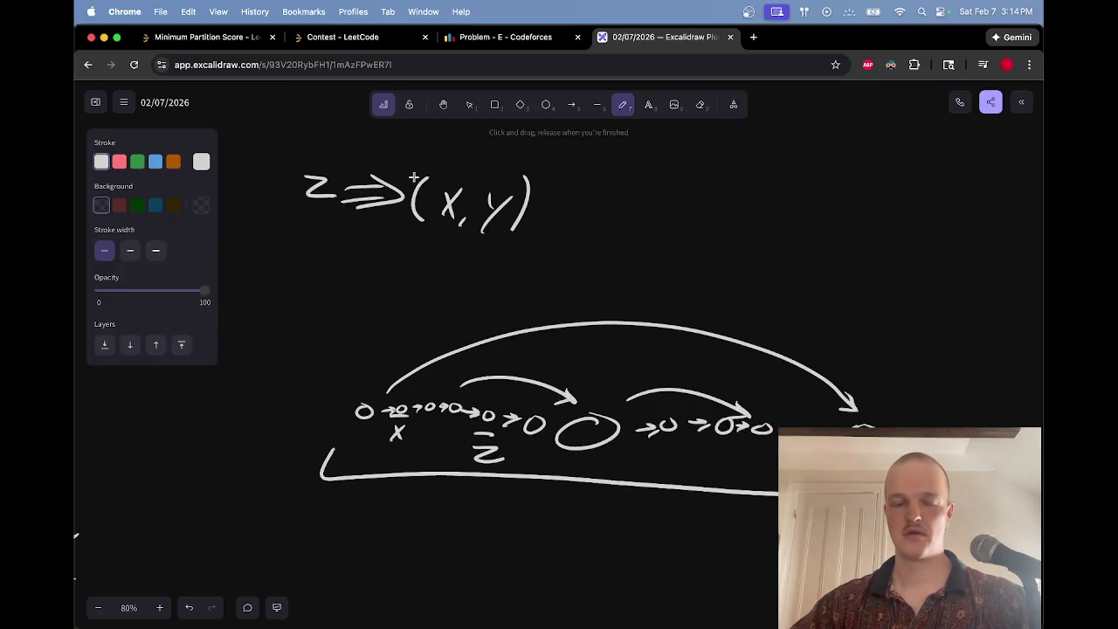
# Step: Add a vertical divider and write the condition 'dx > dy', fixing a mistaken letter
pyautogui.moveTo(572, 151); pyautogui.dragTo(547, 266)
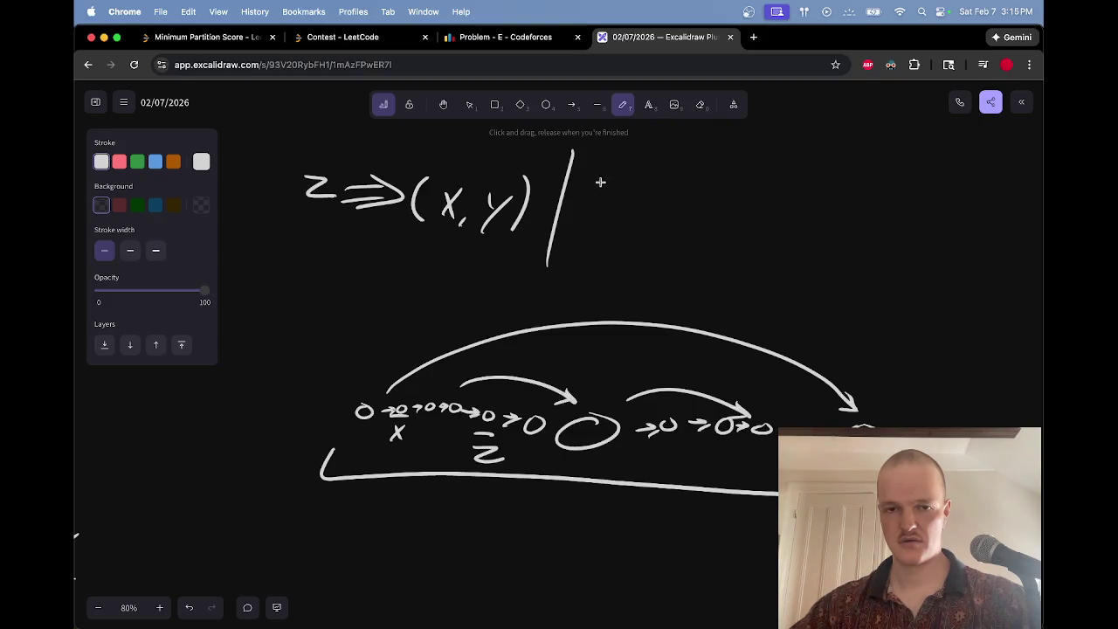
pyautogui.moveTo(611, 171)
pyautogui.mouseDown()
pyautogui.moveTo(612, 210)
pyautogui.moveTo(636, 194)
pyautogui.moveTo(649, 212)
pyautogui.moveTo(725, 219)
pyautogui.mouseUp()
pyautogui.moveTo(740, 206); pyautogui.dragTo(706, 235)
pyautogui.press('e')
pyautogui.moveTo(636, 198); pyautogui.dragTo(631, 210)
pyautogui.press('p')
pyautogui.moveTo(632, 195); pyautogui.dragTo(618, 211)
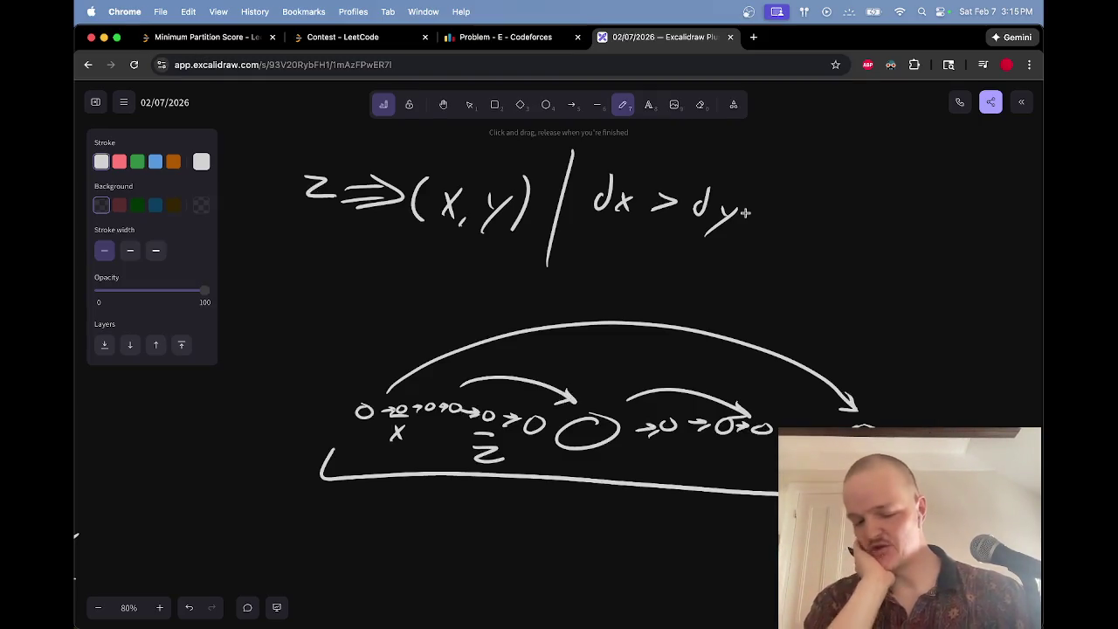
# Step: Draw a freehand loop around the 'z ⇒ (x, y)' note
pyautogui.scroll(1, 665, 288)
pyautogui.scroll(3, 666, 287)
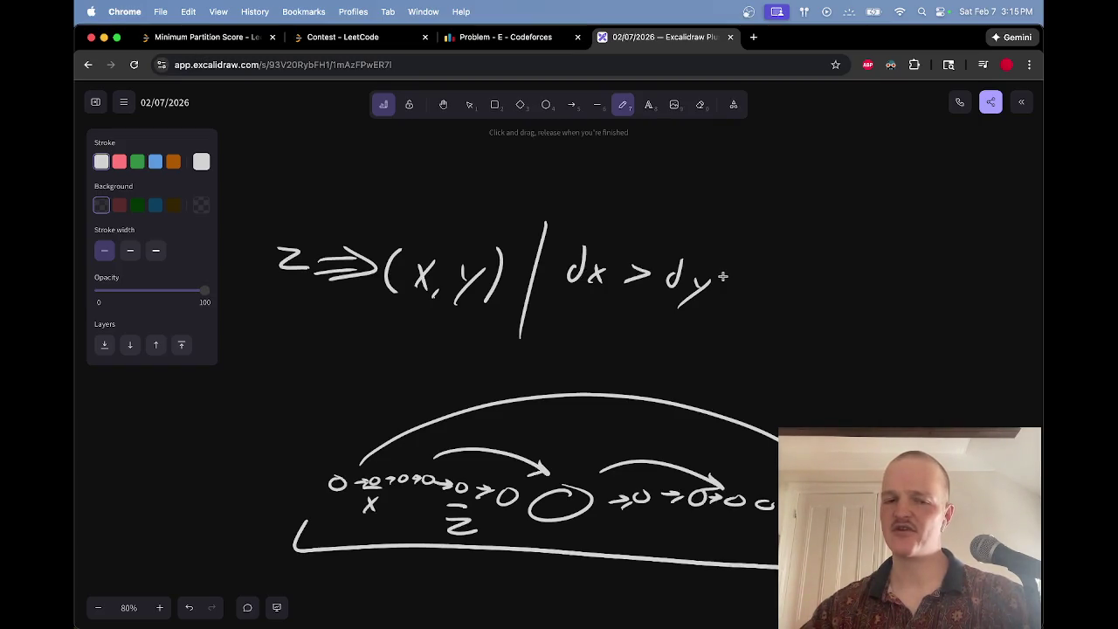
pyautogui.moveTo(374, 323)
pyautogui.mouseDown()
pyautogui.moveTo(524, 263)
pyautogui.moveTo(435, 316)
pyautogui.mouseUp()
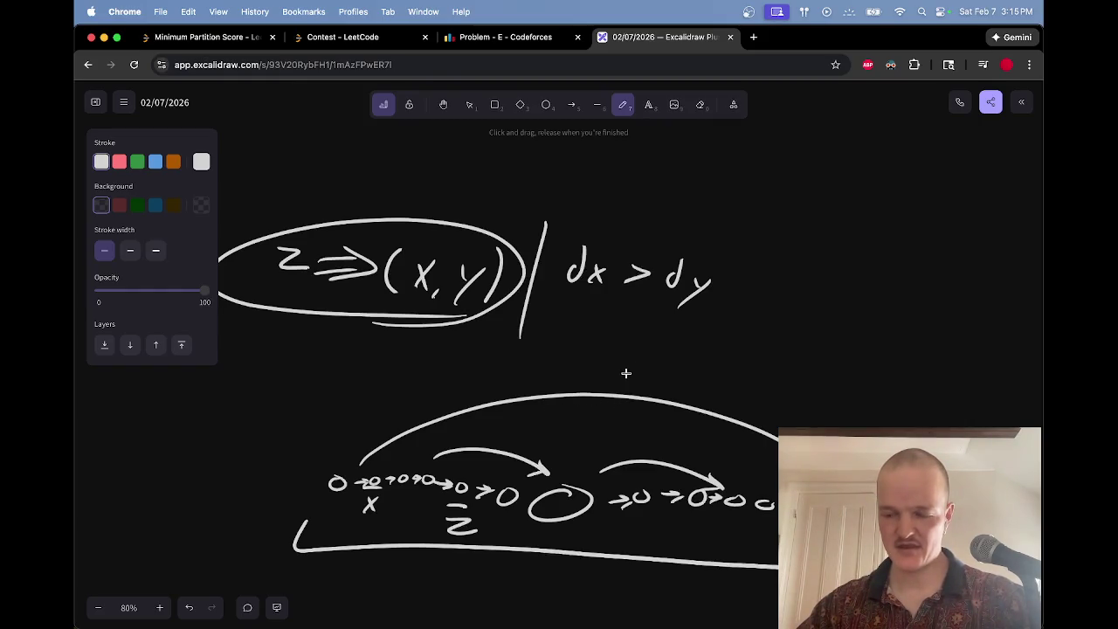
# Step: Check the Codeforces paragraph about the graph's special property, then return to the whiteboard
pyautogui.hotkey('ctrl', 'shift', 'Tab')
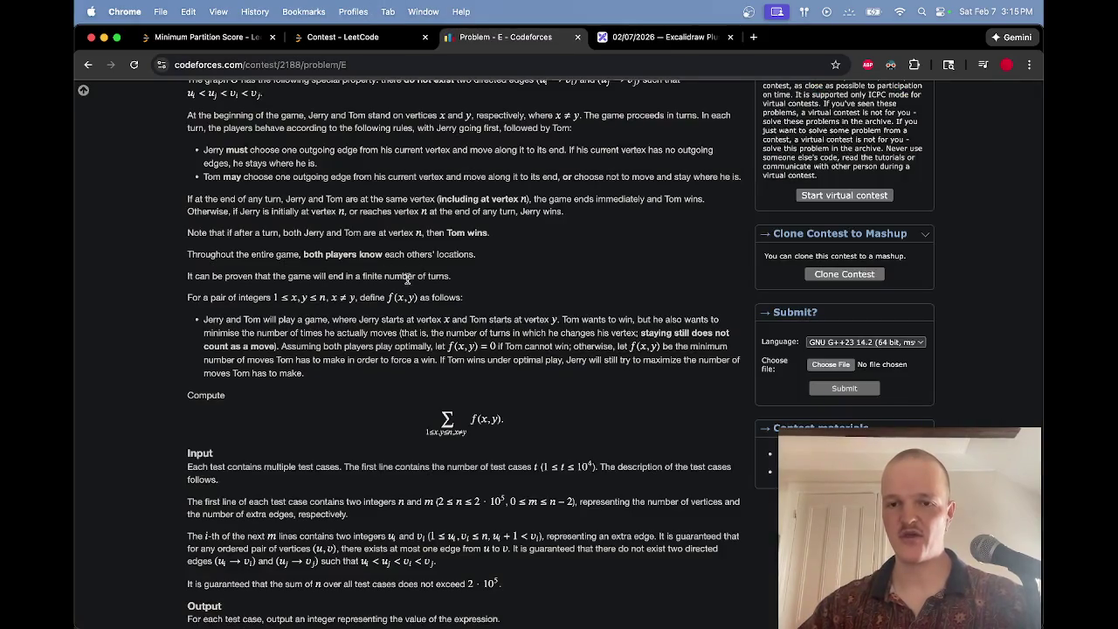
pyautogui.scroll(3, 391, 300)
pyautogui.tripleClick(283, 257)
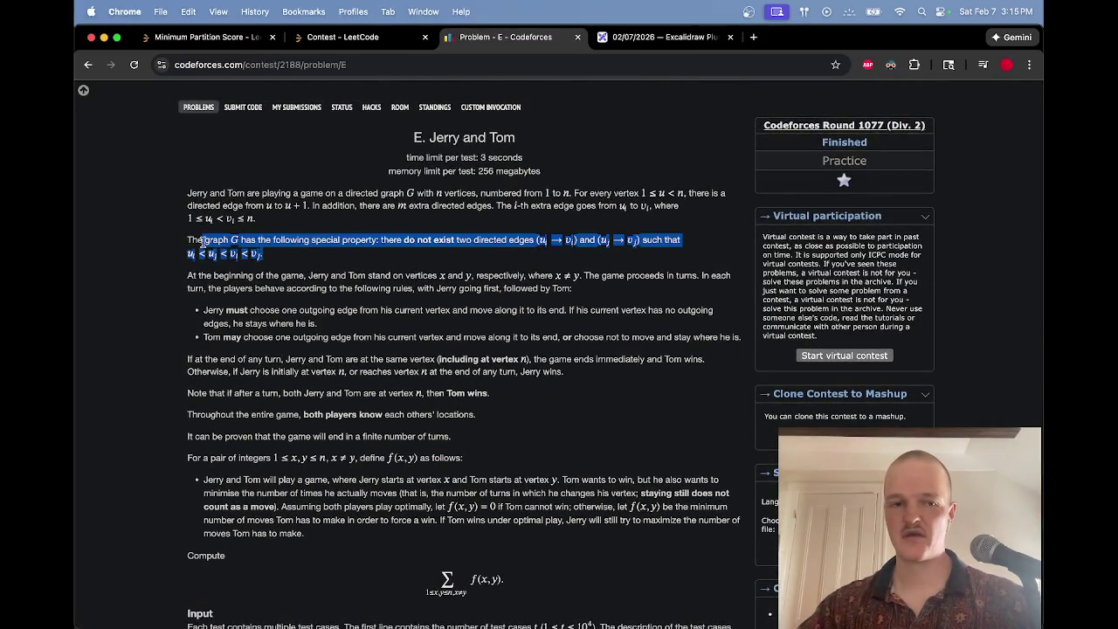
pyautogui.hotkey('ctrl', 'Tab')
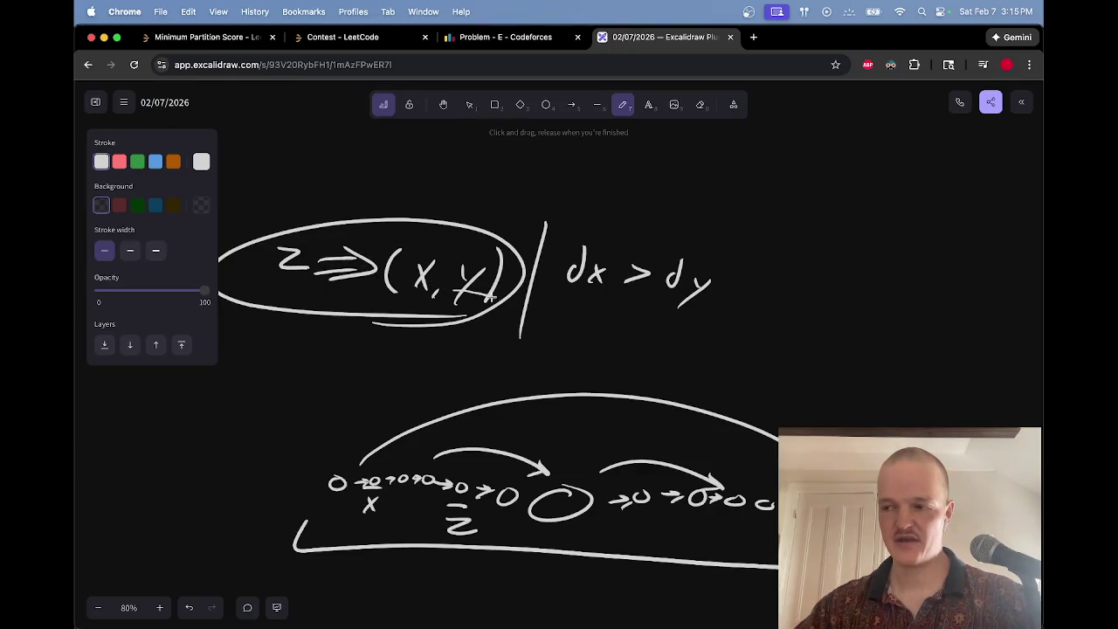
# Step: Draw a test stroke below the circled note, erase it, and pan the canvas
pyautogui.moveTo(514, 307)
pyautogui.mouseDown()
pyautogui.moveTo(568, 368)
pyautogui.moveTo(518, 320)
pyautogui.mouseUp()
pyautogui.press('e')
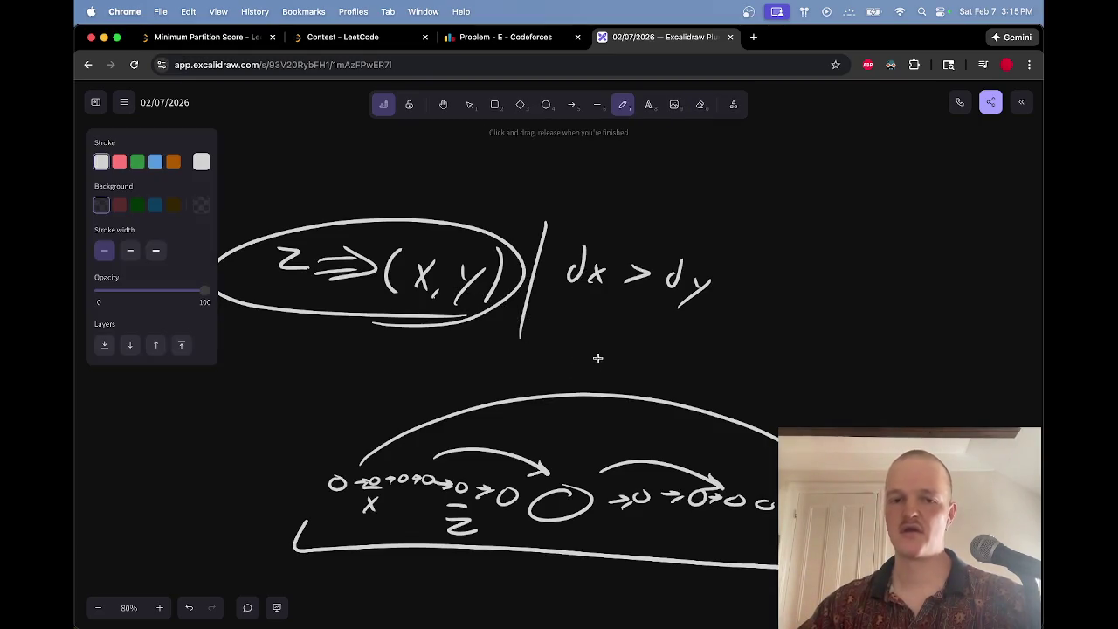
pyautogui.press('p')
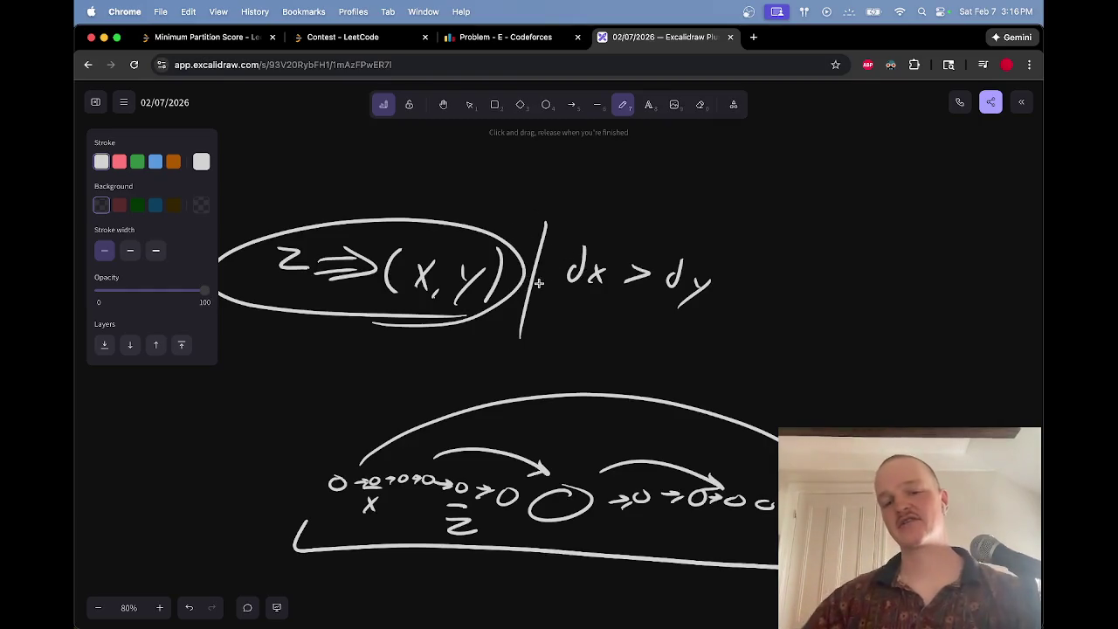
pyautogui.scroll(-2, 531, 298)
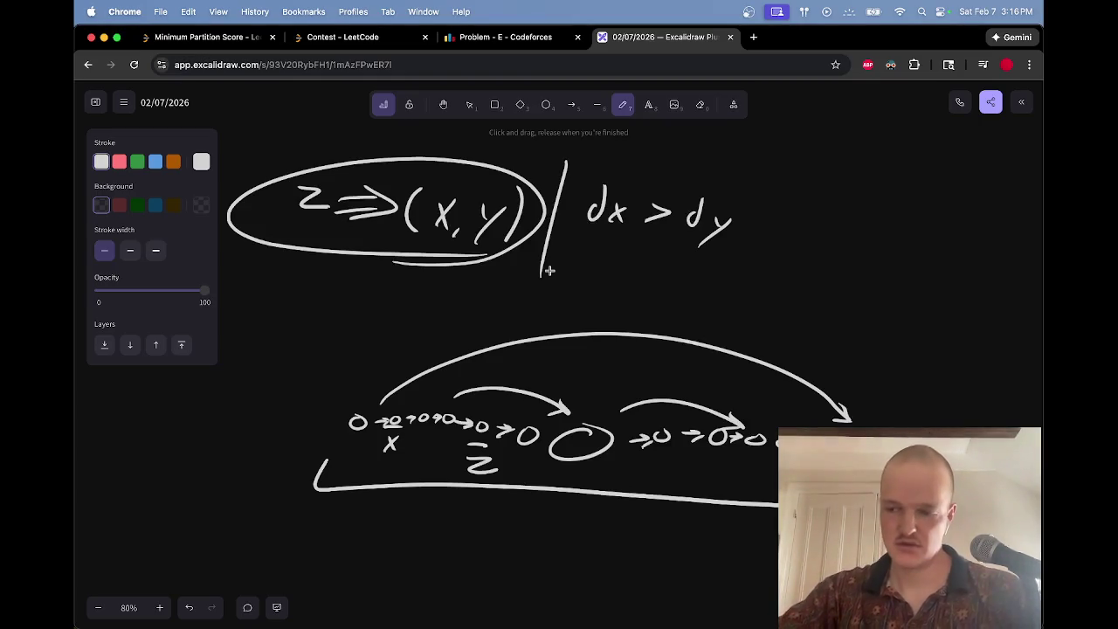
# Step: Switch windows to the Twitch Stream Manager dashboard
pyautogui.press('super+Tab')
pyautogui.press('super+Tab')
pyautogui.press('super+grave')
pyautogui.press('super+3')
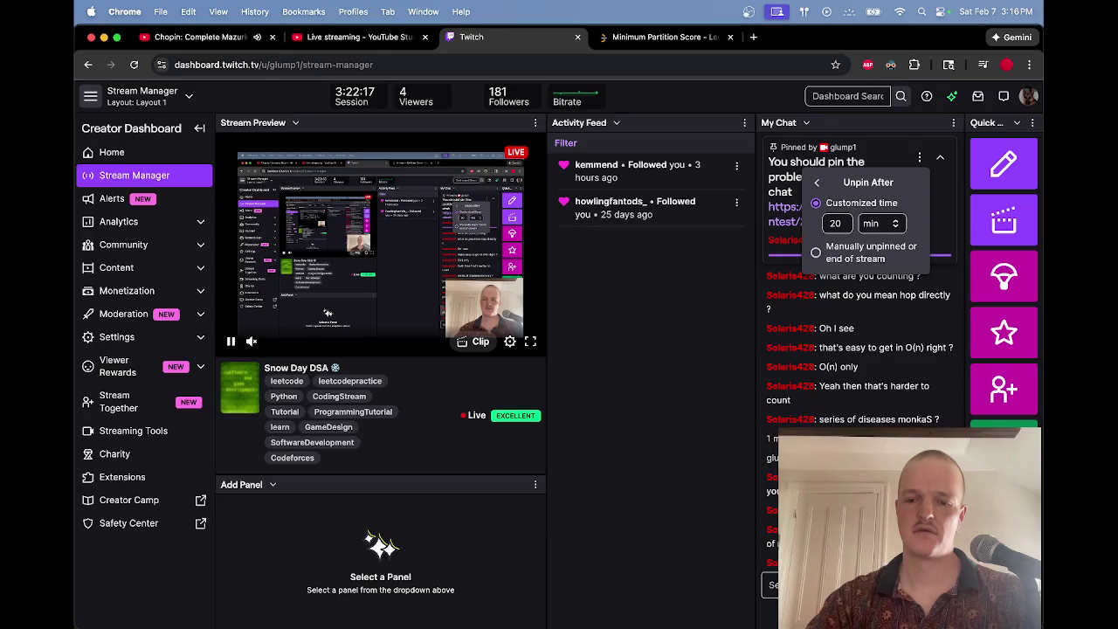
# Step: Dismiss the Unpin After menu on the pinned message, return to Chrome, and open a new tab
pyautogui.click(770, 585)
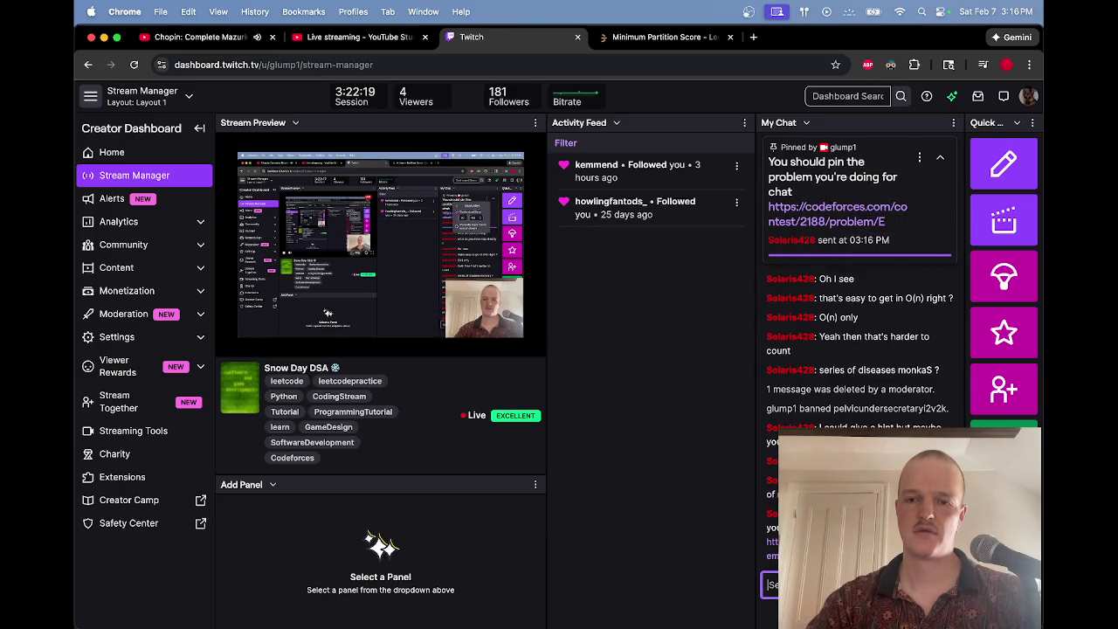
pyautogui.press('super+grave')
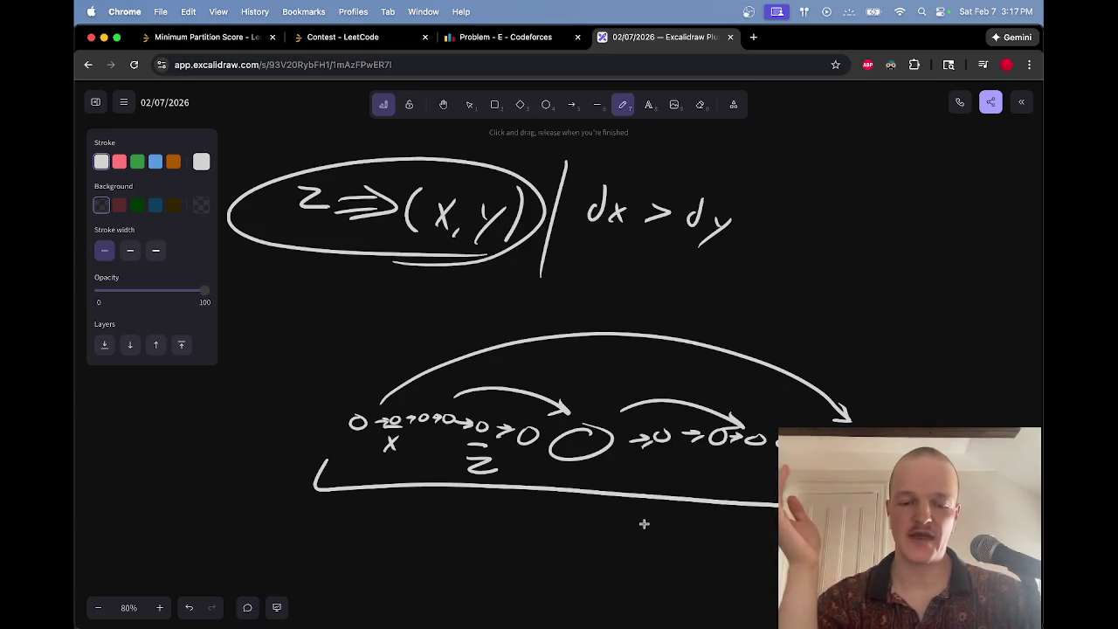
pyautogui.hotkey('ctrl', 't')
pyautogui.write('dominator tree')
pyautogui.press('Return')
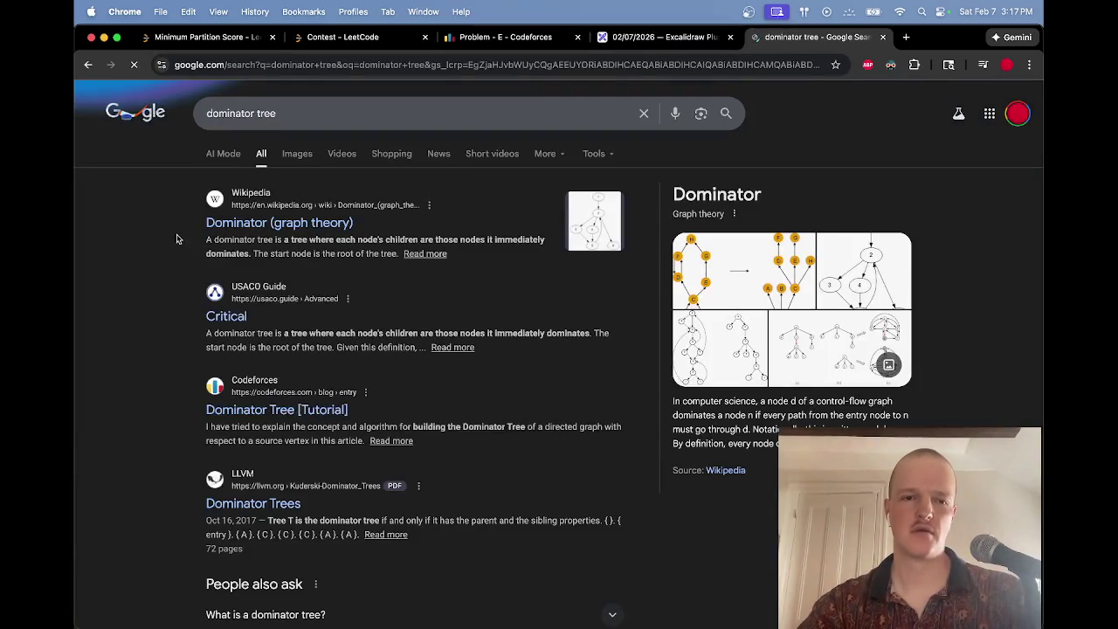
pyautogui.click(246, 223)
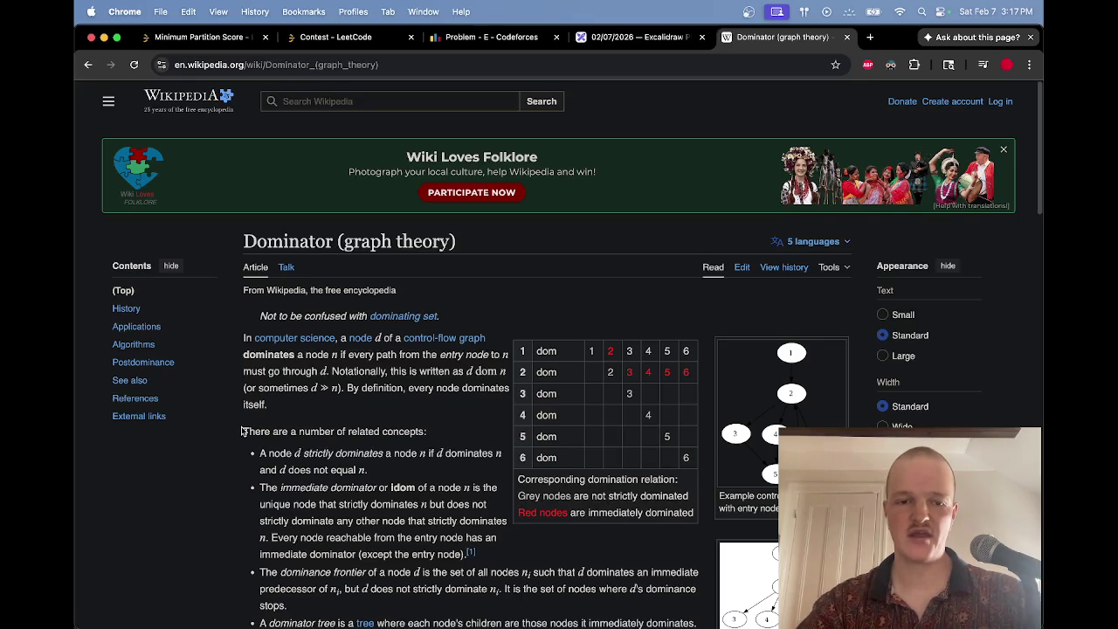
pyautogui.scroll(-3, 242, 430)
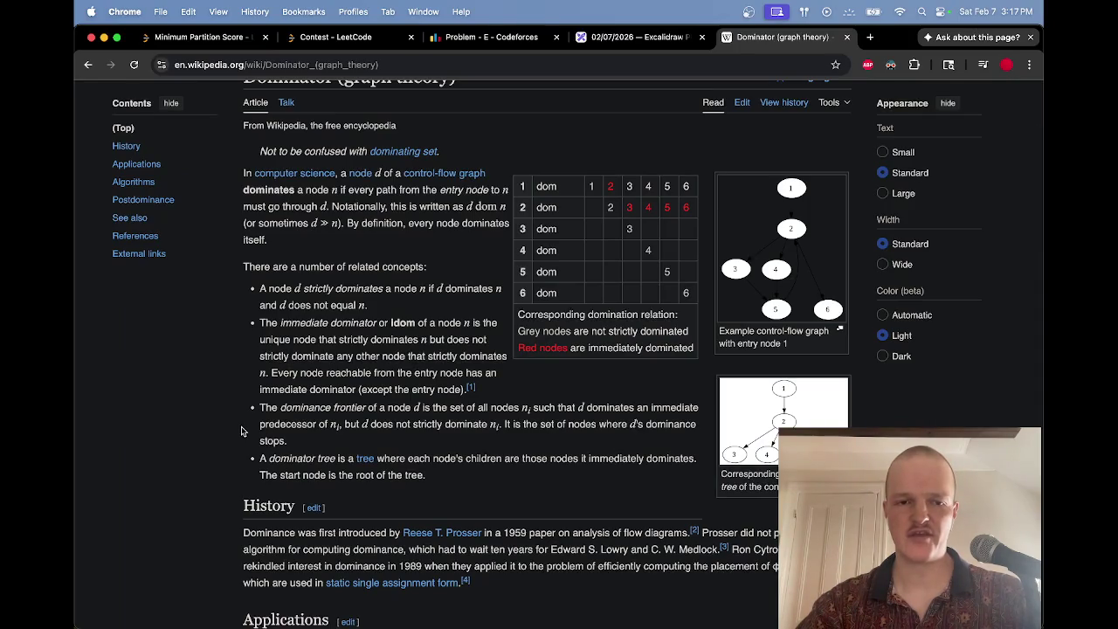
pyautogui.scroll(-6, 242, 431)
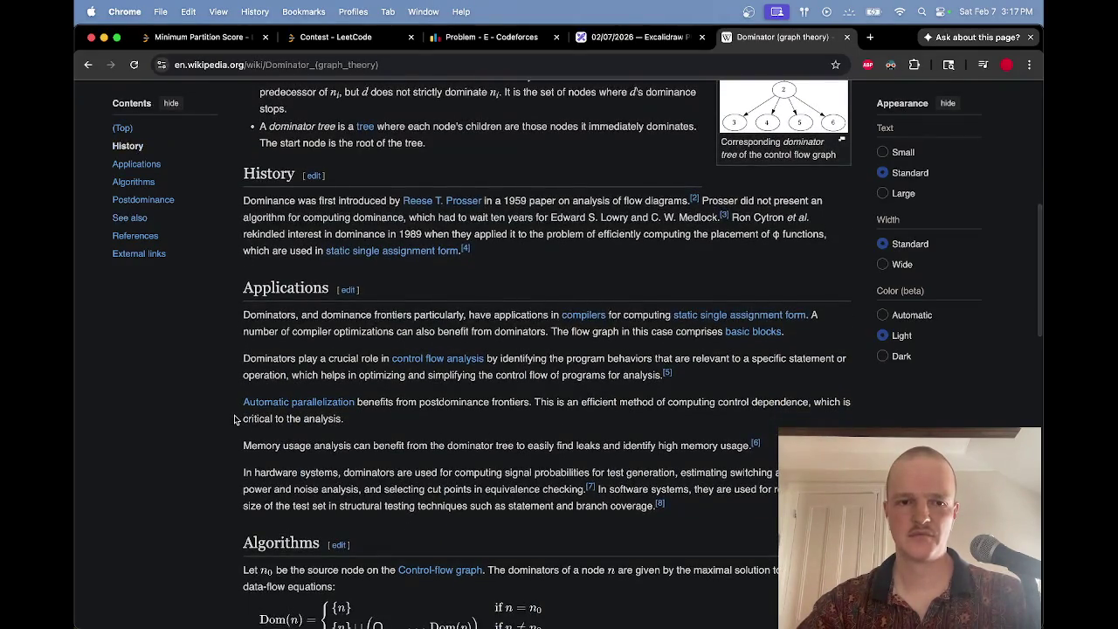
pyautogui.scroll(-10, 219, 323)
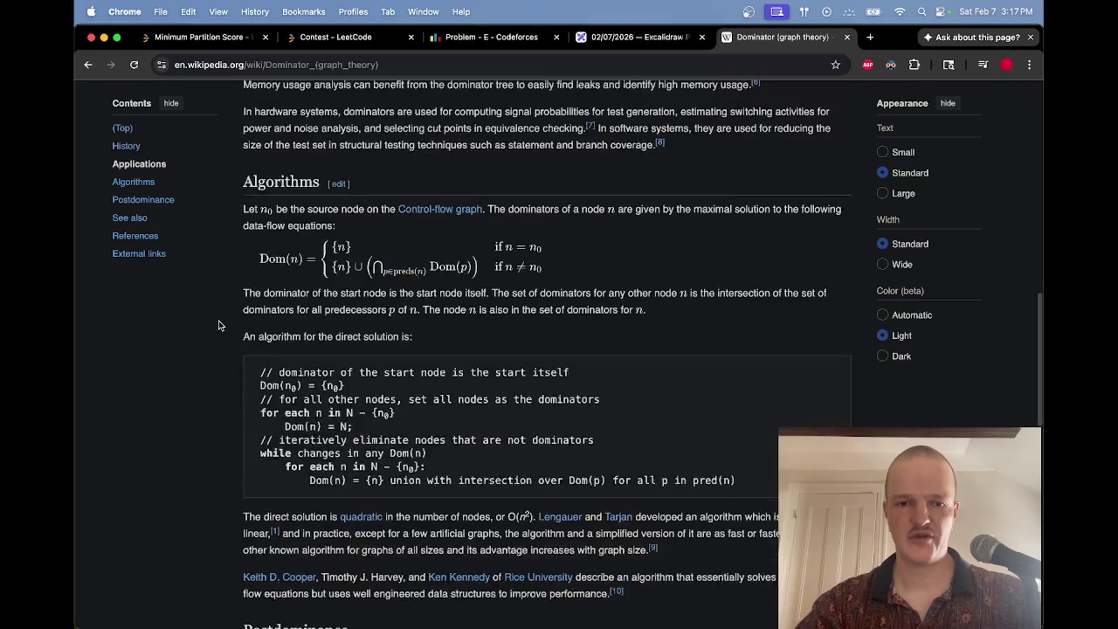
pyautogui.scroll(-4, 219, 325)
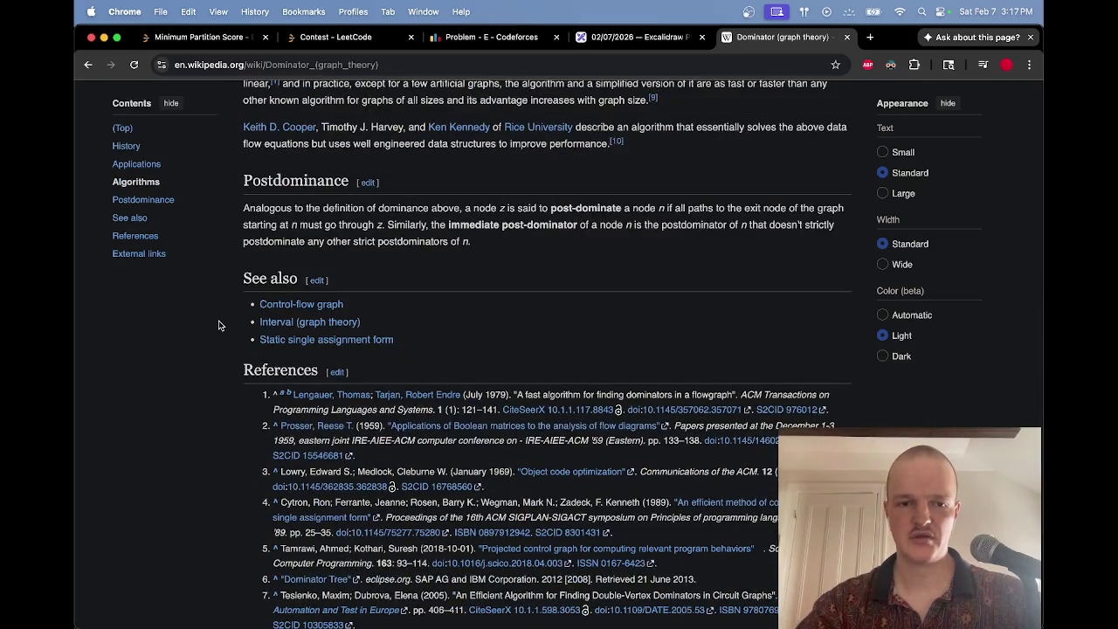
pyautogui.hscroll(-5, 219, 325)
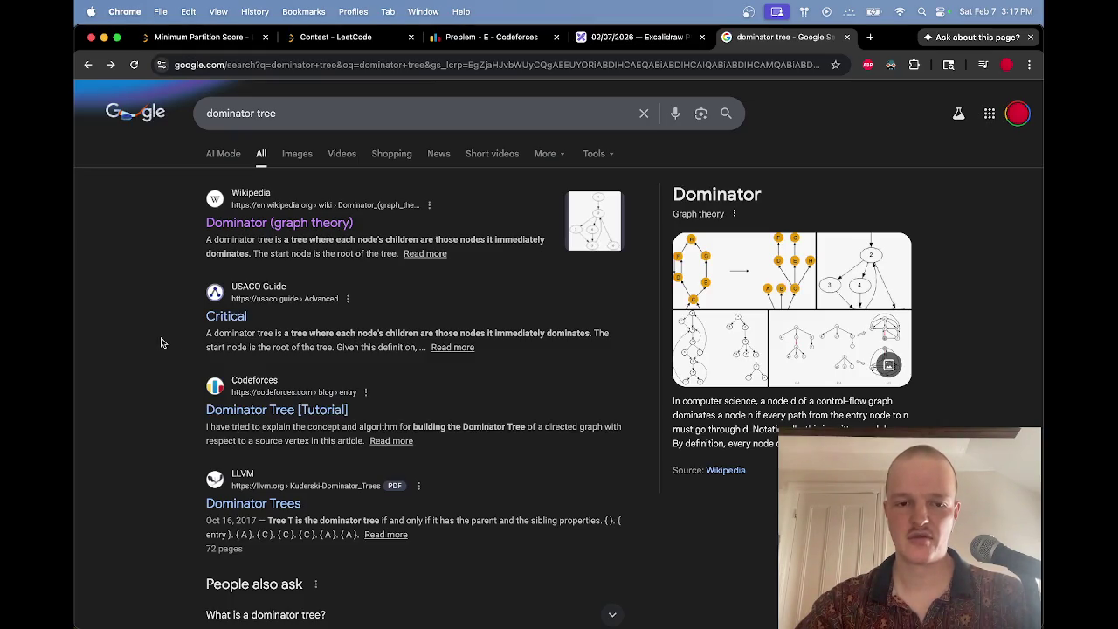
pyautogui.press('super+w')
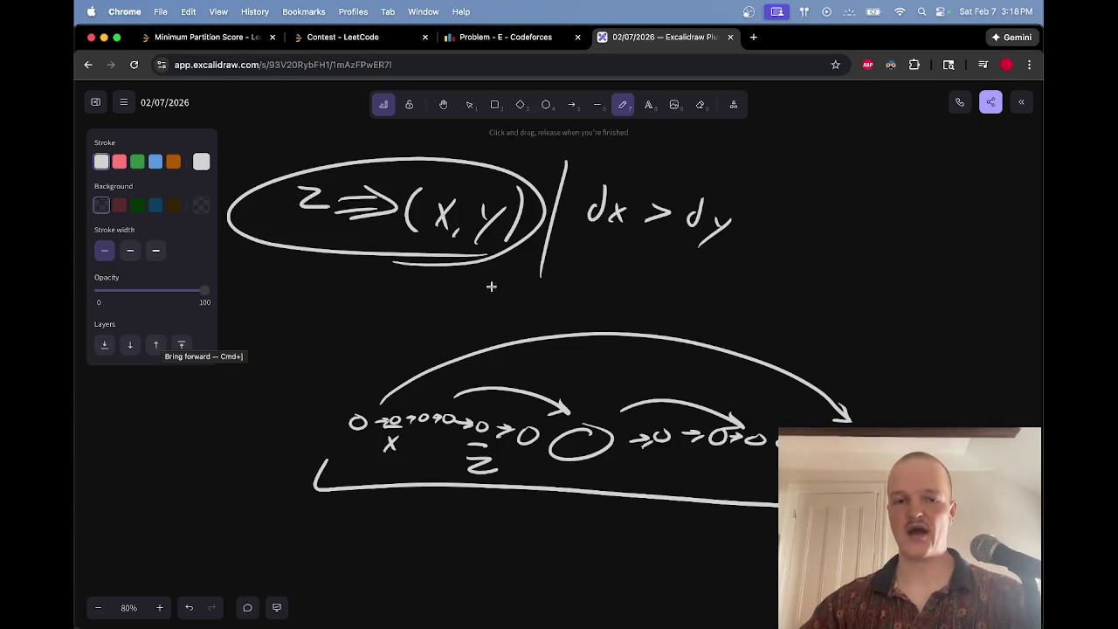
# Step: Draw a bracket stroke under the circled 'z ⇒ (x, y)' note and erase trial loops on the chain
pyautogui.moveTo(383, 243)
pyautogui.mouseDown()
pyautogui.moveTo(446, 281)
pyautogui.moveTo(543, 259)
pyautogui.mouseUp()
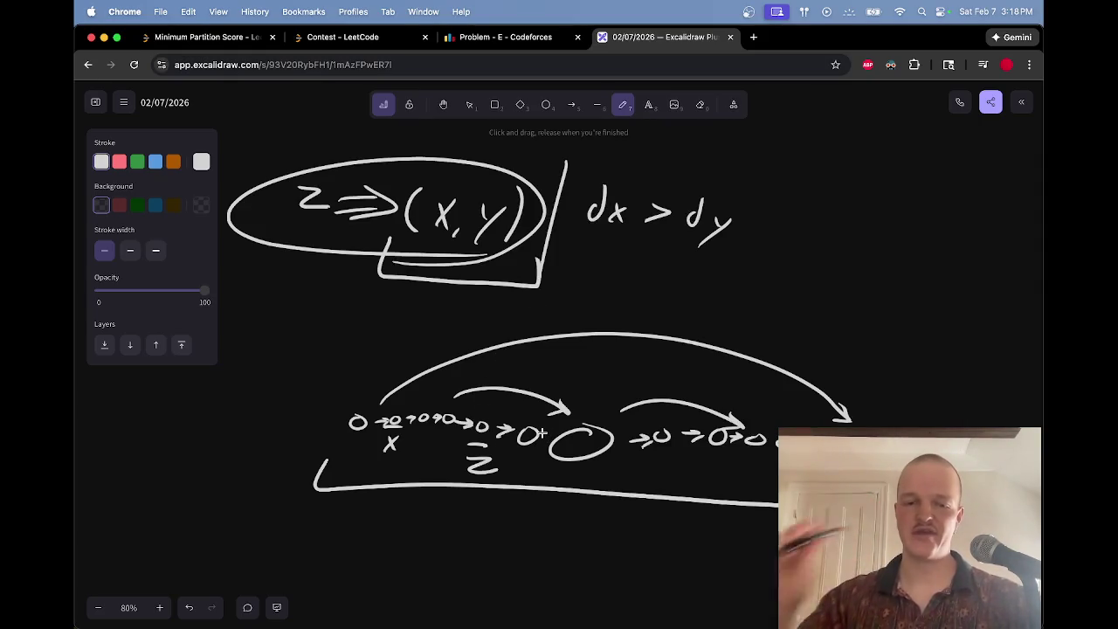
pyautogui.moveTo(584, 420)
pyautogui.mouseDown()
pyautogui.moveTo(576, 409)
pyautogui.moveTo(473, 404)
pyautogui.moveTo(424, 463)
pyautogui.moveTo(524, 404)
pyautogui.moveTo(612, 420)
pyautogui.mouseUp()
pyautogui.press('e')
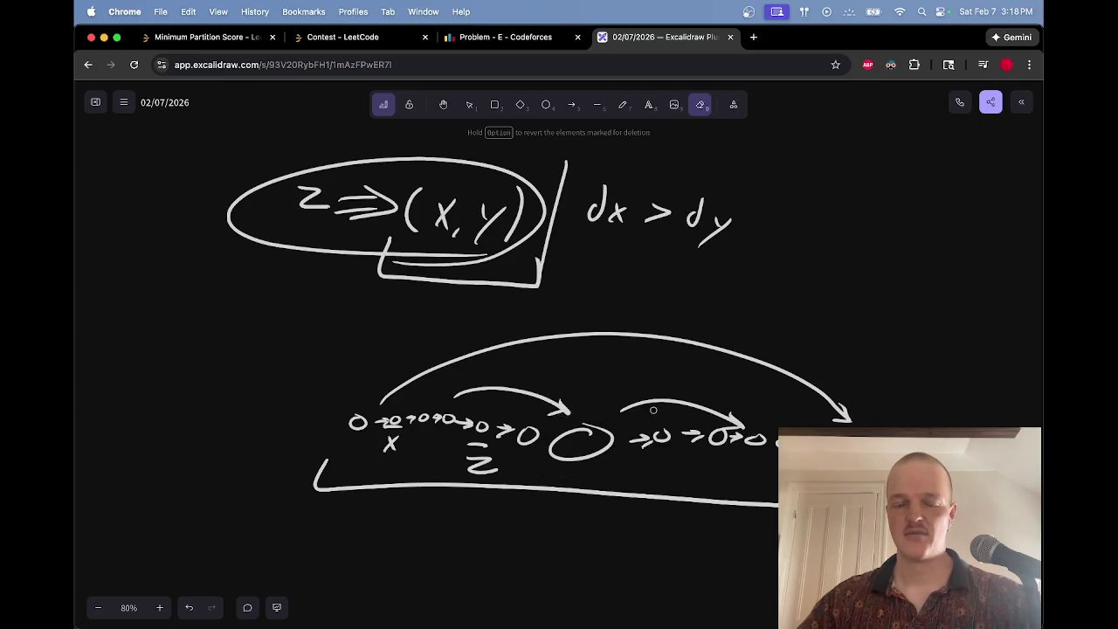
pyautogui.press('p')
pyautogui.moveTo(778, 447)
pyautogui.mouseDown()
pyautogui.moveTo(323, 442)
pyautogui.moveTo(778, 494)
pyautogui.moveTo(769, 450)
pyautogui.mouseUp()
pyautogui.press('e')
pyautogui.press('p')
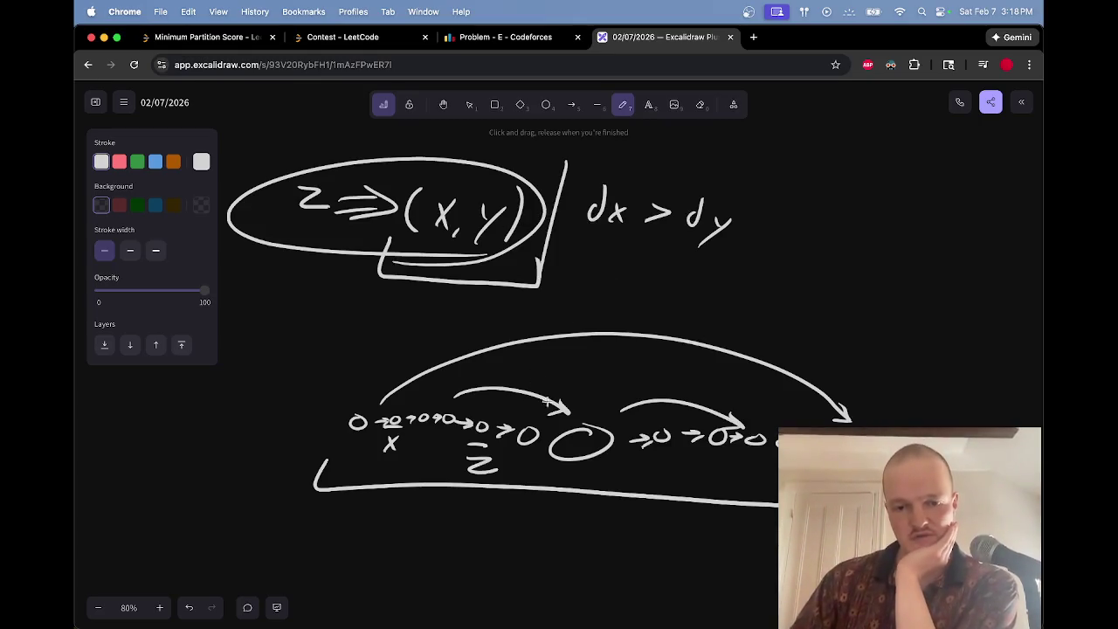
# Step: Try and erase ovals around the left chain nodes, then underline the 'dx > dy' condition
pyautogui.moveTo(534, 413)
pyautogui.mouseDown()
pyautogui.moveTo(358, 419)
pyautogui.moveTo(503, 460)
pyautogui.moveTo(568, 409)
pyautogui.moveTo(358, 421)
pyautogui.moveTo(608, 477)
pyautogui.moveTo(631, 423)
pyautogui.mouseUp()
pyautogui.press('e')
pyautogui.click(549, 421)
pyautogui.press('p')
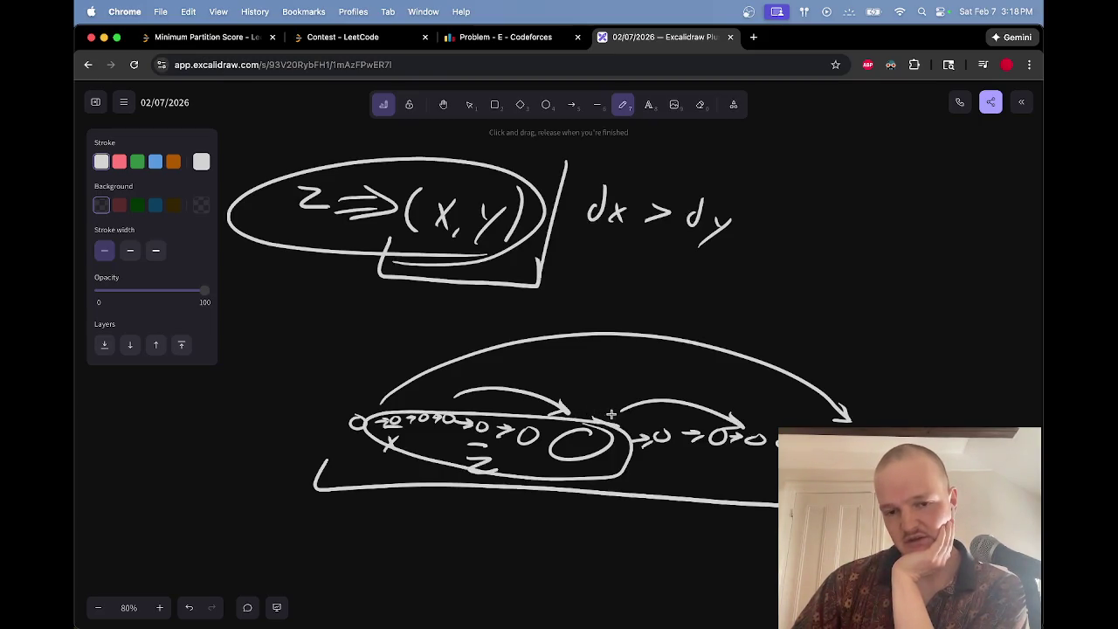
pyautogui.press('e')
pyautogui.moveTo(594, 417)
pyautogui.mouseDown()
pyautogui.moveTo(603, 419)
pyautogui.moveTo(384, 407)
pyautogui.moveTo(535, 485)
pyautogui.moveTo(634, 415)
pyautogui.mouseUp()
pyautogui.press('p')
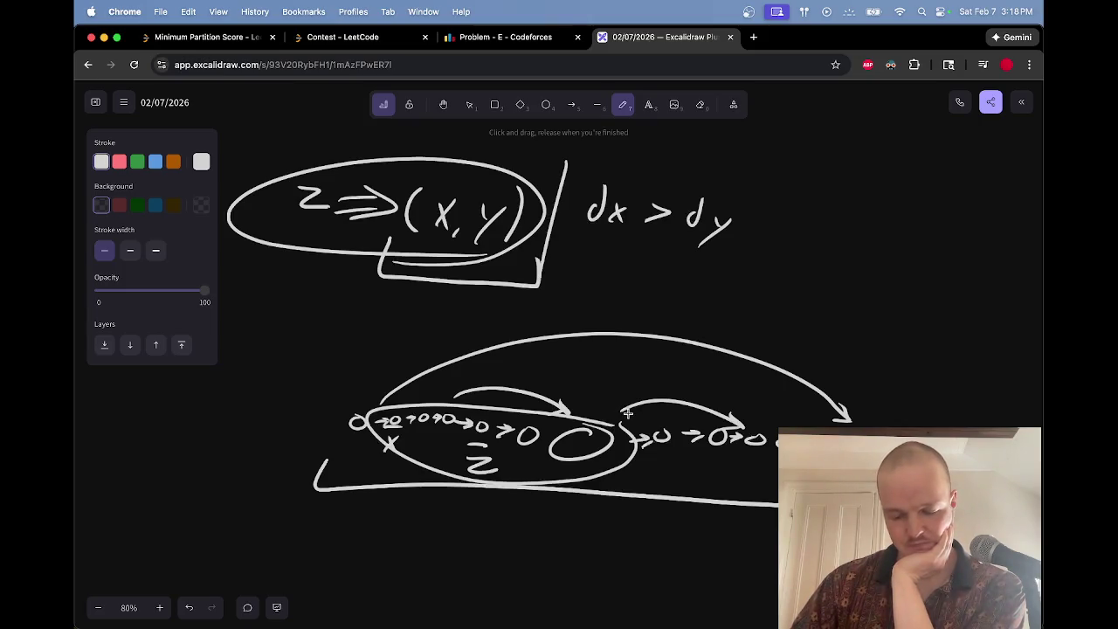
pyautogui.press('e')
pyautogui.moveTo(522, 407); pyautogui.dragTo(531, 409)
pyautogui.press('p')
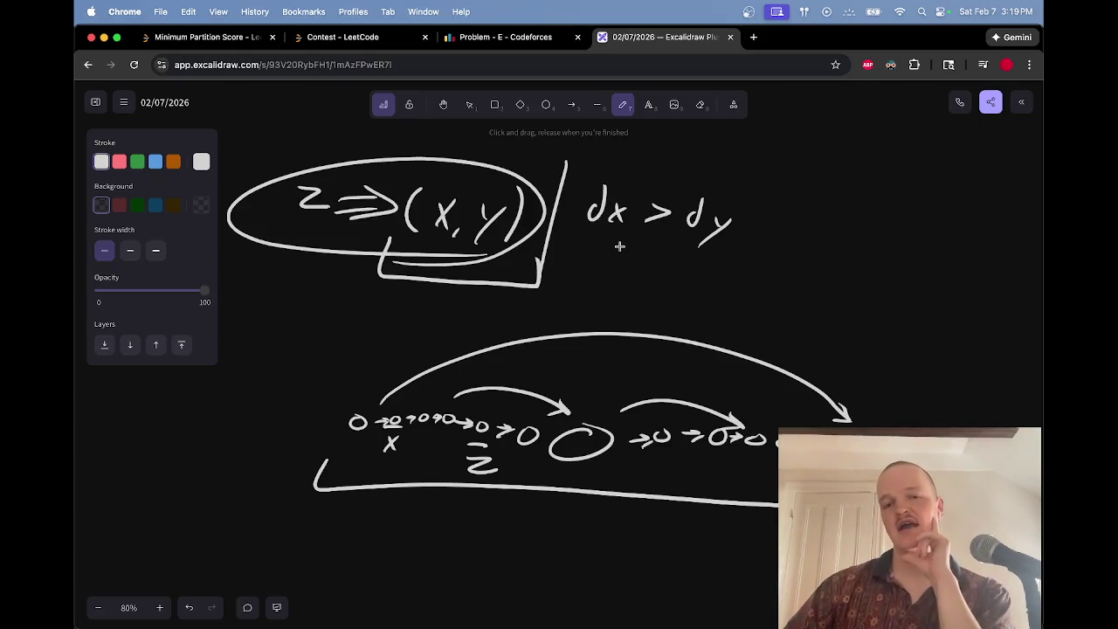
pyautogui.moveTo(576, 239); pyautogui.dragTo(771, 253)
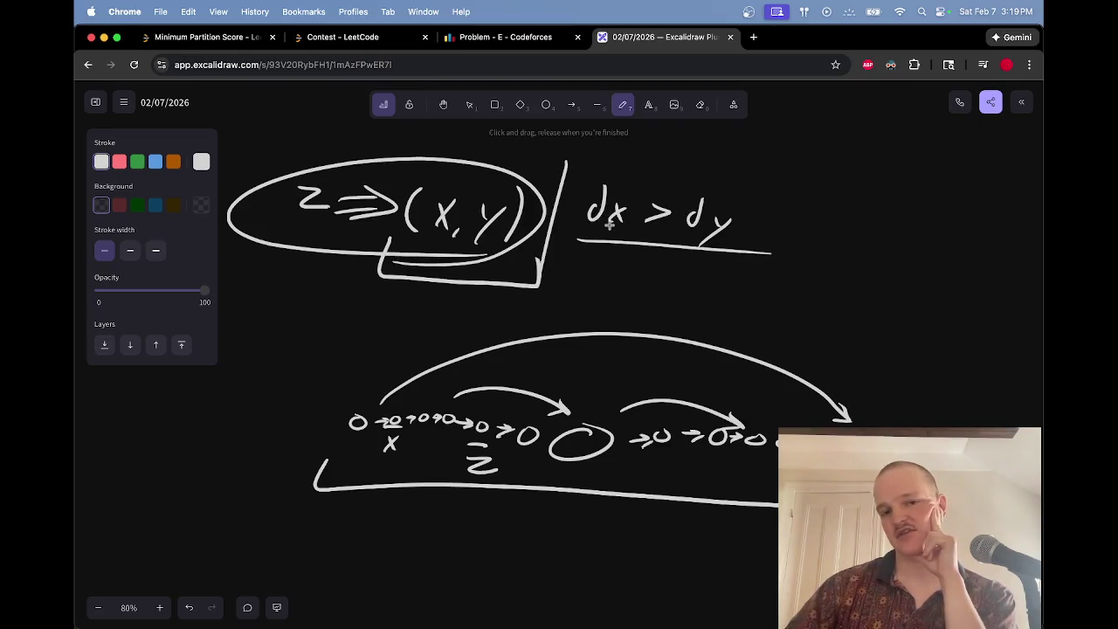
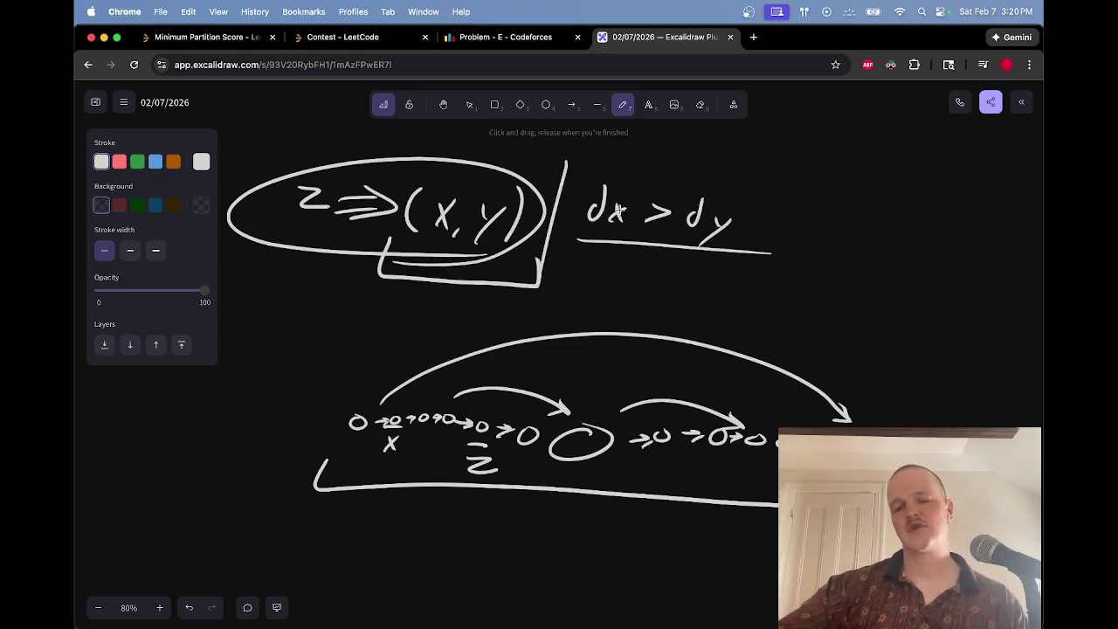
# Step: Sketch trial loops and circles around the vertex chain's nodes, then erase them
pyautogui.moveTo(890, 427); pyautogui.dragTo(827, 425)
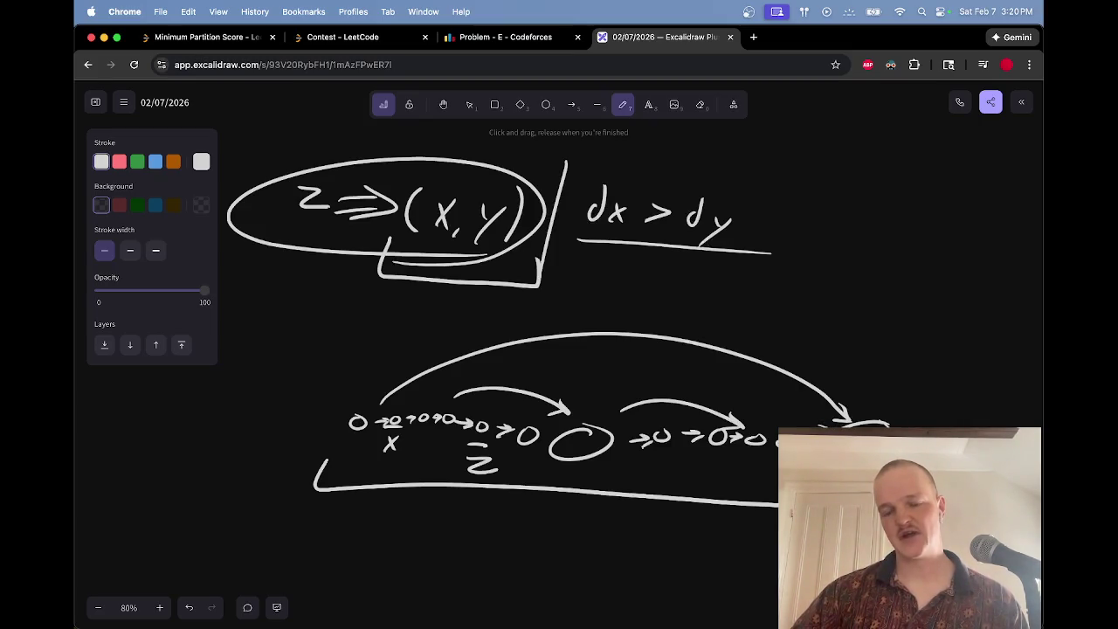
pyautogui.moveTo(790, 419)
pyautogui.mouseDown()
pyautogui.moveTo(655, 382)
pyautogui.moveTo(409, 391)
pyautogui.moveTo(449, 476)
pyautogui.moveTo(765, 481)
pyautogui.mouseUp()
pyautogui.moveTo(776, 424)
pyautogui.mouseDown()
pyautogui.moveTo(760, 454)
pyautogui.moveTo(731, 424)
pyautogui.moveTo(665, 425)
pyautogui.mouseUp()
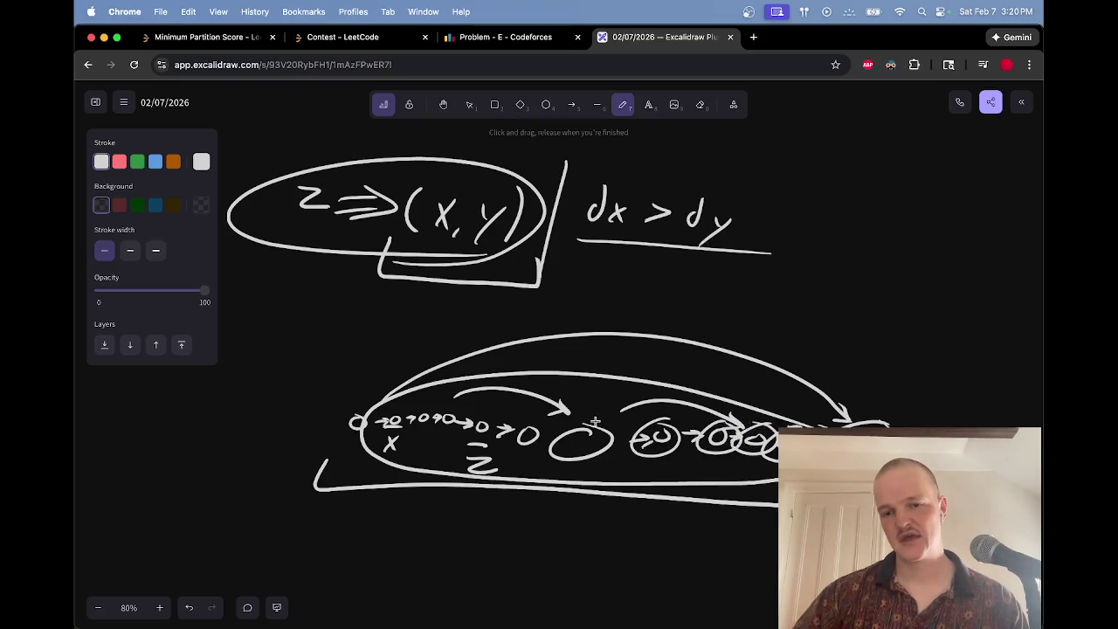
pyautogui.press('e')
pyautogui.moveTo(600, 416)
pyautogui.mouseDown()
pyautogui.moveTo(760, 420)
pyautogui.moveTo(774, 437)
pyautogui.mouseUp()
pyautogui.press('p')
pyautogui.moveTo(724, 407)
pyautogui.mouseDown()
pyautogui.moveTo(651, 393)
pyautogui.moveTo(450, 463)
pyautogui.moveTo(712, 404)
pyautogui.moveTo(645, 392)
pyautogui.moveTo(659, 385)
pyautogui.mouseUp()
# Step: Draw a freehand oval enclosing the left chain through the large middle node
pyautogui.press('e')
pyautogui.press('p')
pyautogui.moveTo(725, 426)
pyautogui.mouseDown()
pyautogui.moveTo(695, 437)
pyautogui.moveTo(727, 424)
pyautogui.moveTo(716, 430)
pyautogui.mouseUp()
pyautogui.hotkey('ctrl', 'z')
pyautogui.hotkey('ctrl', 'z')
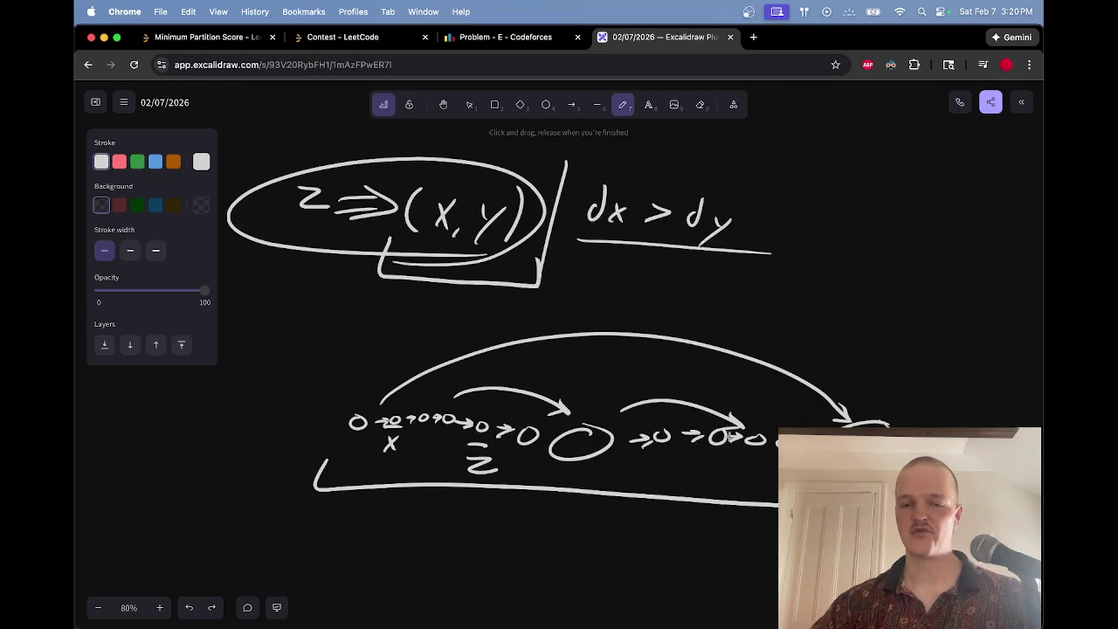
pyautogui.moveTo(662, 426)
pyautogui.mouseDown()
pyautogui.moveTo(586, 409)
pyautogui.moveTo(441, 463)
pyautogui.moveTo(524, 405)
pyautogui.moveTo(451, 430)
pyautogui.moveTo(531, 424)
pyautogui.mouseUp()
pyautogui.hotkey('ctrl', 'z')
pyautogui.hotkey('ctrl', 'z')
pyautogui.hotkey('ctrl', 'z')
pyautogui.hotkey('ctrl', 'z')
pyautogui.hotkey('ctrl', 'z')
pyautogui.hotkey('ctrl', 'z')
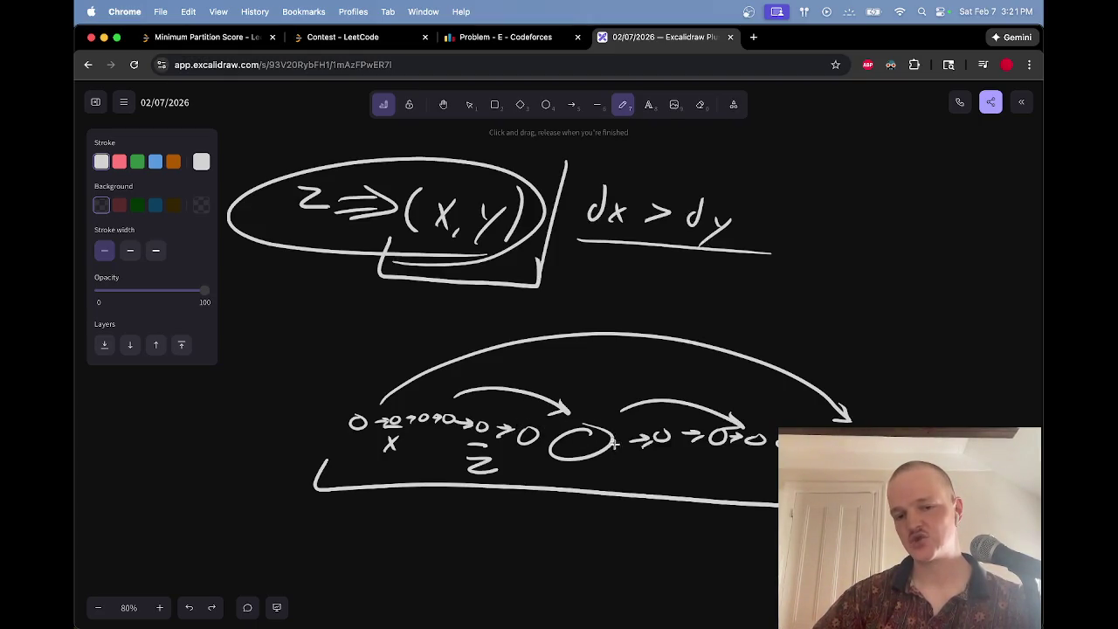
pyautogui.moveTo(596, 476)
pyautogui.mouseDown()
pyautogui.moveTo(624, 447)
pyautogui.moveTo(398, 385)
pyautogui.moveTo(479, 471)
pyautogui.moveTo(622, 476)
pyautogui.mouseUp()
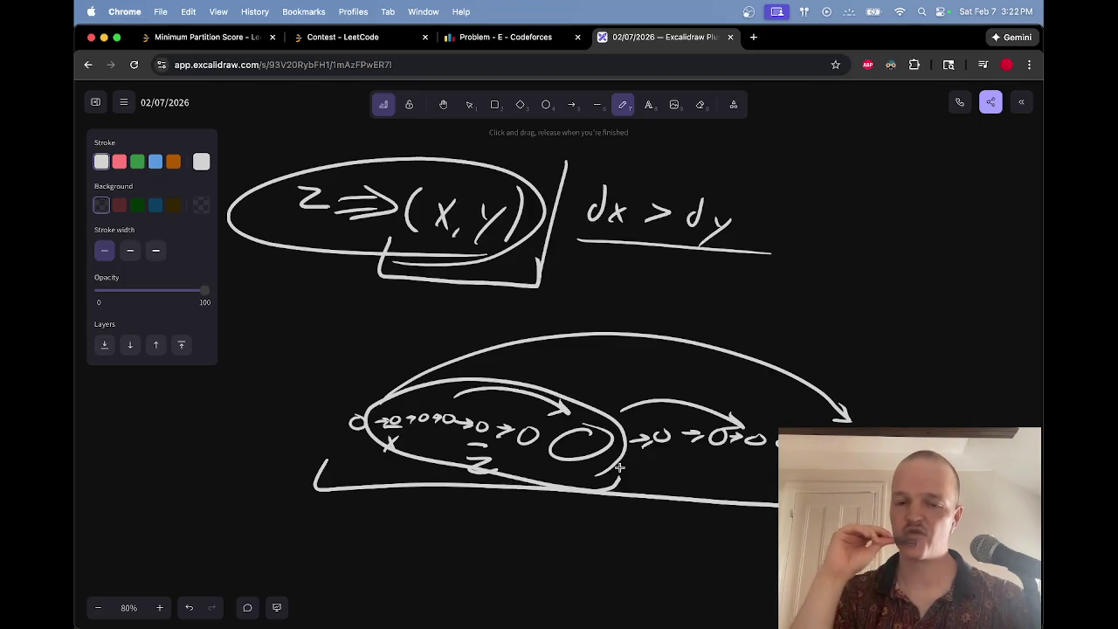
# Step: Erase the stray short stroke and the oval around the left chain
pyautogui.moveTo(609, 463); pyautogui.dragTo(650, 469)
pyautogui.press('e')
pyautogui.press('p')
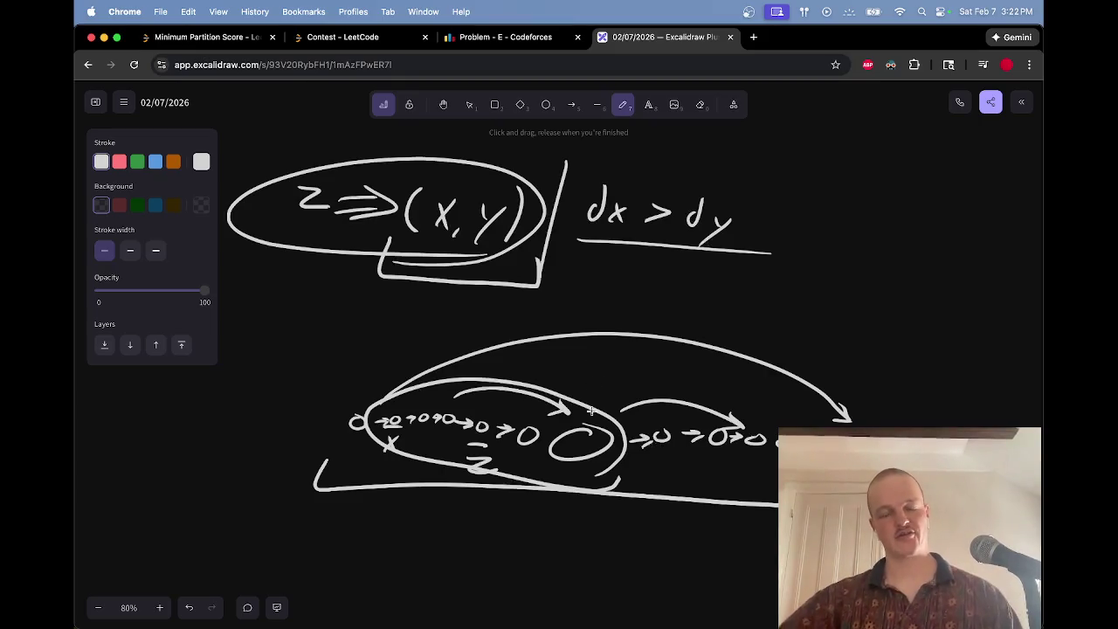
pyautogui.moveTo(599, 389)
pyautogui.mouseDown()
pyautogui.moveTo(612, 454)
pyautogui.moveTo(612, 399)
pyautogui.mouseUp()
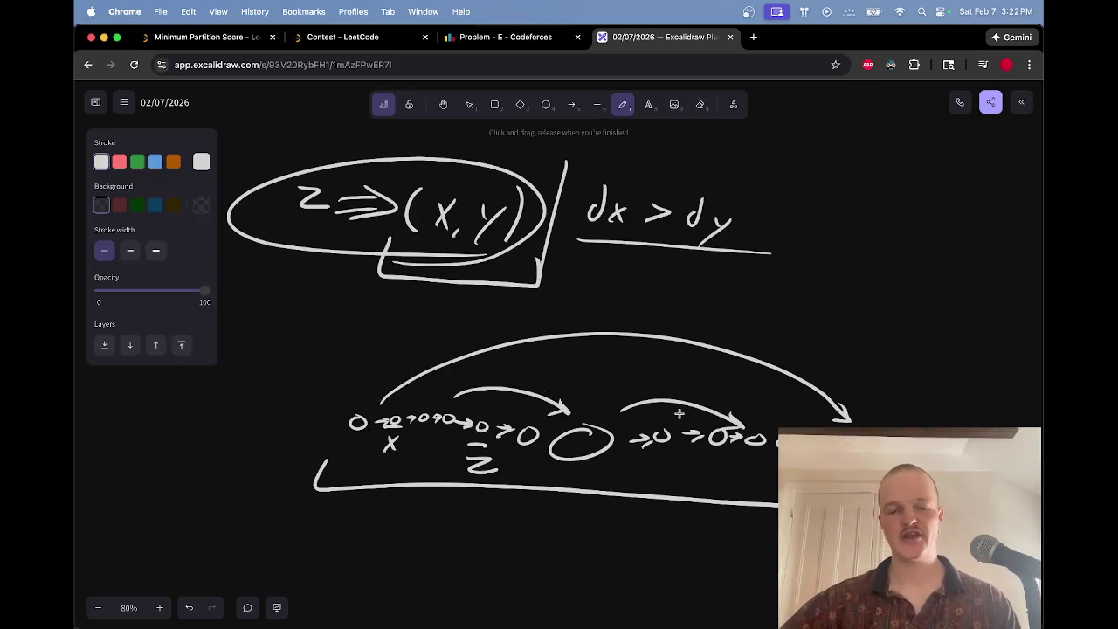
pyautogui.moveTo(535, 423)
pyautogui.mouseDown()
pyautogui.moveTo(474, 420)
pyautogui.moveTo(481, 472)
pyautogui.moveTo(551, 413)
pyautogui.moveTo(524, 426)
pyautogui.moveTo(523, 408)
pyautogui.moveTo(538, 434)
pyautogui.moveTo(530, 414)
pyautogui.moveTo(512, 444)
pyautogui.moveTo(540, 416)
pyautogui.mouseUp()
pyautogui.press('e')
pyautogui.click(539, 418)
pyautogui.press('p')
# Step: Check the Codeforces problem page, then erase the remaining circles around the two nodes
pyautogui.press('e')
pyautogui.press('p')
pyautogui.press('e')
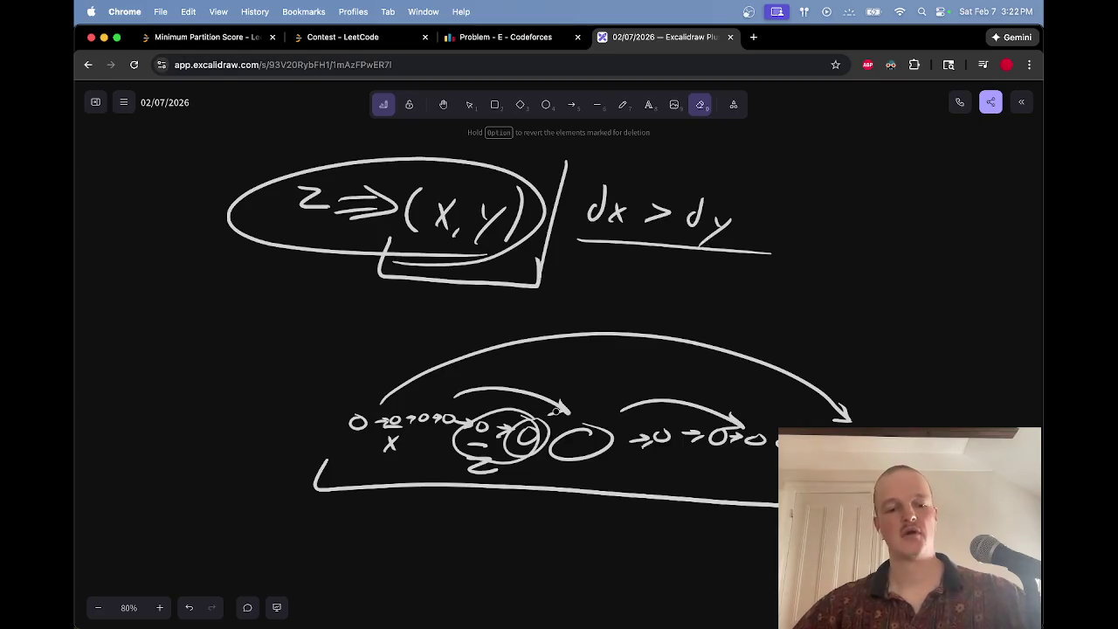
pyautogui.hotkey('ctrl', 'shift', 'Tab')
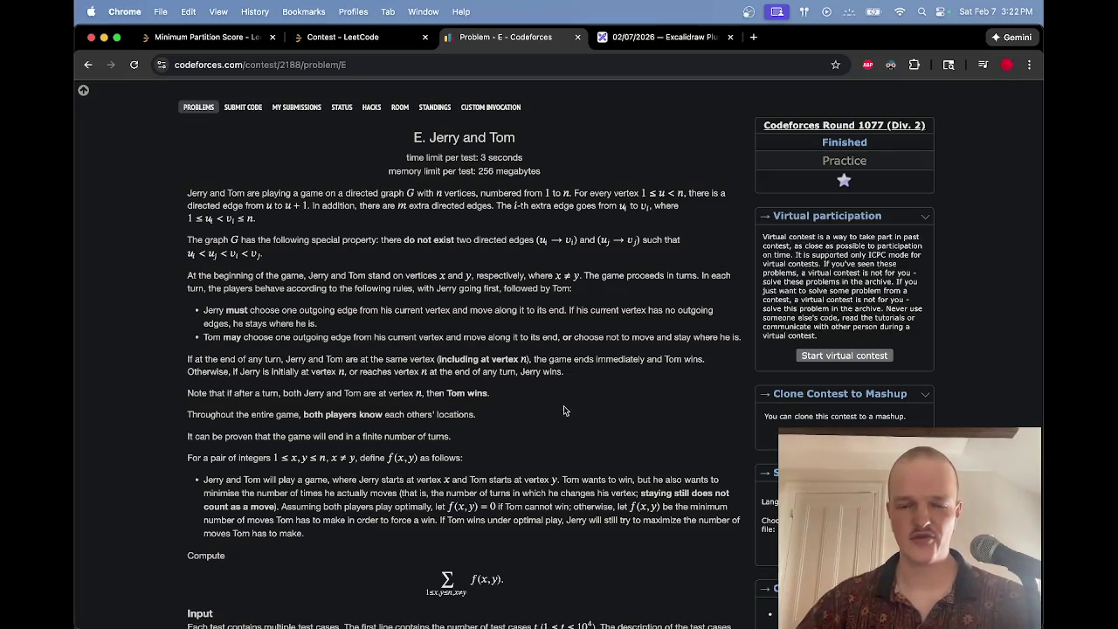
pyautogui.hotkey('ctrl', 'Tab')
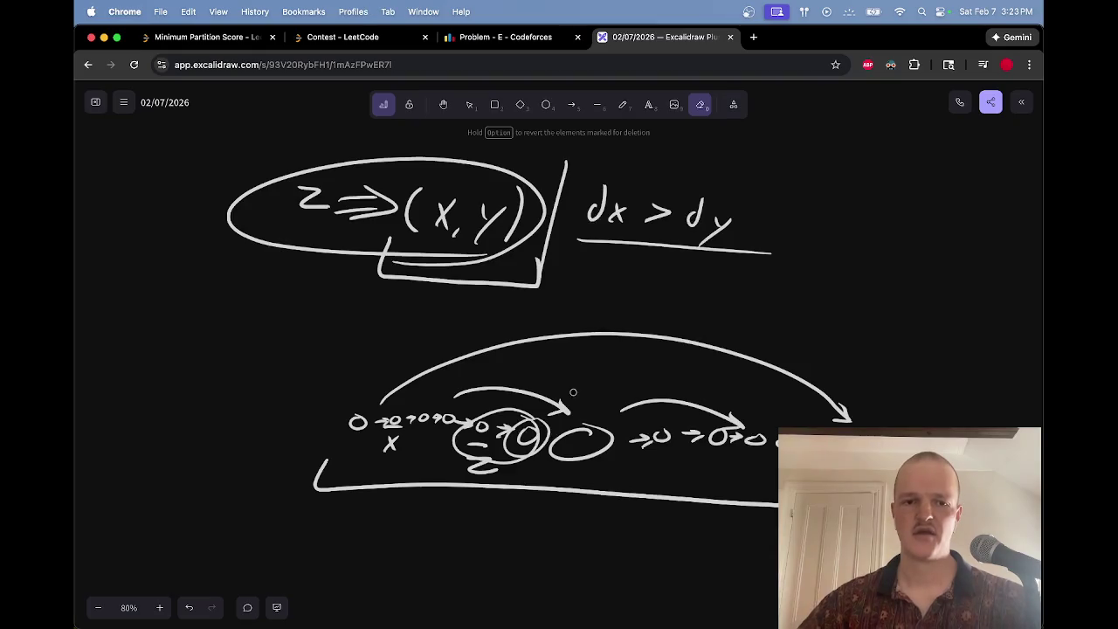
pyautogui.moveTo(559, 411); pyautogui.dragTo(556, 413)
# Step: Write 'res += 1' in the lower left and erase a trial loop around 0 → O and z
pyautogui.press('p')
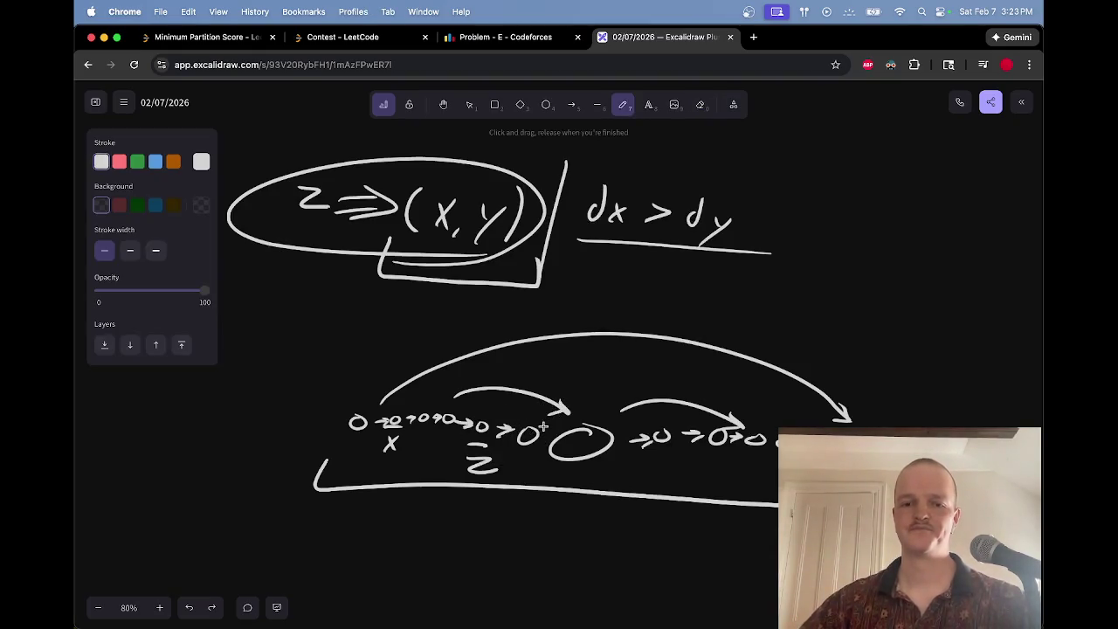
pyautogui.moveTo(539, 419)
pyautogui.mouseDown()
pyautogui.moveTo(463, 418)
pyautogui.moveTo(525, 420)
pyautogui.mouseUp()
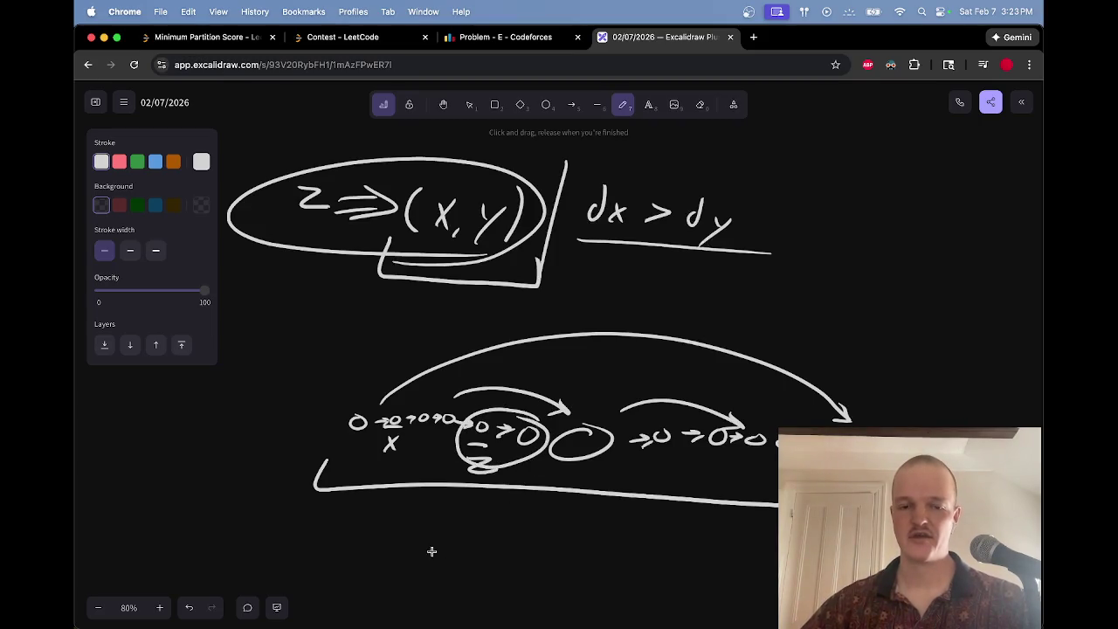
pyautogui.moveTo(113, 540)
pyautogui.mouseDown()
pyautogui.moveTo(213, 524)
pyautogui.moveTo(248, 549)
pyautogui.mouseUp()
pyautogui.press('e')
pyautogui.moveTo(522, 448); pyautogui.dragTo(560, 446)
pyautogui.press('p')
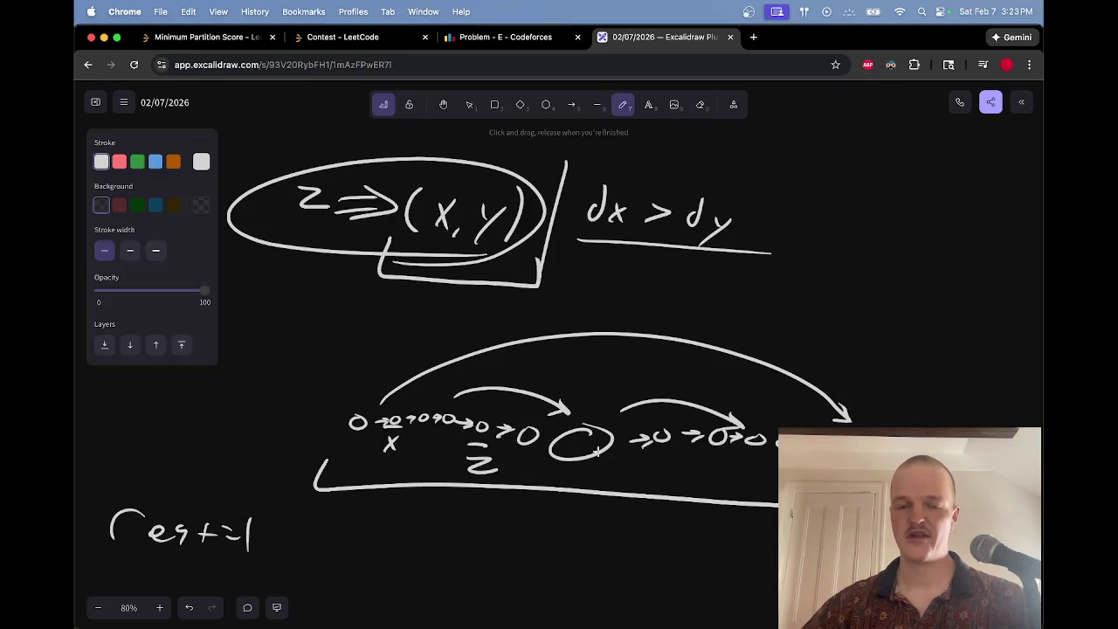
# Step: Ring the large middle node and left node groups, and add small up-arrows beside z
pyautogui.moveTo(627, 424); pyautogui.dragTo(596, 406)
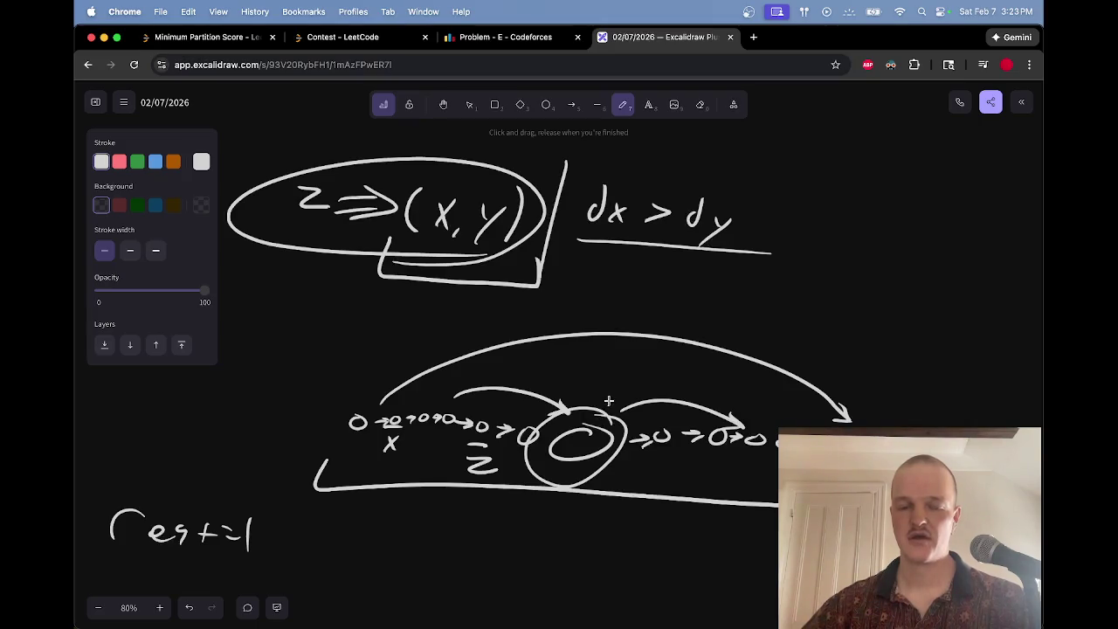
pyautogui.moveTo(456, 405)
pyautogui.mouseDown()
pyautogui.moveTo(374, 424)
pyautogui.moveTo(451, 430)
pyautogui.moveTo(449, 404)
pyautogui.mouseUp()
pyautogui.moveTo(529, 420)
pyautogui.mouseDown()
pyautogui.moveTo(510, 414)
pyautogui.moveTo(518, 450)
pyautogui.moveTo(537, 414)
pyautogui.mouseUp()
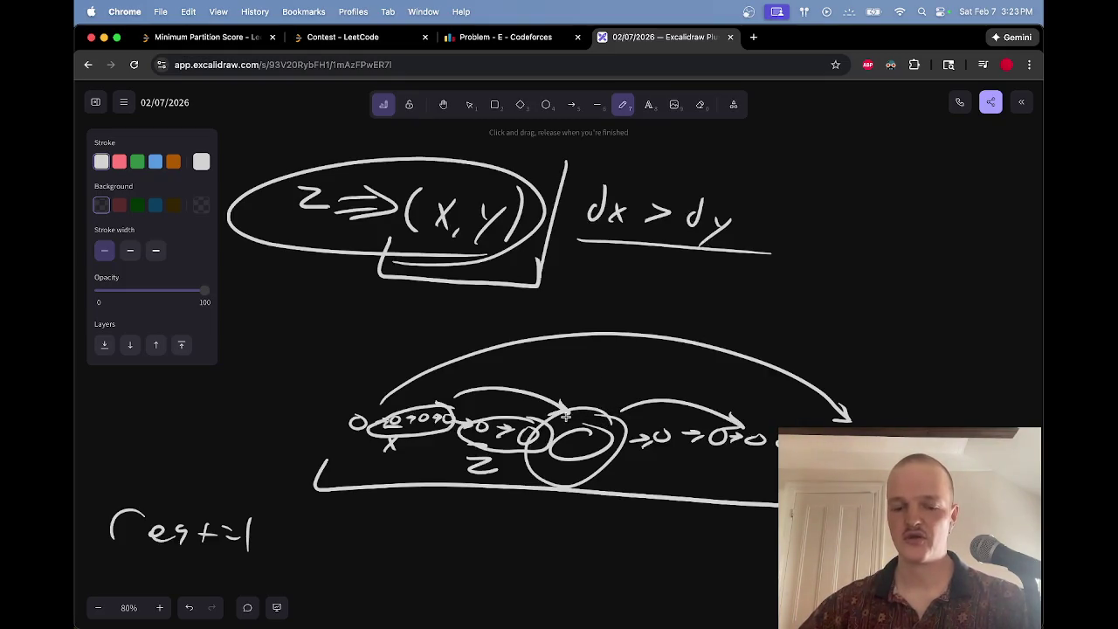
pyautogui.moveTo(522, 472)
pyautogui.mouseDown()
pyautogui.moveTo(524, 453)
pyautogui.moveTo(528, 462)
pyautogui.mouseUp()
pyautogui.moveTo(443, 450)
pyautogui.mouseDown()
pyautogui.moveTo(442, 434)
pyautogui.moveTo(448, 443)
pyautogui.mouseUp()
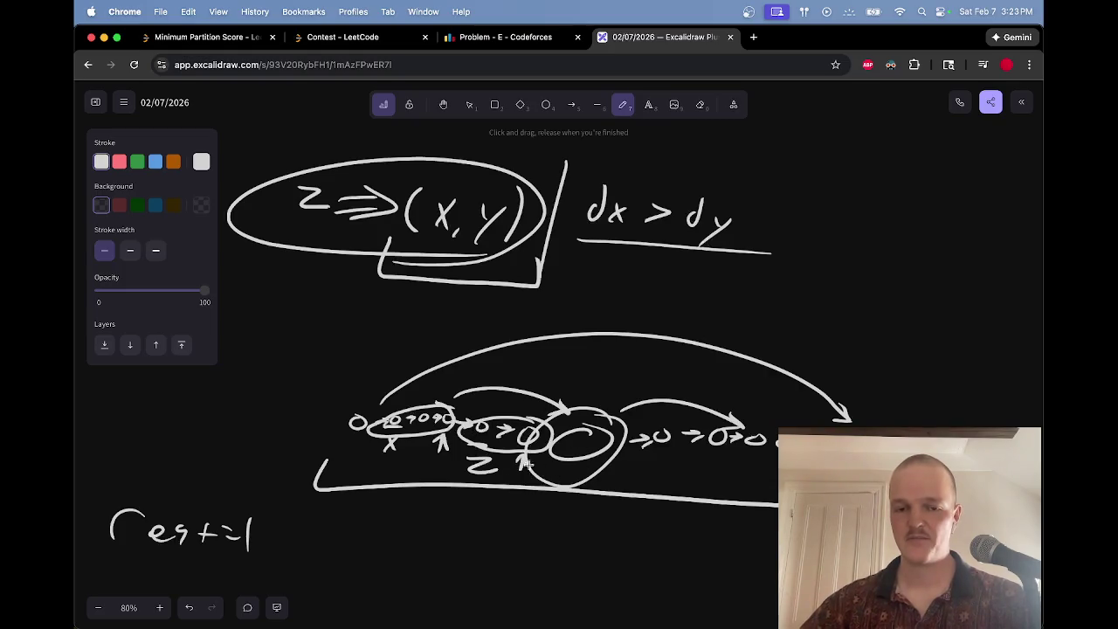
pyautogui.moveTo(595, 362); pyautogui.dragTo(594, 394)
pyautogui.moveTo(594, 394)
pyautogui.mouseDown()
pyautogui.moveTo(595, 376)
pyautogui.moveTo(611, 385)
pyautogui.mouseUp()
pyautogui.press('e')
pyautogui.press('p')
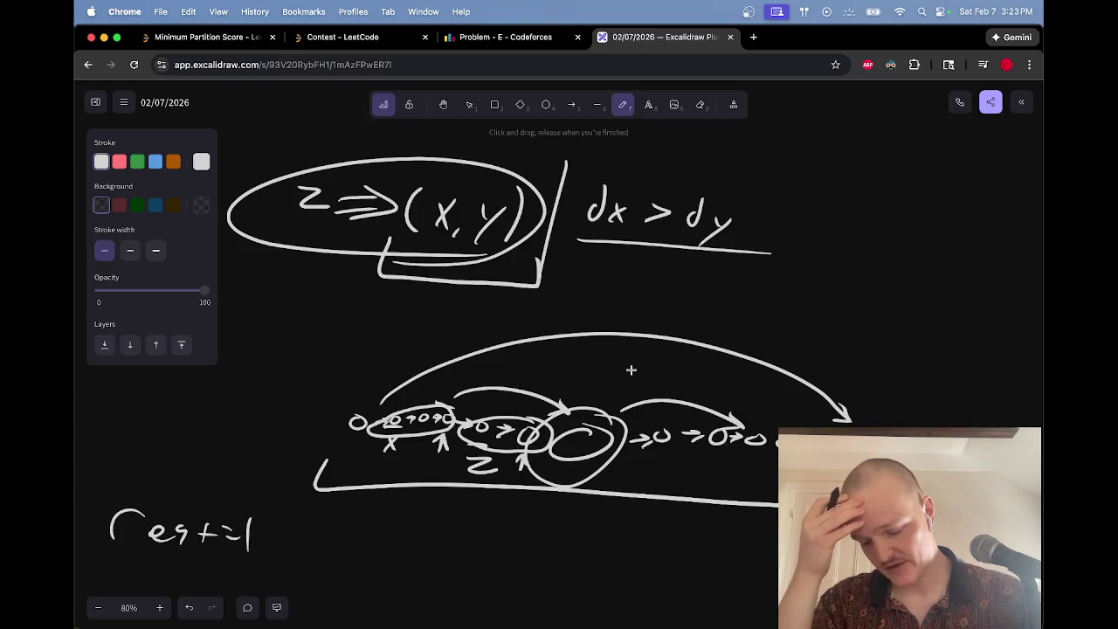
pyautogui.hotkey('ctrl', 'shift', 'Tab')
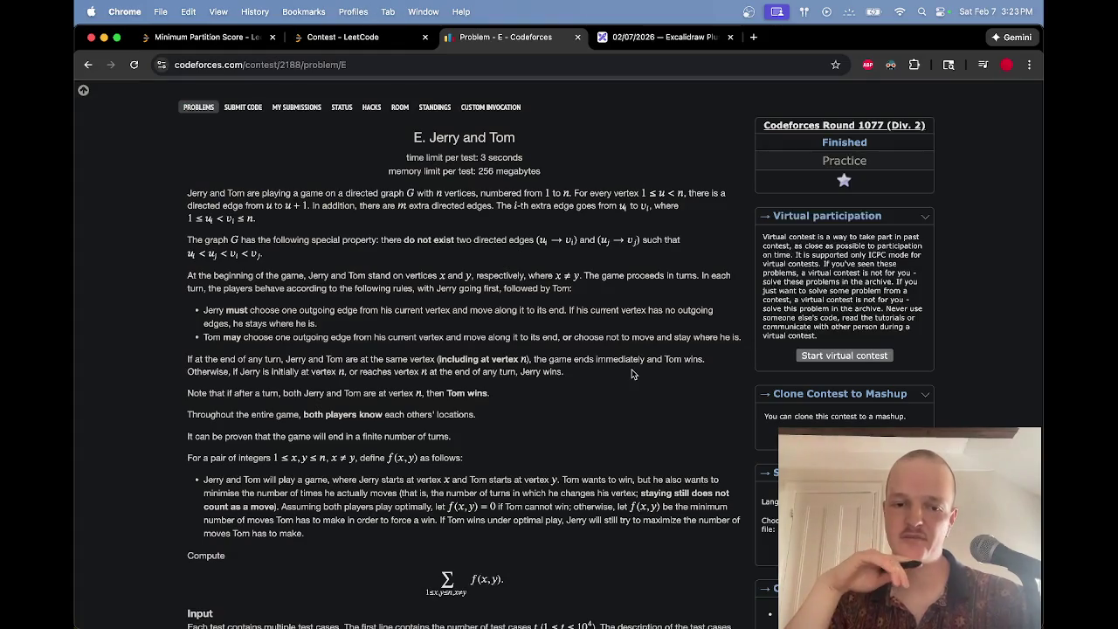
pyautogui.scroll(-2, 631, 369)
pyautogui.scroll(-4, 632, 371)
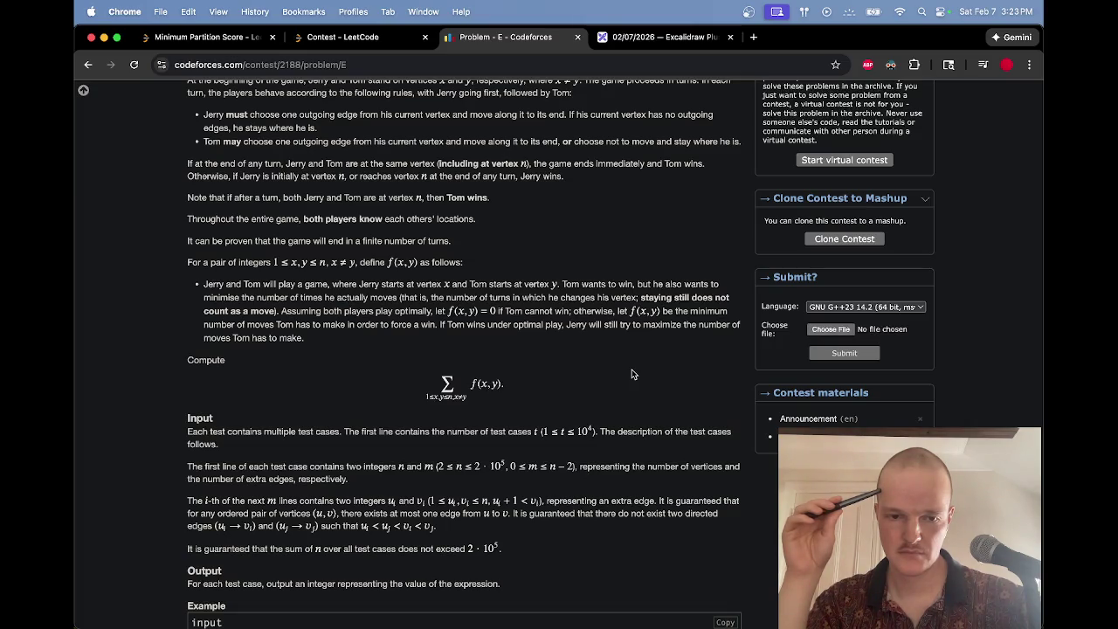
pyautogui.scroll(8, 631, 369)
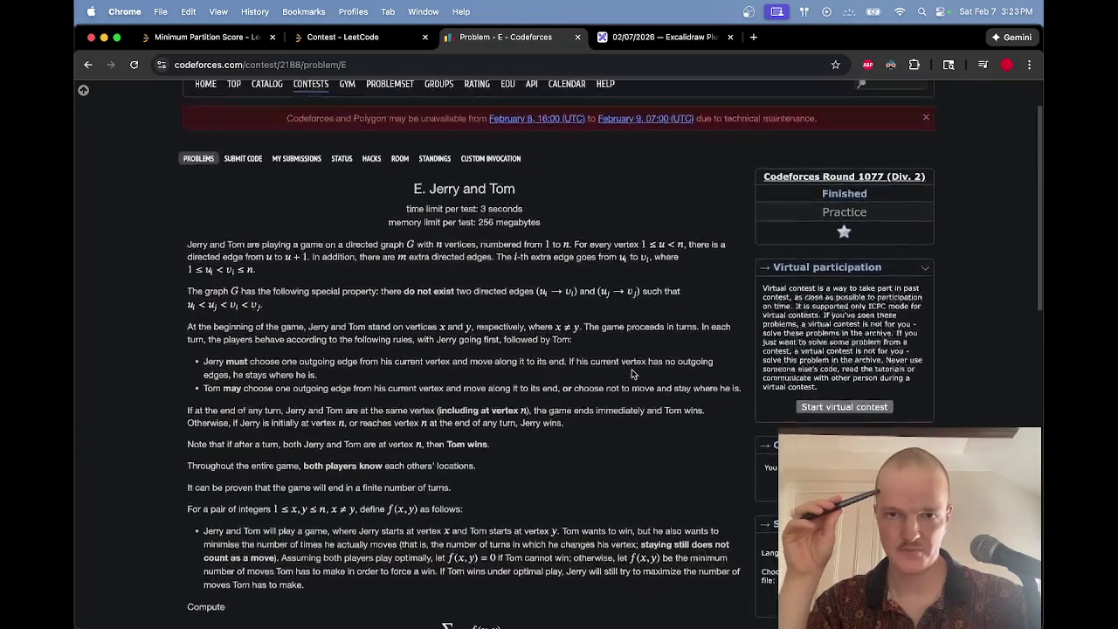
pyautogui.hotkey('ctrl', 'Tab')
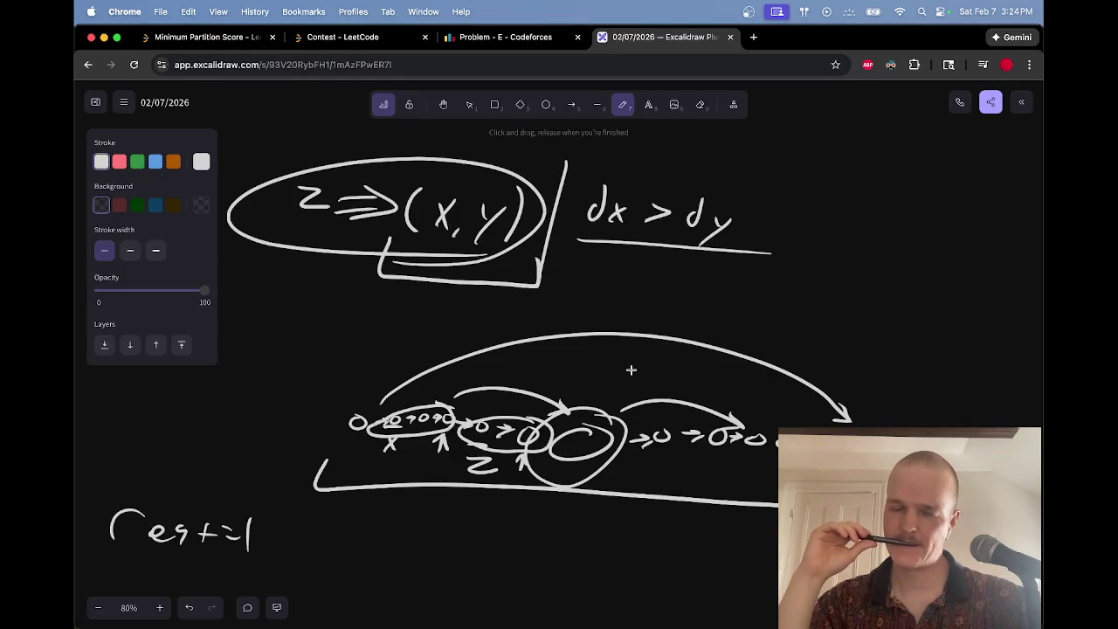
# Step: Erase the old circles, ellipses and z, then underline the o→O pair and middle circle
pyautogui.press('e')
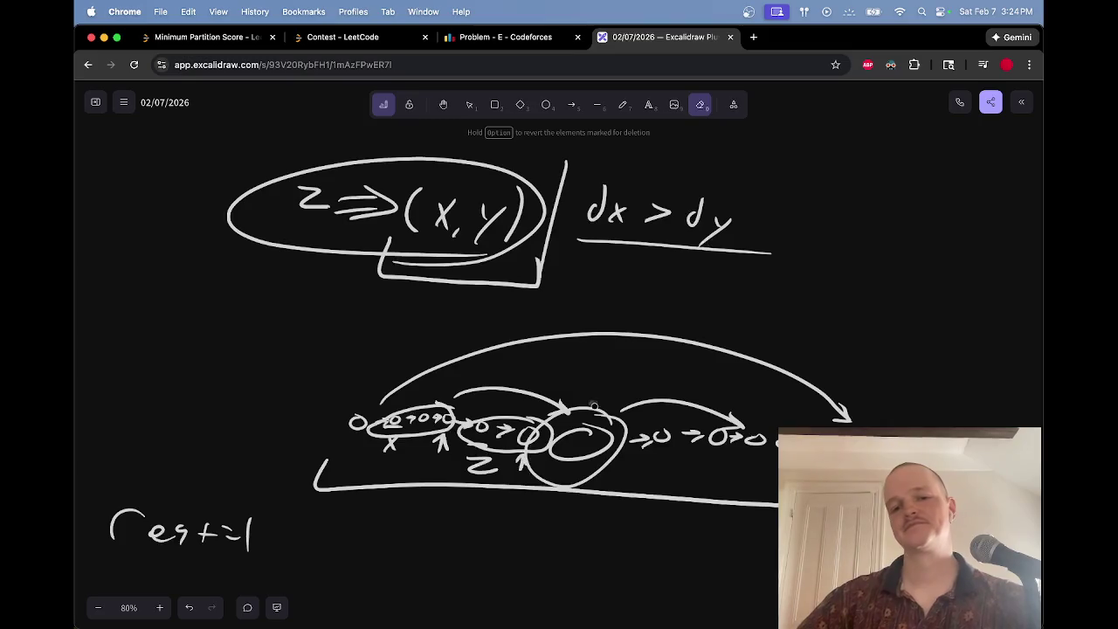
pyautogui.moveTo(595, 404); pyautogui.dragTo(577, 441)
pyautogui.press('p')
pyautogui.press('e')
pyautogui.moveTo(463, 432); pyautogui.dragTo(543, 424)
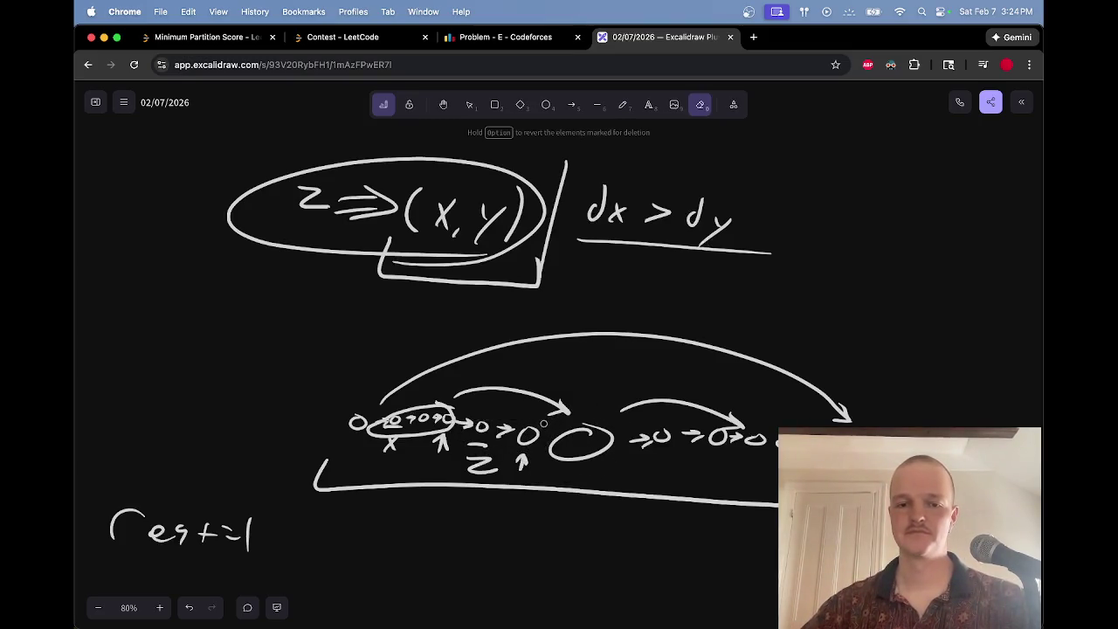
pyautogui.moveTo(444, 405); pyautogui.dragTo(393, 426)
pyautogui.moveTo(485, 467)
pyautogui.mouseDown()
pyautogui.moveTo(482, 457)
pyautogui.moveTo(517, 465)
pyautogui.moveTo(429, 441)
pyautogui.moveTo(390, 444)
pyautogui.moveTo(390, 431)
pyautogui.mouseUp()
pyautogui.press('p')
pyautogui.moveTo(534, 451); pyautogui.dragTo(472, 436)
pyautogui.moveTo(553, 464); pyautogui.dragTo(618, 463)
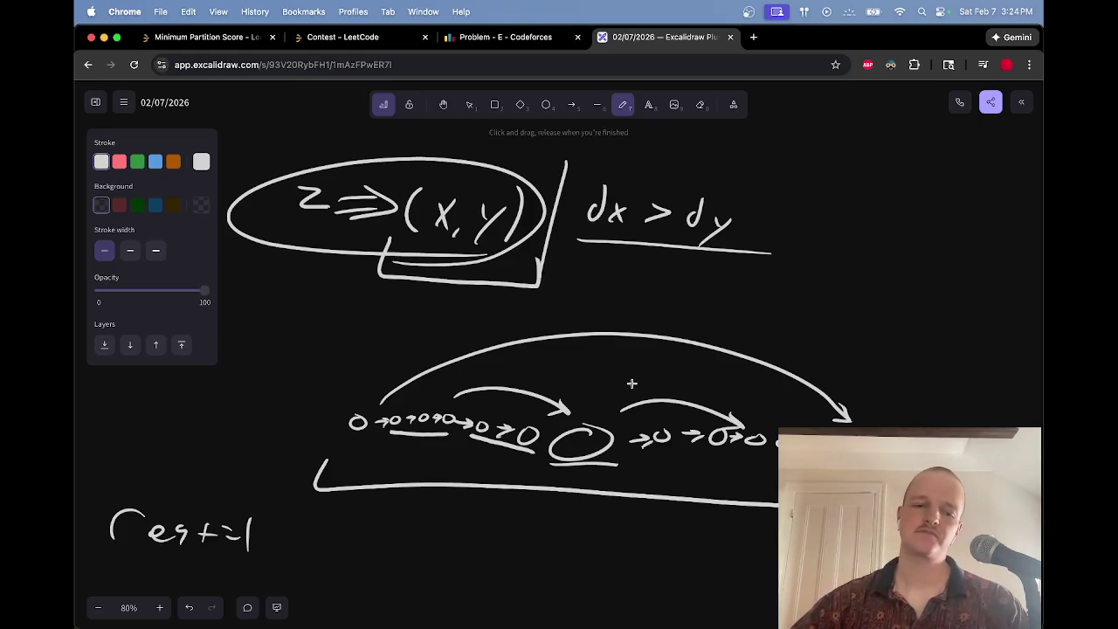
# Step: Replace the 'res += 1' note with 'res += ?' in the lower left
pyautogui.press('e')
pyautogui.moveTo(251, 524)
pyautogui.mouseDown()
pyautogui.moveTo(248, 538)
pyautogui.moveTo(199, 537)
pyautogui.moveTo(137, 515)
pyautogui.mouseUp()
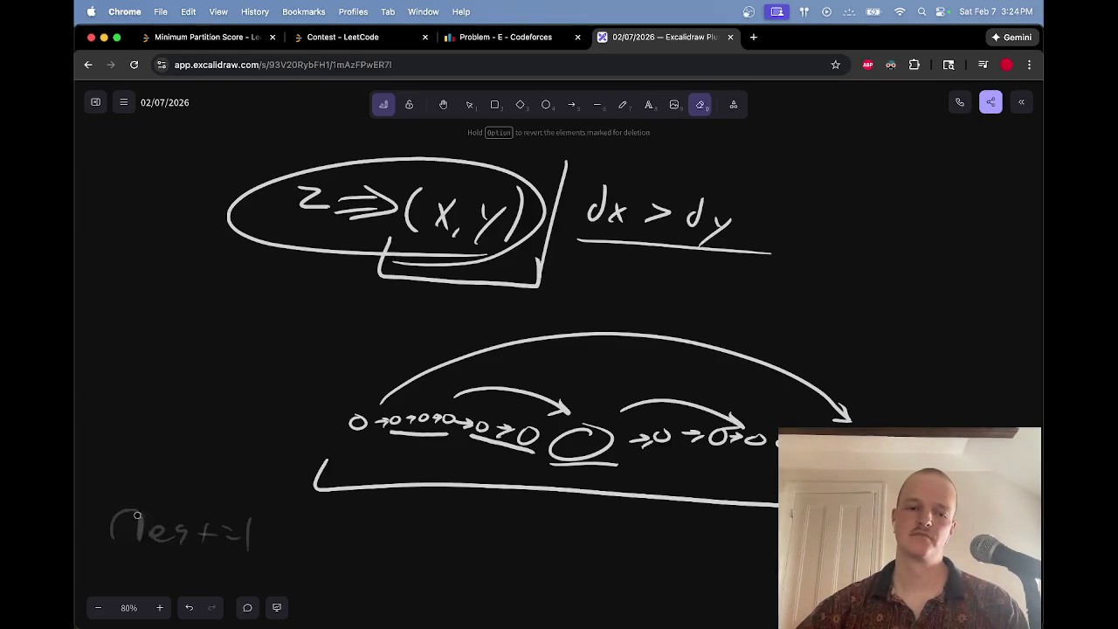
pyautogui.press('p')
pyautogui.moveTo(196, 556)
pyautogui.mouseDown()
pyautogui.moveTo(213, 538)
pyautogui.moveTo(300, 549)
pyautogui.mouseUp()
pyautogui.moveTo(292, 537); pyautogui.dragTo(342, 530)
pyautogui.moveTo(323, 540); pyautogui.dragTo(363, 535)
pyautogui.click(363, 542)
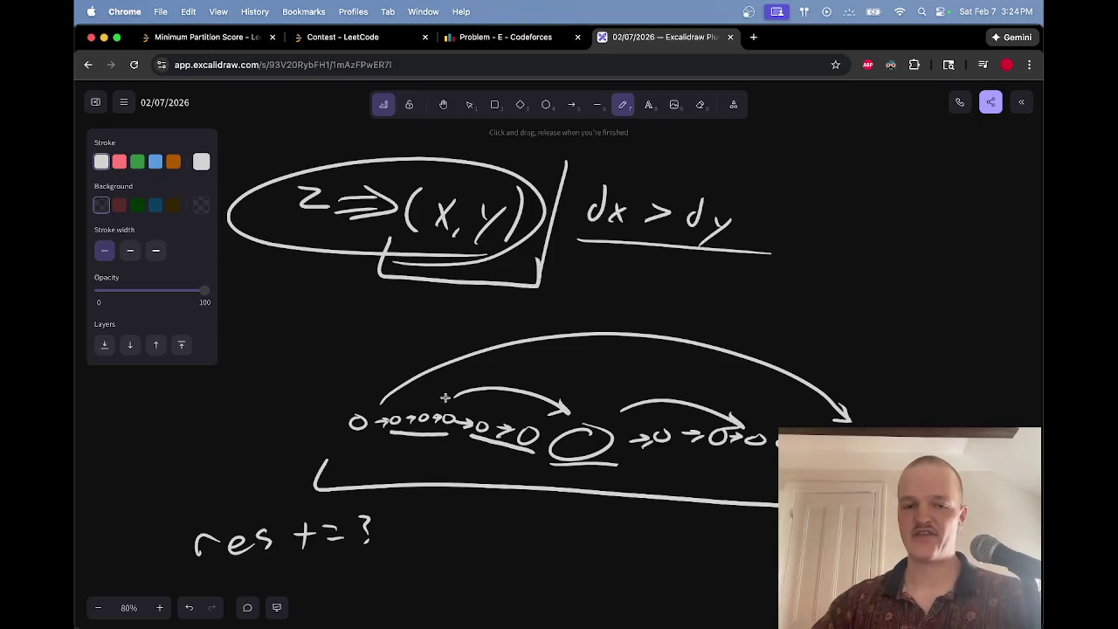
# Step: Ring the two left node groups and draw a small curved arrow beneath them
pyautogui.moveTo(444, 407)
pyautogui.mouseDown()
pyautogui.moveTo(398, 411)
pyautogui.moveTo(450, 445)
pyautogui.moveTo(458, 407)
pyautogui.mouseUp()
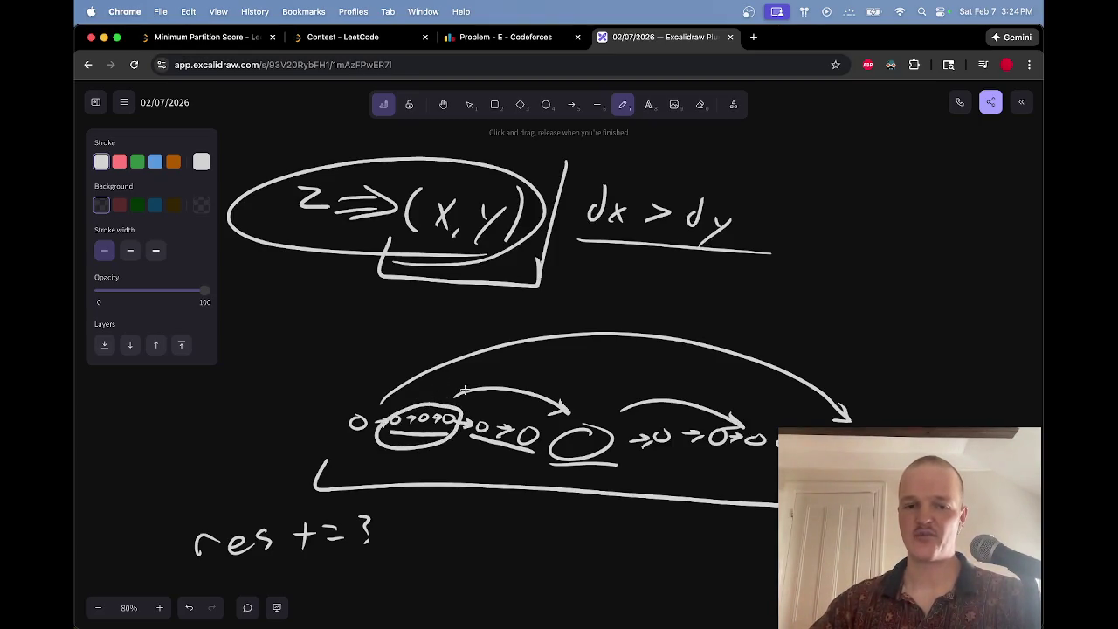
pyautogui.hotkey('ctrl', 'z')
pyautogui.moveTo(530, 416)
pyautogui.mouseDown()
pyautogui.moveTo(480, 461)
pyautogui.moveTo(544, 421)
pyautogui.mouseUp()
pyautogui.moveTo(436, 401)
pyautogui.mouseDown()
pyautogui.moveTo(375, 419)
pyautogui.moveTo(437, 400)
pyautogui.mouseUp()
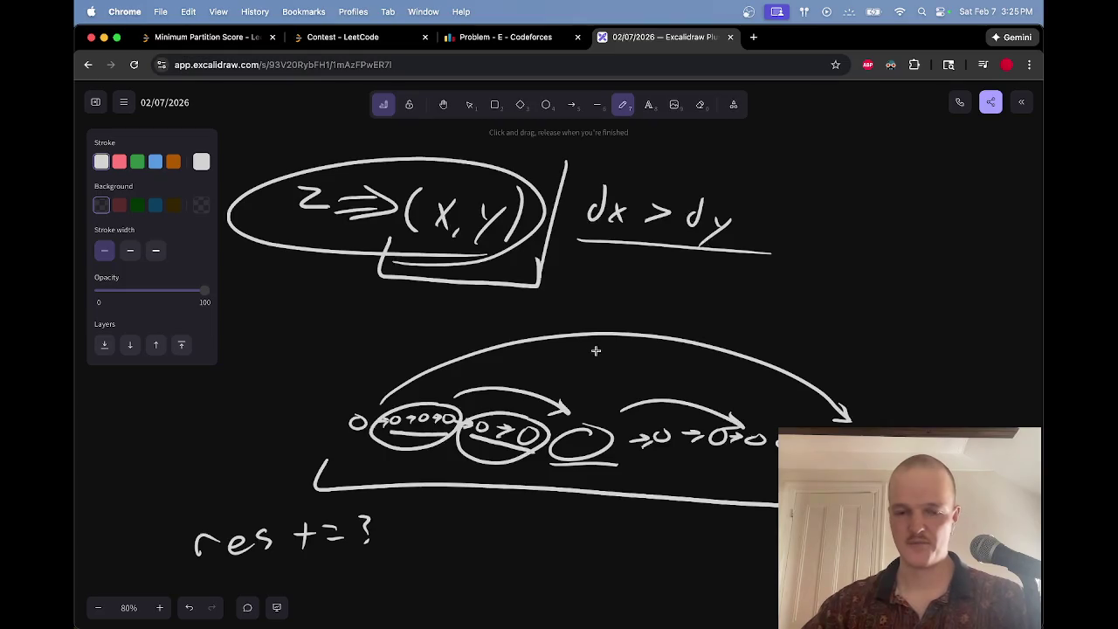
pyautogui.moveTo(455, 464)
pyautogui.mouseDown()
pyautogui.moveTo(423, 463)
pyautogui.moveTo(437, 453)
pyautogui.moveTo(460, 465)
pyautogui.moveTo(456, 453)
pyautogui.mouseUp()
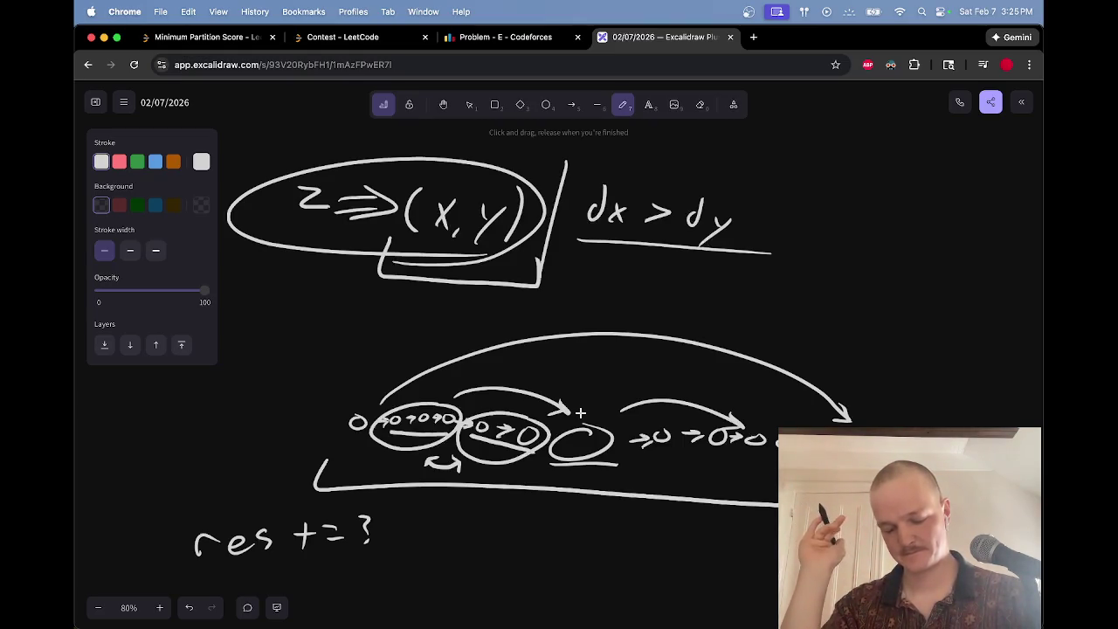
# Step: Draw a right-pointing arrow and handwrite the title 'D-Tree' beside it
pyautogui.hscroll(15, 515, 321)
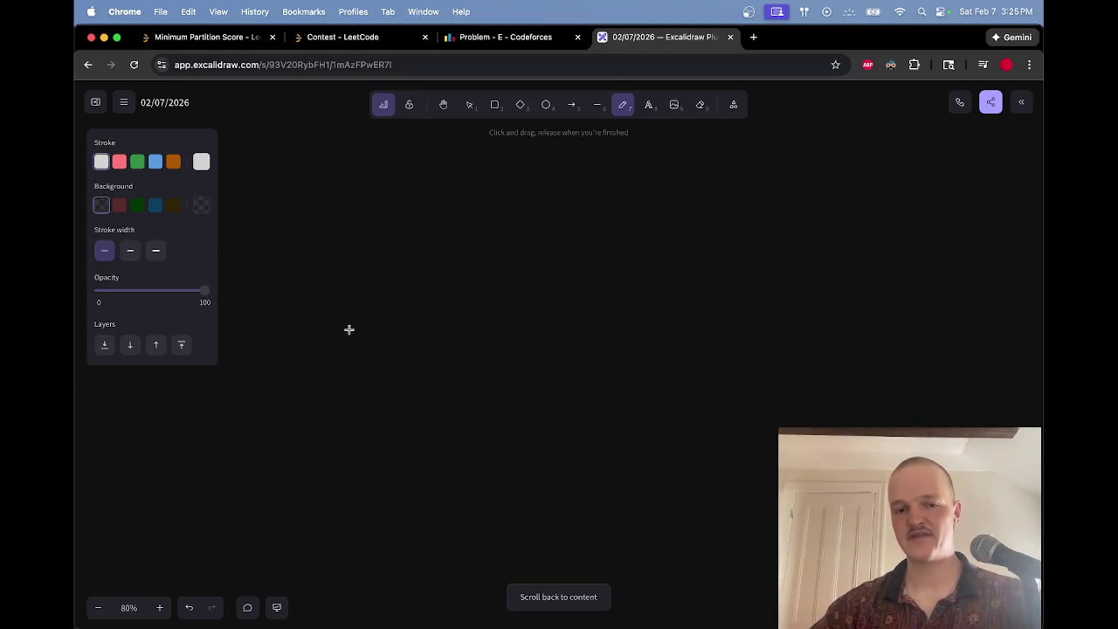
pyautogui.hscroll(-8, 349, 330)
pyautogui.scroll(-1, 364, 327)
pyautogui.moveTo(407, 325); pyautogui.dragTo(911, 279)
pyautogui.moveTo(781, 253)
pyautogui.mouseDown()
pyautogui.moveTo(912, 279)
pyautogui.moveTo(811, 300)
pyautogui.mouseUp()
pyautogui.hscroll(10, 677, 271)
pyautogui.hscroll(-5, 676, 271)
pyautogui.scroll(2, 676, 271)
pyautogui.moveTo(410, 174)
pyautogui.mouseDown()
pyautogui.moveTo(439, 196)
pyautogui.moveTo(420, 212)
pyautogui.mouseUp()
pyautogui.moveTo(475, 180); pyautogui.dragTo(477, 207)
pyautogui.moveTo(469, 173); pyautogui.dragTo(512, 173)
pyautogui.moveTo(505, 208)
pyautogui.mouseDown()
pyautogui.moveTo(525, 195)
pyautogui.moveTo(551, 206)
pyautogui.mouseUp()
pyautogui.moveTo(557, 199)
pyautogui.mouseDown()
pyautogui.moveTo(573, 194)
pyautogui.moveTo(582, 206)
pyautogui.mouseUp()
pyautogui.moveTo(462, 187); pyautogui.dragTo(469, 186)
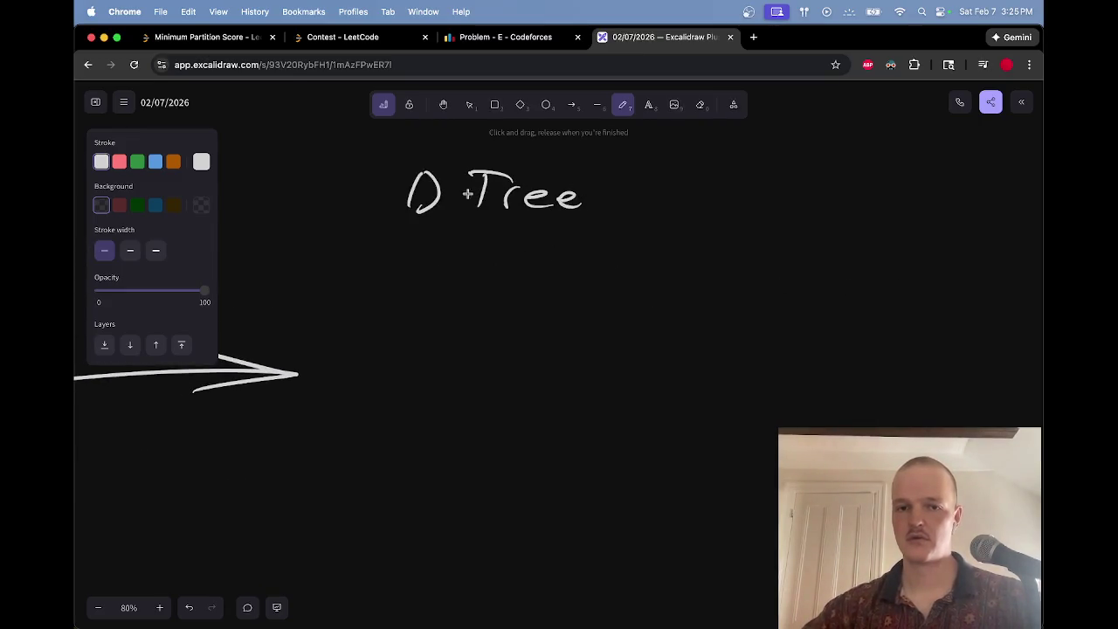
# Step: Sketch the root ellipse with edges to three child nodes and subtree edges under each
pyautogui.hscroll(2, 590, 278)
pyautogui.scroll(-1, 589, 278)
pyautogui.moveTo(565, 237); pyautogui.dragTo(585, 231)
pyautogui.moveTo(522, 273)
pyautogui.mouseDown()
pyautogui.moveTo(438, 369)
pyautogui.moveTo(532, 379)
pyautogui.mouseUp()
pyautogui.moveTo(571, 273); pyautogui.dragTo(635, 404)
pyautogui.moveTo(430, 382)
pyautogui.mouseDown()
pyautogui.moveTo(432, 409)
pyautogui.moveTo(442, 385)
pyautogui.mouseUp()
pyautogui.moveTo(535, 392); pyautogui.dragTo(537, 394)
pyautogui.moveTo(640, 413); pyautogui.dragTo(637, 415)
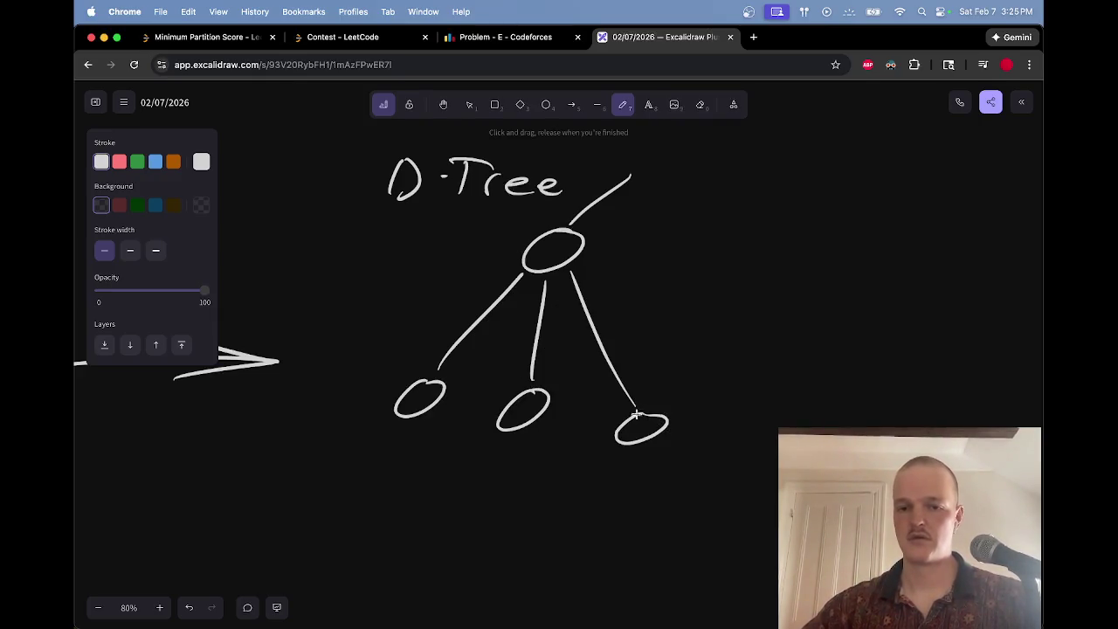
pyautogui.moveTo(390, 425)
pyautogui.mouseDown()
pyautogui.moveTo(316, 496)
pyautogui.moveTo(372, 518)
pyautogui.mouseUp()
pyautogui.moveTo(419, 444); pyautogui.dragTo(421, 522)
pyautogui.moveTo(508, 444); pyautogui.dragTo(479, 519)
pyautogui.moveTo(538, 445); pyautogui.dragTo(527, 542)
pyautogui.moveTo(627, 448)
pyautogui.mouseDown()
pyautogui.moveTo(600, 549)
pyautogui.moveTo(660, 566)
pyautogui.mouseUp()
pyautogui.press('e')
pyautogui.moveTo(564, 483)
pyautogui.mouseDown()
pyautogui.moveTo(520, 489)
pyautogui.moveTo(499, 448)
pyautogui.moveTo(462, 505)
pyautogui.mouseUp()
pyautogui.press('p')
pyautogui.moveTo(515, 444); pyautogui.dragTo(512, 518)
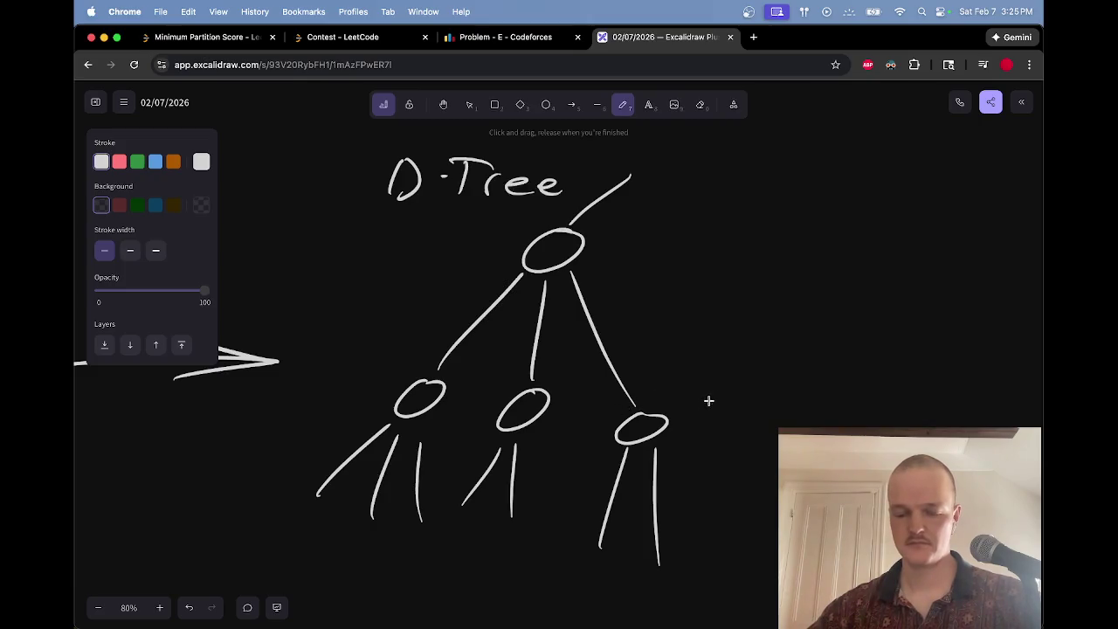
# Step: Label the right subtree 'children' and the root 'dominator', and circle the left child
pyautogui.moveTo(711, 440)
pyautogui.mouseDown()
pyautogui.moveTo(734, 472)
pyautogui.moveTo(791, 480)
pyautogui.mouseUp()
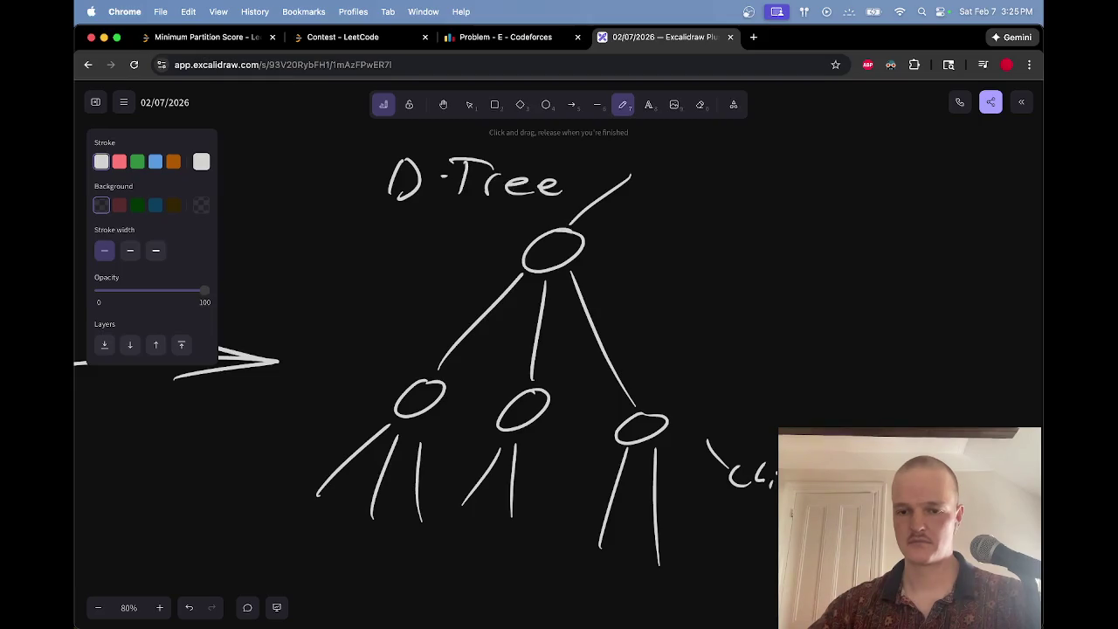
pyautogui.moveTo(620, 236)
pyautogui.mouseDown()
pyautogui.moveTo(677, 199)
pyautogui.moveTo(712, 201)
pyautogui.mouseUp()
pyautogui.moveTo(722, 187); pyautogui.dragTo(757, 201)
pyautogui.moveTo(748, 187)
pyautogui.mouseDown()
pyautogui.moveTo(795, 185)
pyautogui.moveTo(834, 203)
pyautogui.mouseUp()
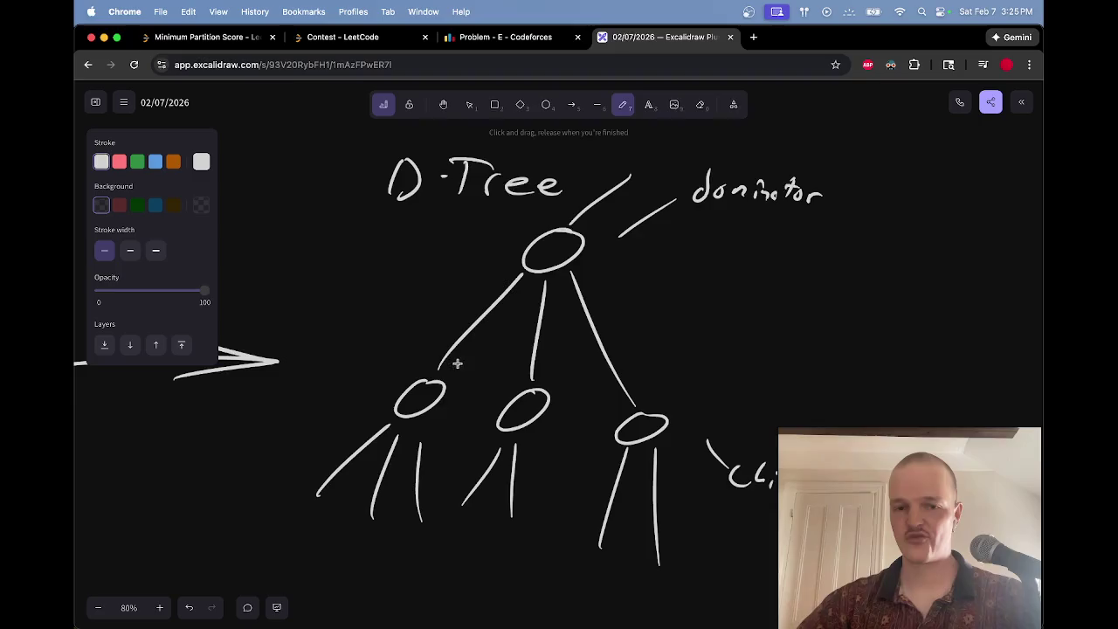
pyautogui.moveTo(453, 363); pyautogui.dragTo(463, 365)
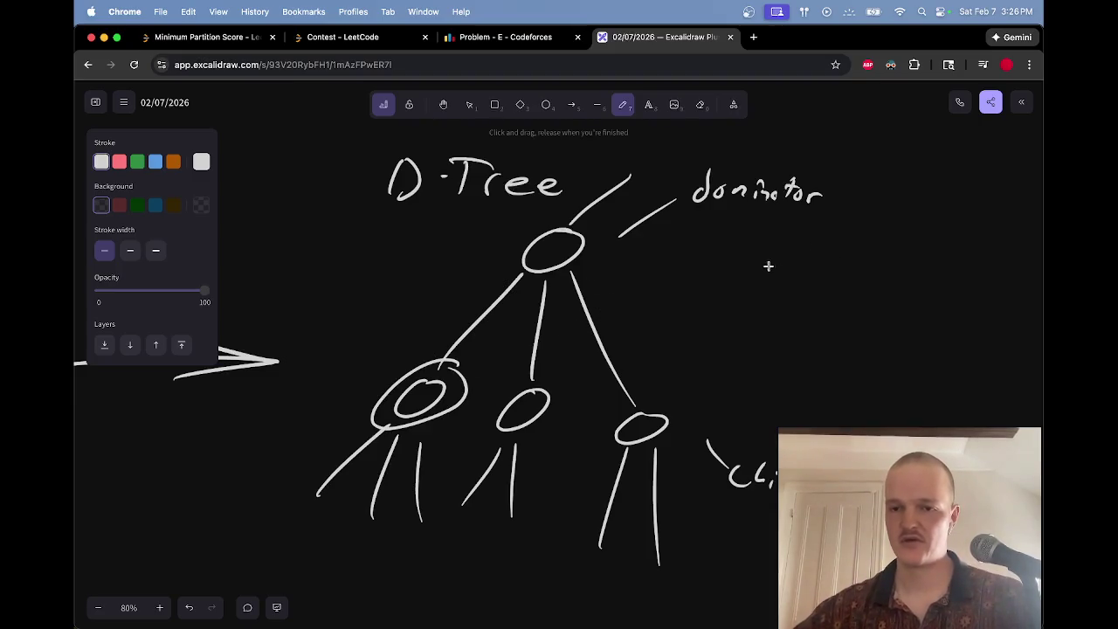
# Step: Write 'dx list := {di}' under the dominator label and add its colon
pyautogui.moveTo(737, 220); pyautogui.dragTo(739, 238)
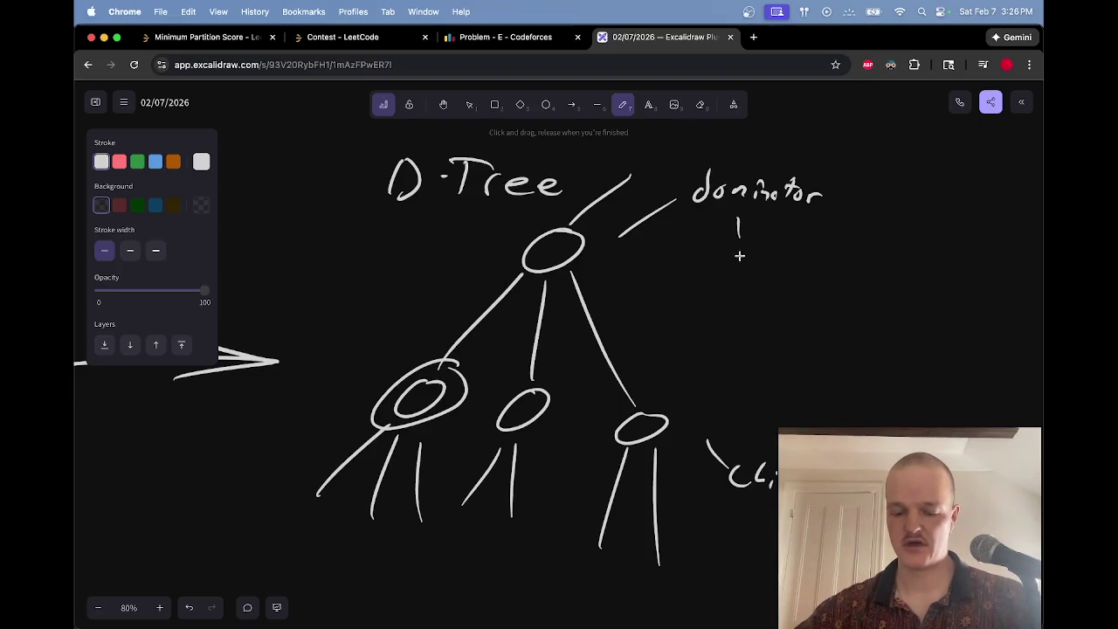
pyautogui.moveTo(739, 234)
pyautogui.mouseDown()
pyautogui.moveTo(730, 248)
pyautogui.moveTo(756, 260)
pyautogui.moveTo(806, 263)
pyautogui.mouseUp()
pyautogui.click(797, 260)
pyautogui.moveTo(837, 247)
pyautogui.mouseDown()
pyautogui.moveTo(824, 262)
pyautogui.moveTo(839, 261)
pyautogui.mouseUp()
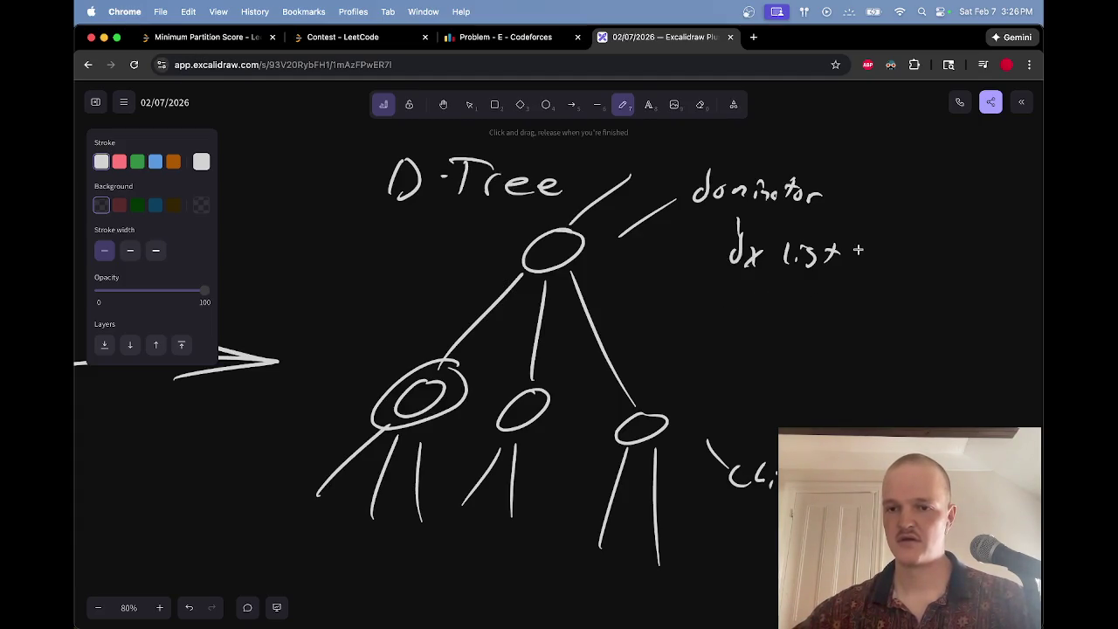
pyautogui.moveTo(879, 248)
pyautogui.mouseDown()
pyautogui.moveTo(899, 247)
pyautogui.moveTo(900, 263)
pyautogui.mouseUp()
pyautogui.hscroll(3, 908, 245)
pyautogui.scroll(-1, 909, 245)
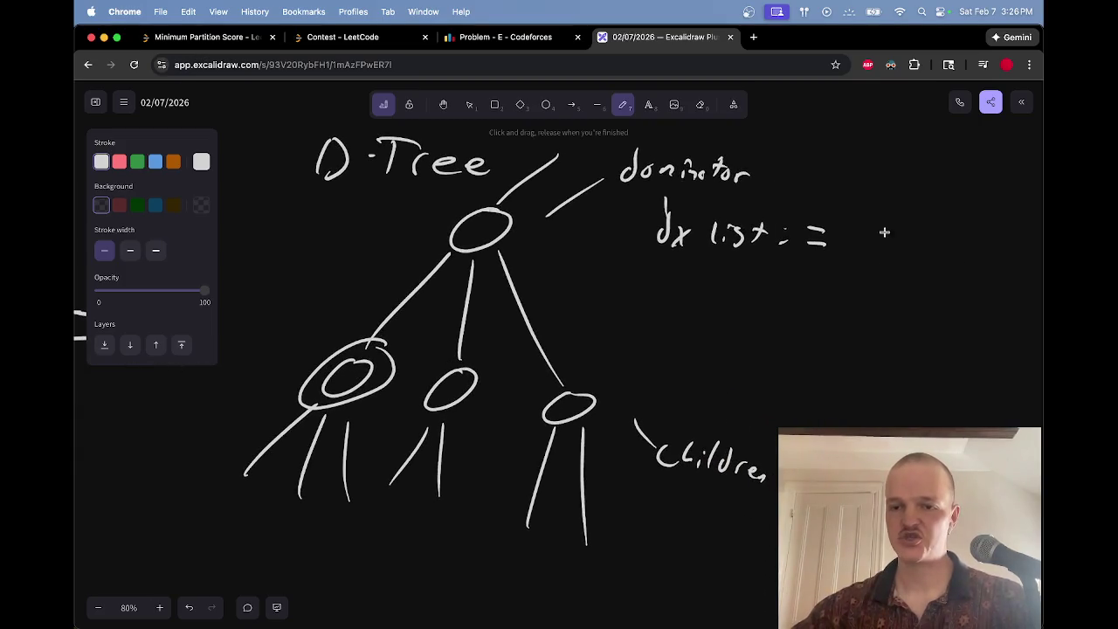
pyautogui.moveTo(853, 215); pyautogui.dragTo(846, 257)
pyautogui.moveTo(765, 173); pyautogui.dragTo(766, 176)
pyautogui.moveTo(766, 181); pyautogui.dragTo(762, 190)
pyautogui.moveTo(869, 231); pyautogui.dragTo(879, 248)
pyautogui.moveTo(888, 236)
pyautogui.mouseDown()
pyautogui.moveTo(885, 249)
pyautogui.moveTo(917, 243)
pyautogui.moveTo(909, 263)
pyautogui.mouseUp()
pyautogui.click(889, 230)
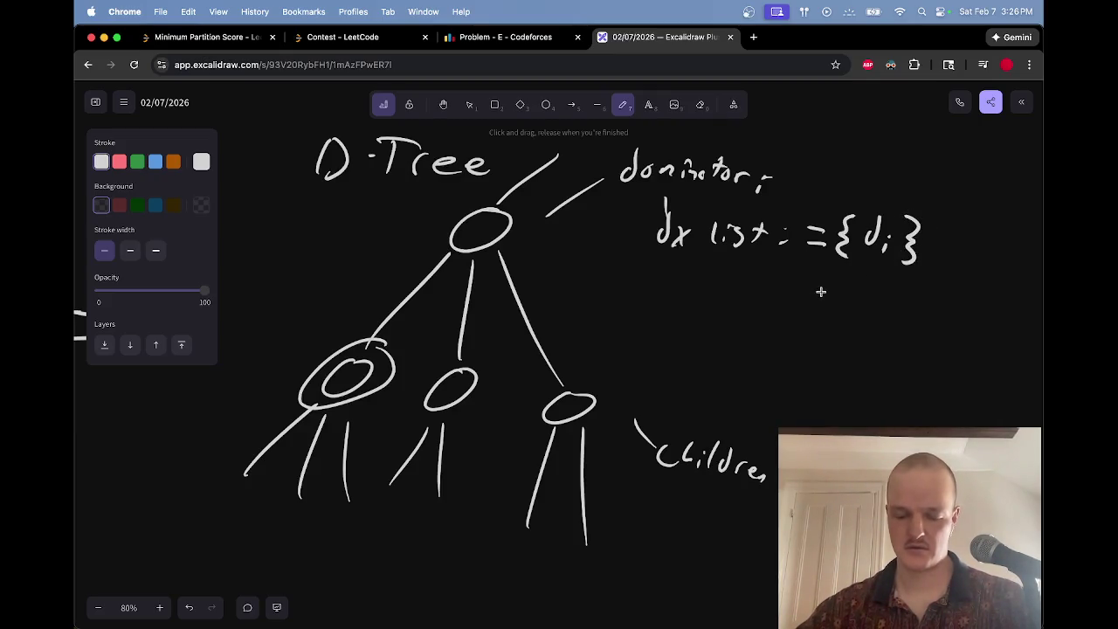
# Step: Draw an arrow from the left child toward the notes and write an underlined 'if swap()' line
pyautogui.moveTo(411, 350)
pyautogui.mouseDown()
pyautogui.moveTo(619, 301)
pyautogui.moveTo(605, 290)
pyautogui.moveTo(605, 312)
pyautogui.mouseUp()
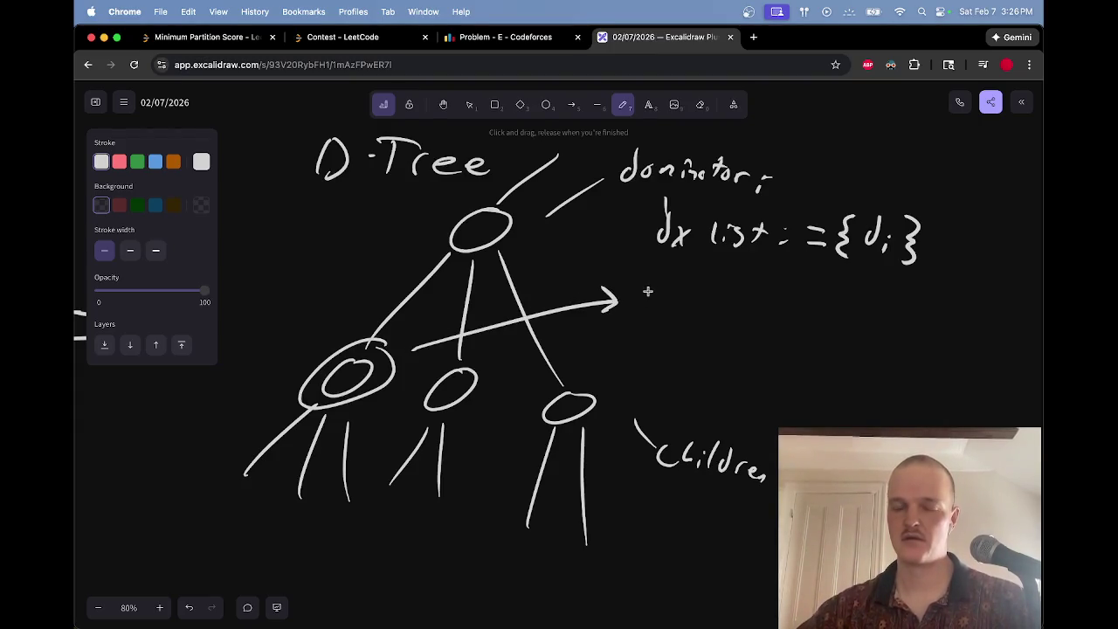
pyautogui.moveTo(657, 266); pyautogui.dragTo(646, 294)
pyautogui.moveTo(640, 278)
pyautogui.mouseDown()
pyautogui.moveTo(661, 278)
pyautogui.moveTo(657, 287)
pyautogui.mouseUp()
pyautogui.moveTo(670, 295)
pyautogui.mouseDown()
pyautogui.moveTo(678, 283)
pyautogui.moveTo(665, 292)
pyautogui.moveTo(685, 292)
pyautogui.mouseUp()
pyautogui.hotkey('ctrl', 'z')
pyautogui.hotkey('ctrl', 'z')
pyautogui.hotkey('ctrl', 'z')
pyautogui.moveTo(678, 281)
pyautogui.mouseDown()
pyautogui.moveTo(785, 281)
pyautogui.moveTo(803, 302)
pyautogui.moveTo(834, 301)
pyautogui.mouseUp()
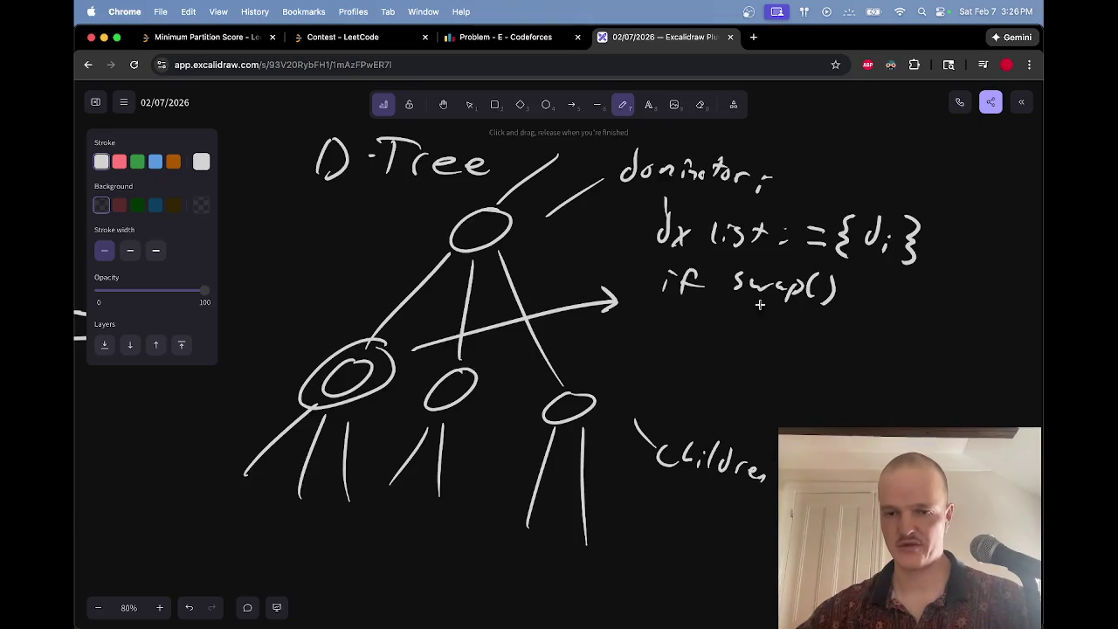
pyautogui.moveTo(650, 302); pyautogui.dragTo(874, 302)
# Step: Circle the left subtree and top nodes, then erase the 'if swap()' line
pyautogui.press('e')
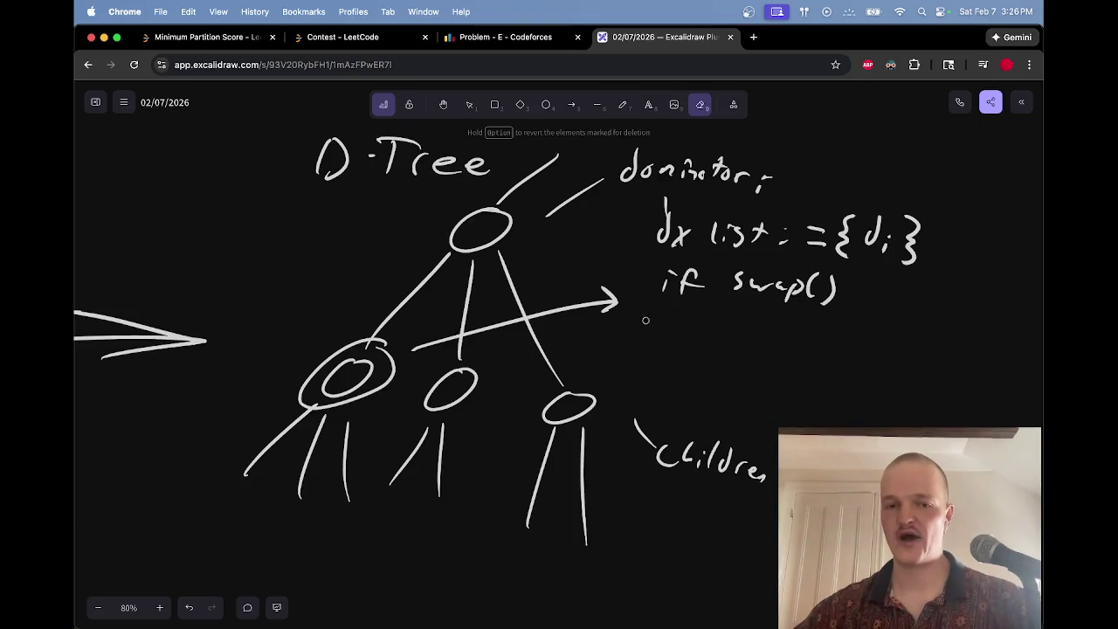
pyautogui.press('p')
pyautogui.moveTo(385, 331); pyautogui.dragTo(381, 344)
pyautogui.moveTo(500, 209)
pyautogui.mouseDown()
pyautogui.moveTo(428, 249)
pyautogui.moveTo(367, 317)
pyautogui.moveTo(451, 282)
pyautogui.mouseUp()
pyautogui.press('e')
pyautogui.press('p')
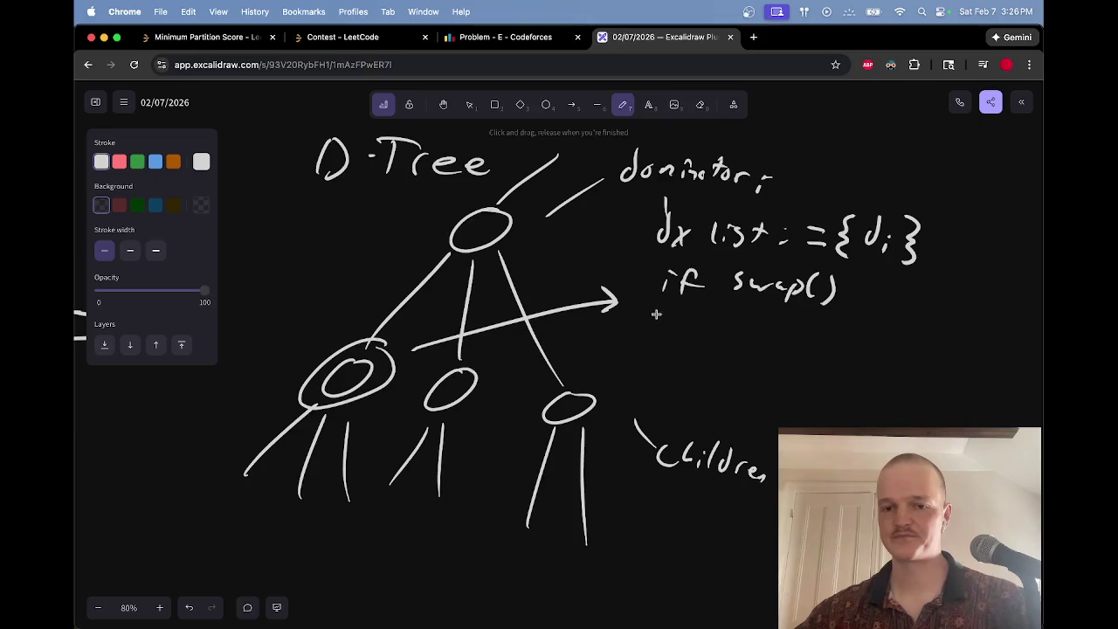
pyautogui.press('e')
pyautogui.moveTo(689, 298)
pyautogui.mouseDown()
pyautogui.moveTo(690, 284)
pyautogui.moveTo(846, 287)
pyautogui.mouseUp()
pyautogui.press('p')
pyautogui.press('e')
pyautogui.press('p')
# Step: Write 'dy list' and 'swap(dx, dy)' below the dx list
pyautogui.moveTo(673, 262)
pyautogui.mouseDown()
pyautogui.moveTo(670, 289)
pyautogui.moveTo(698, 295)
pyautogui.mouseUp()
pyautogui.moveTo(697, 282); pyautogui.dragTo(680, 301)
pyautogui.moveTo(727, 269)
pyautogui.mouseDown()
pyautogui.moveTo(737, 293)
pyautogui.moveTo(785, 282)
pyautogui.mouseUp()
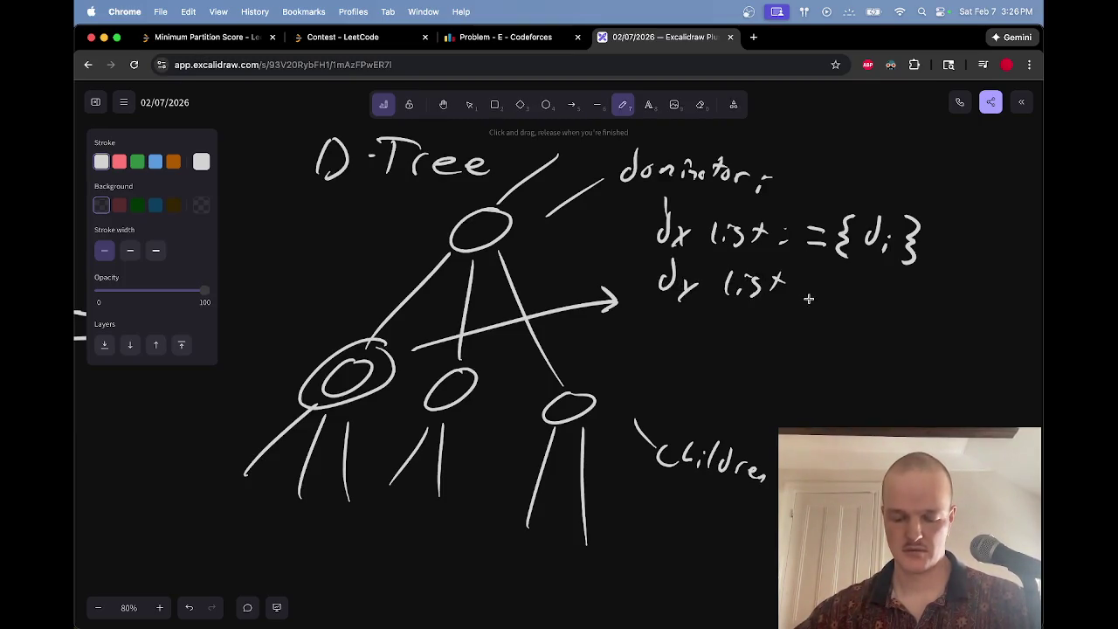
pyautogui.moveTo(670, 311)
pyautogui.mouseDown()
pyautogui.moveTo(673, 324)
pyautogui.moveTo(713, 327)
pyautogui.moveTo(711, 337)
pyautogui.moveTo(725, 330)
pyautogui.mouseUp()
pyautogui.moveTo(755, 321); pyautogui.dragTo(759, 332)
pyautogui.moveTo(764, 320)
pyautogui.mouseDown()
pyautogui.moveTo(776, 330)
pyautogui.moveTo(765, 332)
pyautogui.mouseUp()
pyautogui.moveTo(781, 332); pyautogui.dragTo(790, 332)
pyautogui.moveTo(802, 314); pyautogui.dragTo(811, 334)
pyautogui.moveTo(824, 322)
pyautogui.mouseDown()
pyautogui.moveTo(814, 347)
pyautogui.moveTo(828, 347)
pyautogui.mouseUp()
pyautogui.moveTo(742, 311); pyautogui.dragTo(738, 341)
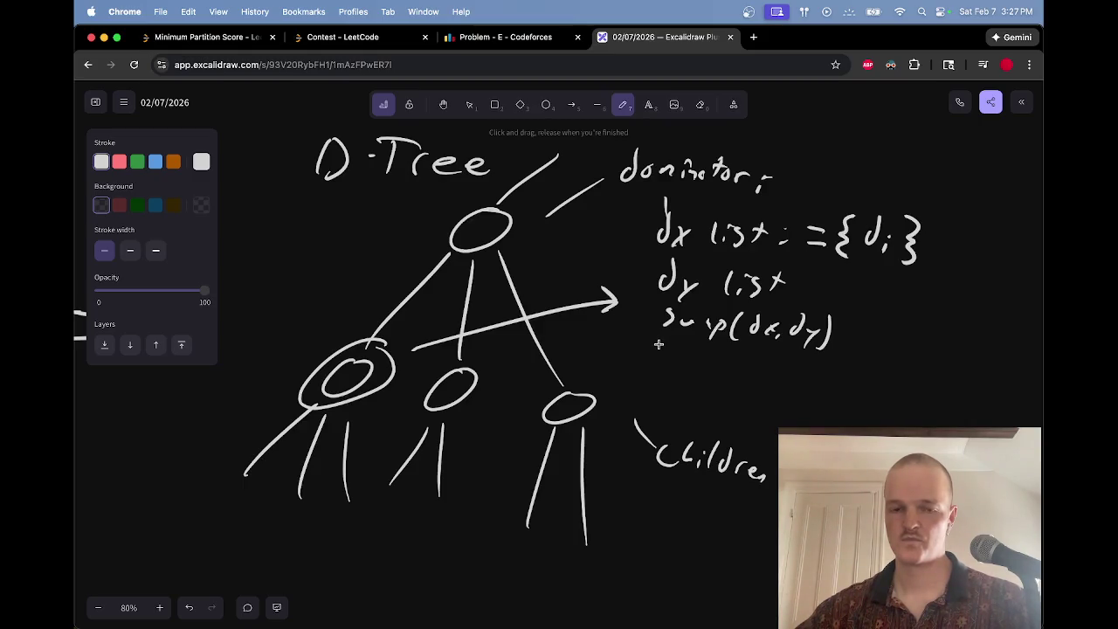
# Step: Write 'bisect dx for each dy' below the swap line
pyautogui.moveTo(656, 344); pyautogui.dragTo(704, 371)
pyautogui.moveTo(715, 360)
pyautogui.mouseDown()
pyautogui.moveTo(709, 371)
pyautogui.moveTo(726, 368)
pyautogui.mouseUp()
pyautogui.moveTo(717, 360); pyautogui.dragTo(758, 372)
pyautogui.moveTo(781, 362)
pyautogui.mouseDown()
pyautogui.moveTo(792, 376)
pyautogui.moveTo(781, 376)
pyautogui.moveTo(816, 383)
pyautogui.mouseUp()
pyautogui.moveTo(810, 371); pyautogui.dragTo(860, 370)
pyautogui.moveTo(881, 376); pyautogui.dragTo(934, 384)
pyautogui.moveTo(960, 367); pyautogui.dragTo(971, 392)
pyautogui.moveTo(979, 379)
pyautogui.mouseDown()
pyautogui.moveTo(966, 385)
pyautogui.moveTo(993, 388)
pyautogui.mouseUp()
pyautogui.moveTo(996, 378); pyautogui.dragTo(975, 401)
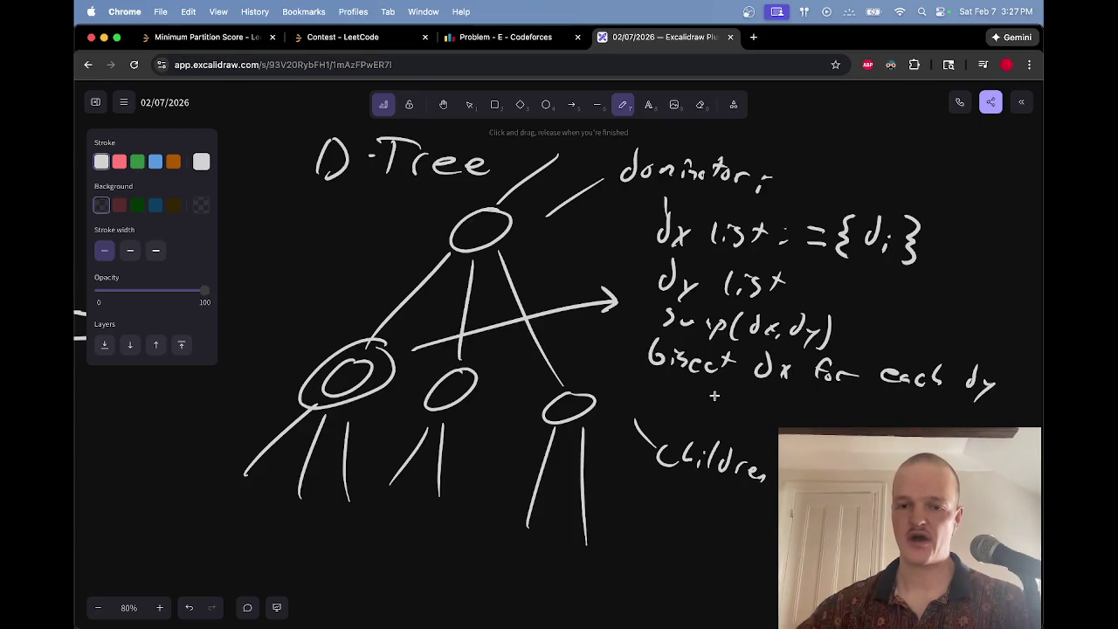
# Step: Add the line 'add dy to dx' underneath
pyautogui.scroll(-2, 714, 396)
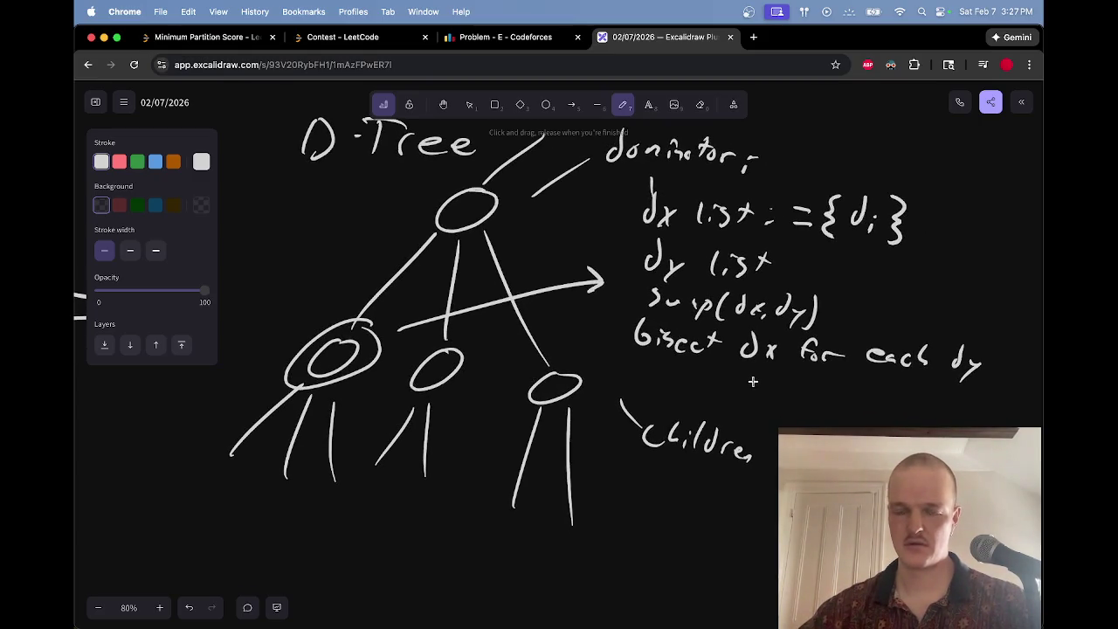
pyautogui.moveTo(643, 365)
pyautogui.mouseDown()
pyautogui.moveTo(638, 376)
pyautogui.moveTo(674, 379)
pyautogui.mouseUp()
pyautogui.moveTo(739, 367)
pyautogui.mouseDown()
pyautogui.moveTo(727, 386)
pyautogui.moveTo(748, 397)
pyautogui.moveTo(792, 380)
pyautogui.mouseUp()
pyautogui.moveTo(785, 371)
pyautogui.mouseDown()
pyautogui.moveTo(781, 392)
pyautogui.moveTo(791, 381)
pyautogui.mouseUp()
pyautogui.moveTo(806, 382); pyautogui.dragTo(802, 384)
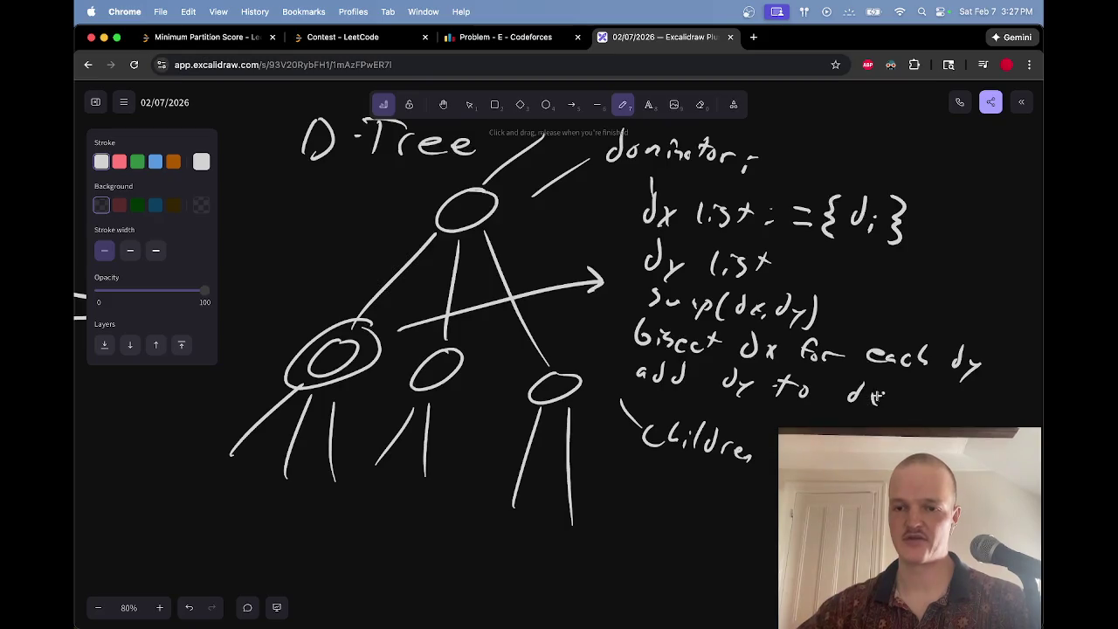
pyautogui.moveTo(870, 381); pyautogui.dragTo(861, 391)
pyautogui.press('e')
pyautogui.press('p')
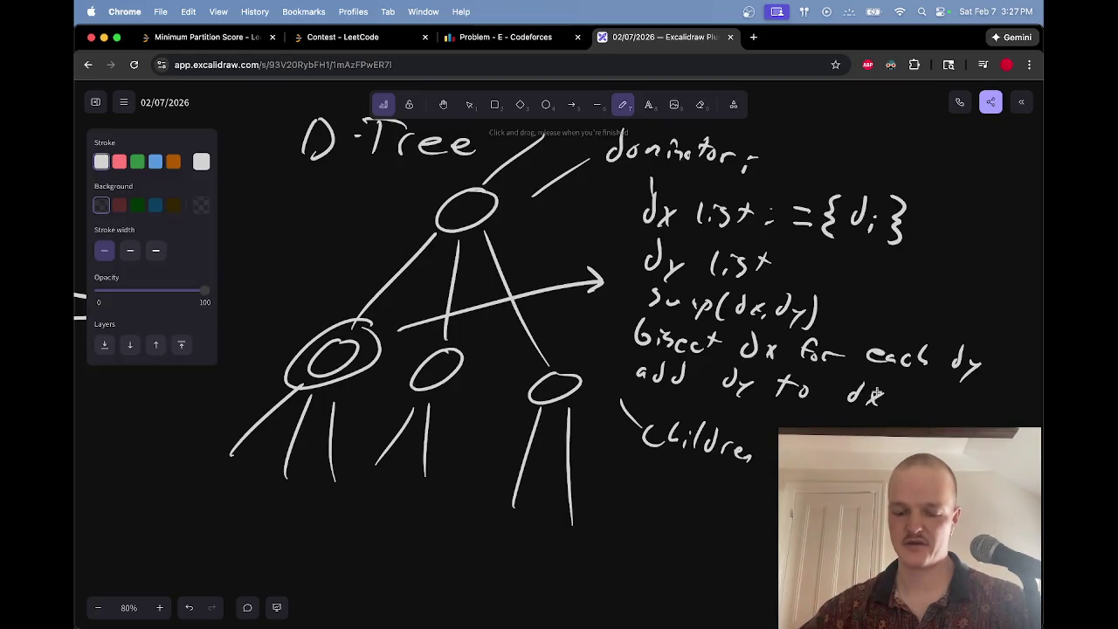
pyautogui.hscroll(5, 874, 388)
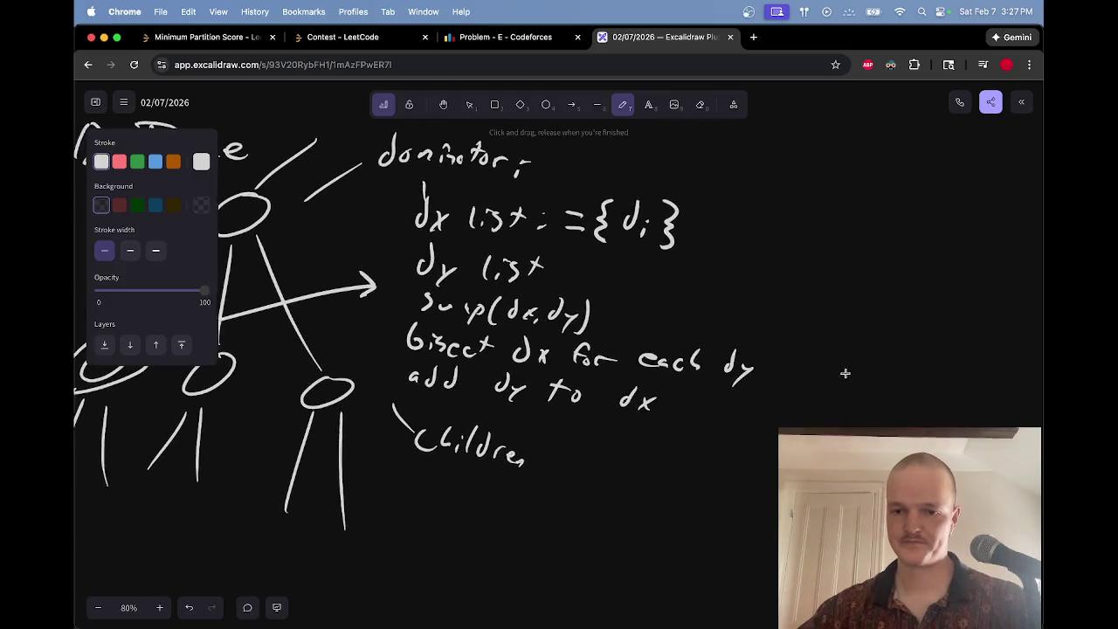
# Step: Write '— # of pairs where you stop here' beside the bisect line
pyautogui.moveTo(772, 367); pyautogui.dragTo(815, 355)
pyautogui.moveTo(835, 332)
pyautogui.mouseDown()
pyautogui.moveTo(832, 359)
pyautogui.moveTo(855, 336)
pyautogui.moveTo(866, 347)
pyautogui.moveTo(900, 341)
pyautogui.mouseUp()
pyautogui.moveTo(928, 332)
pyautogui.mouseDown()
pyautogui.moveTo(918, 351)
pyautogui.moveTo(937, 339)
pyautogui.moveTo(893, 341)
pyautogui.moveTo(1038, 350)
pyautogui.mouseUp()
pyautogui.hscroll(5, 874, 341)
pyautogui.moveTo(782, 367); pyautogui.dragTo(948, 387)
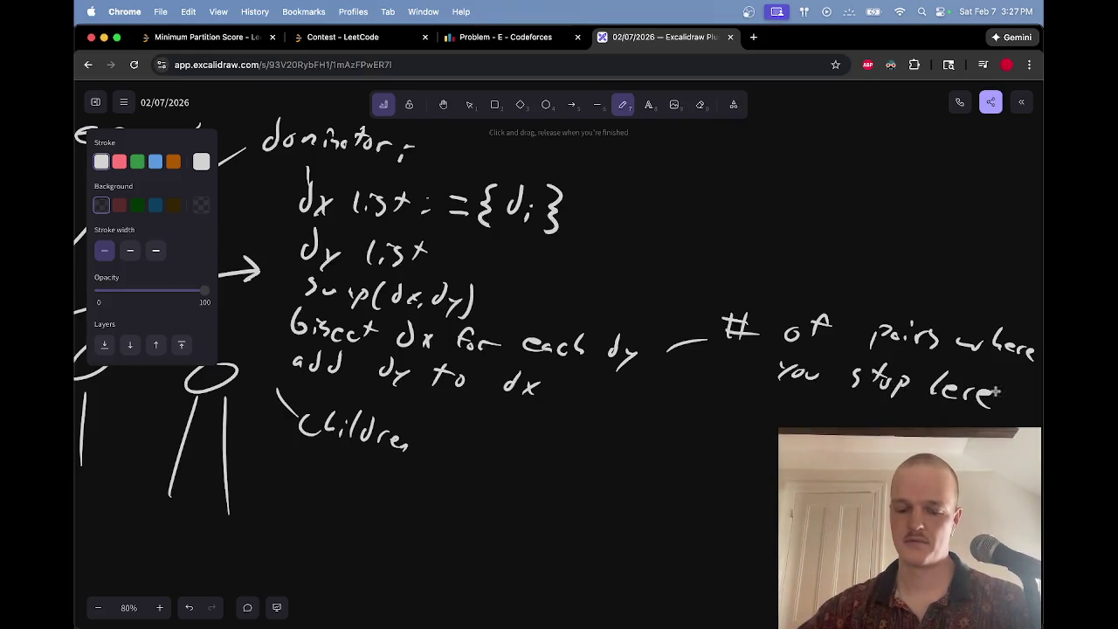
# Step: Review the notes, briefly marking the swap line and circling the dx list, then remove both marks
pyautogui.hscroll(-5, 888, 357)
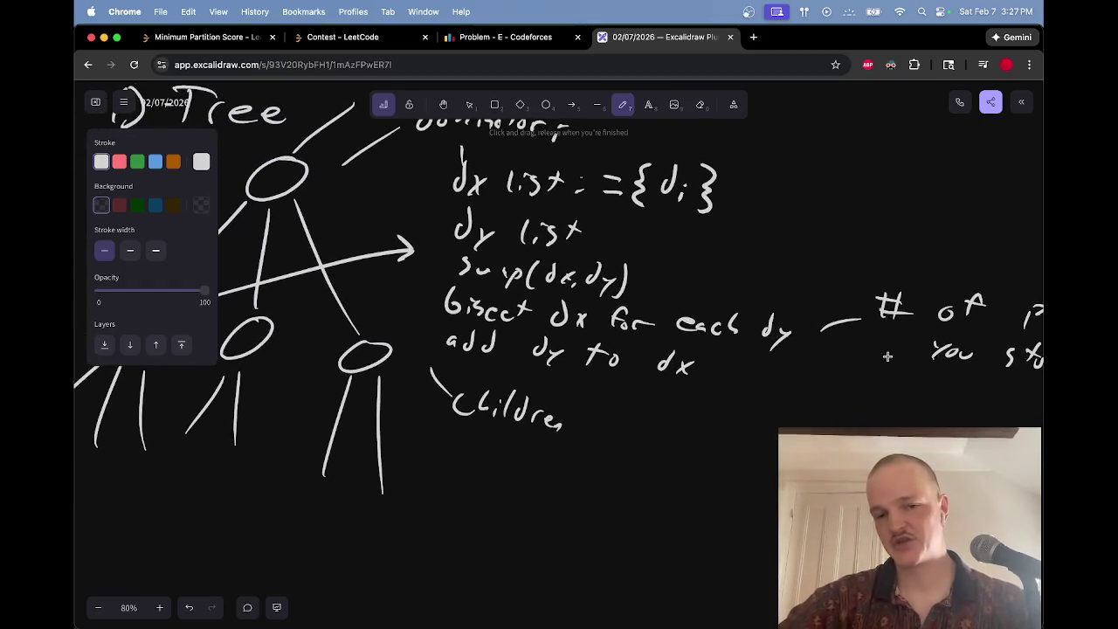
pyautogui.hscroll(-10, 887, 356)
pyautogui.scroll(4, 888, 357)
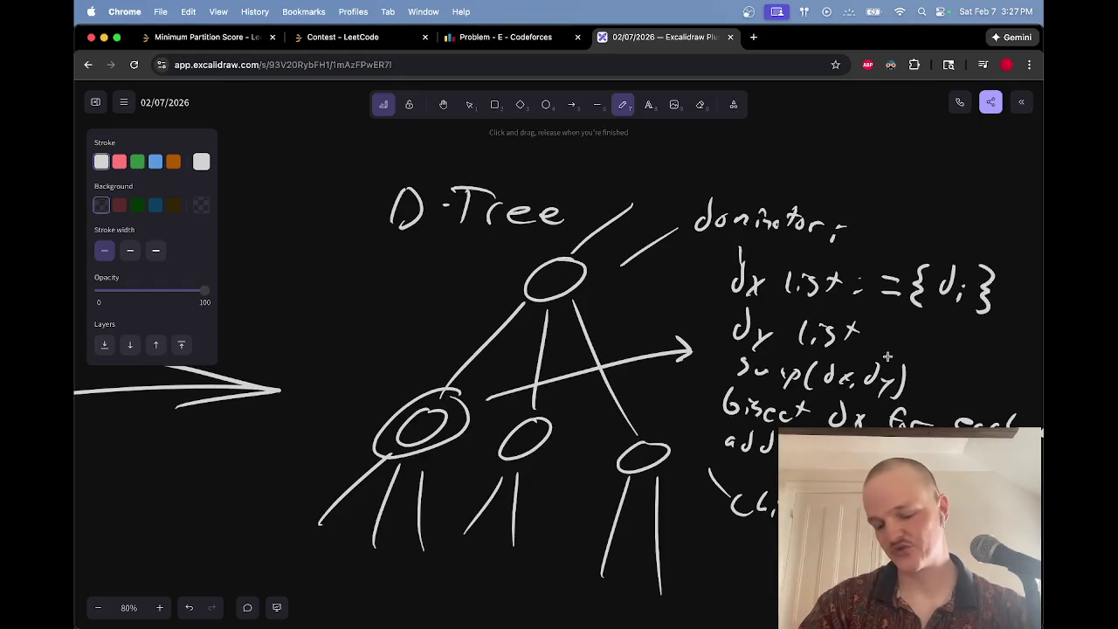
pyautogui.scroll(-3, 471, 387)
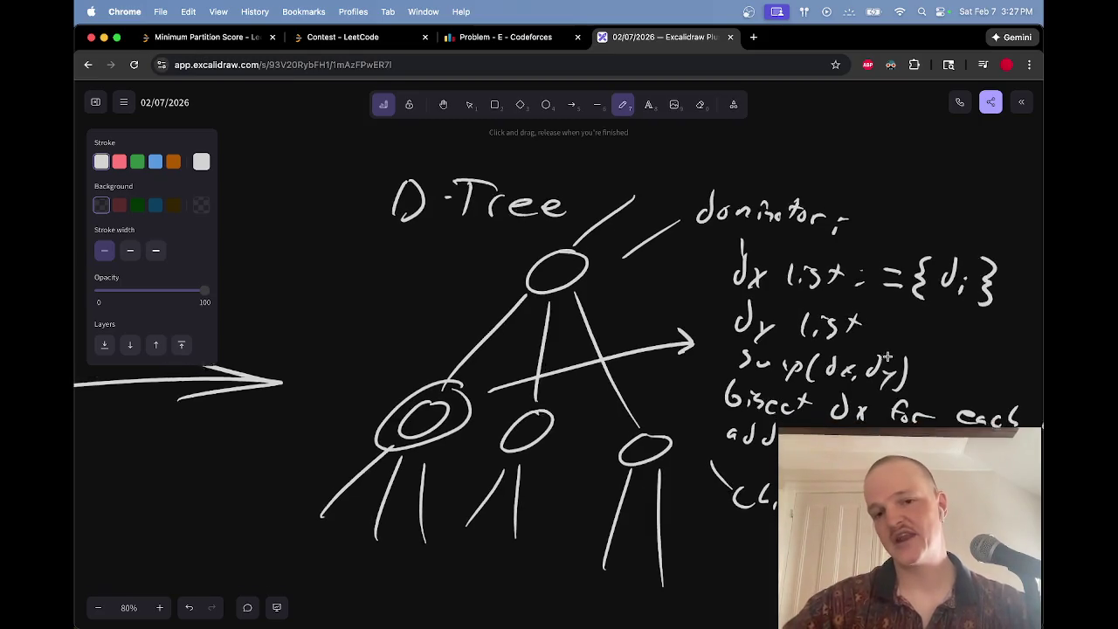
pyautogui.scroll(-10, 432, 444)
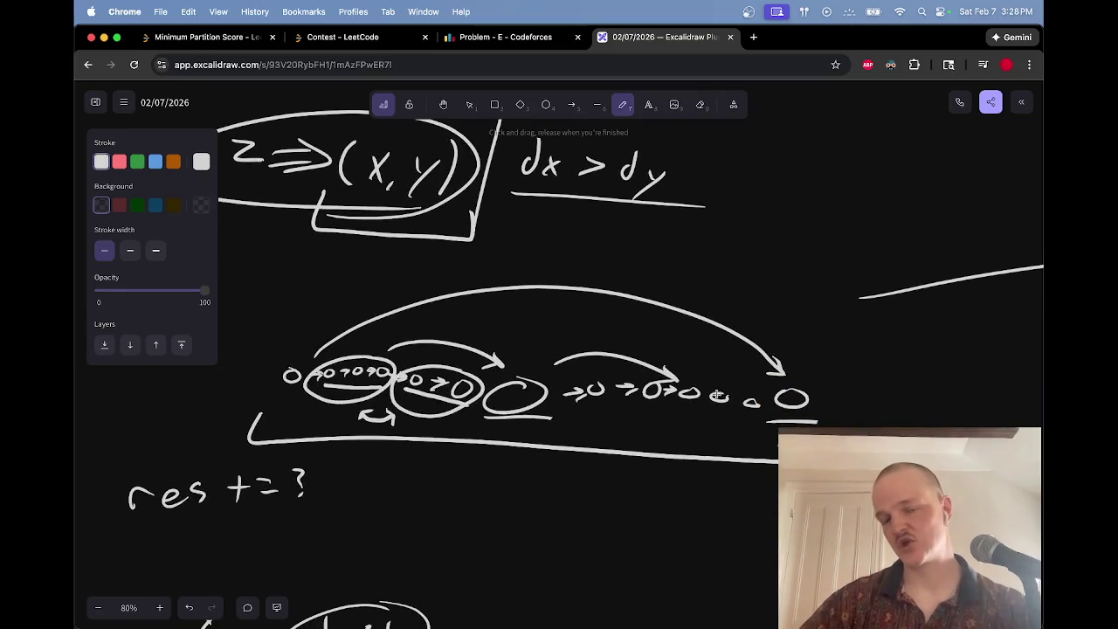
pyautogui.hscroll(15, 690, 393)
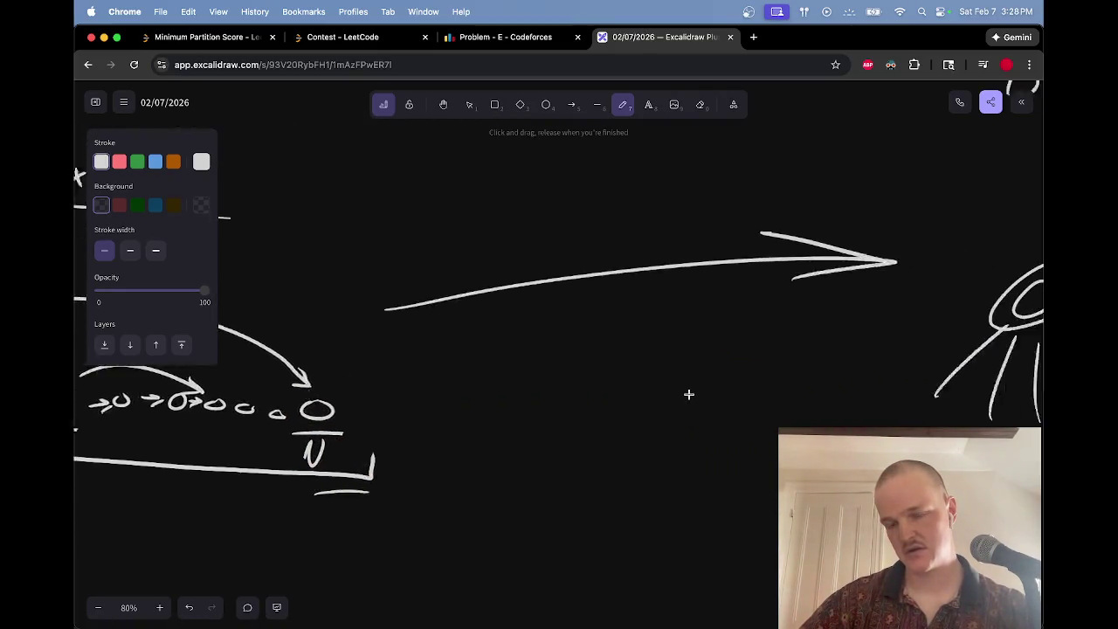
pyautogui.scroll(-1, 687, 384)
pyautogui.hscroll(1, 687, 385)
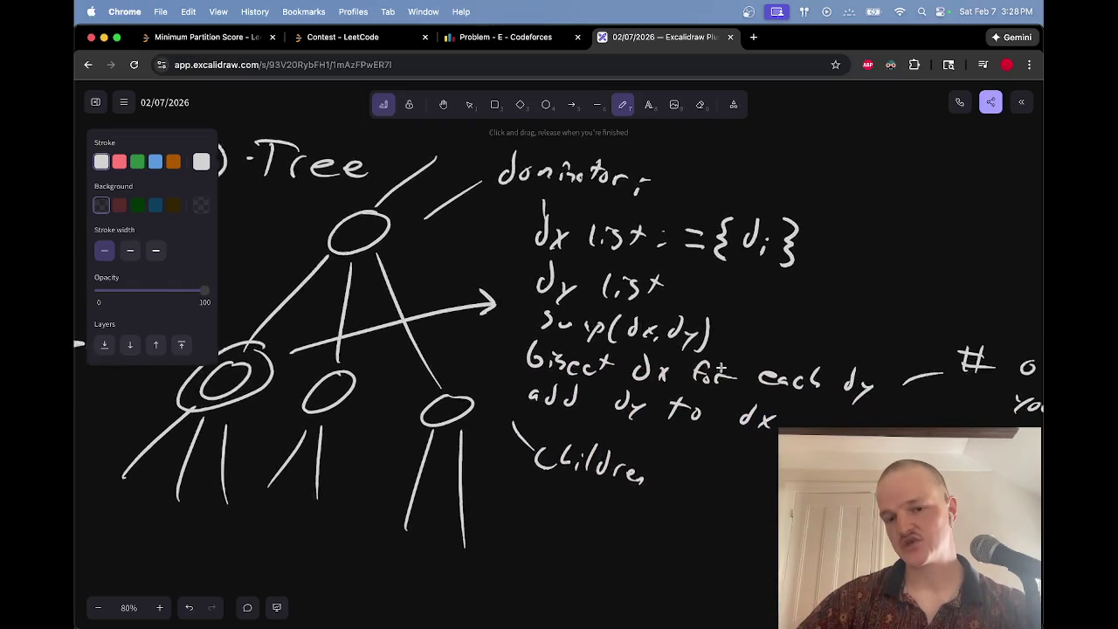
pyautogui.moveTo(705, 303)
pyautogui.mouseDown()
pyautogui.moveTo(476, 330)
pyautogui.moveTo(743, 315)
pyautogui.mouseUp()
pyautogui.press('super+z')
pyautogui.moveTo(521, 246)
pyautogui.mouseDown()
pyautogui.moveTo(743, 183)
pyautogui.moveTo(842, 282)
pyautogui.moveTo(878, 289)
pyautogui.mouseUp()
pyautogui.press('e')
pyautogui.press('p')
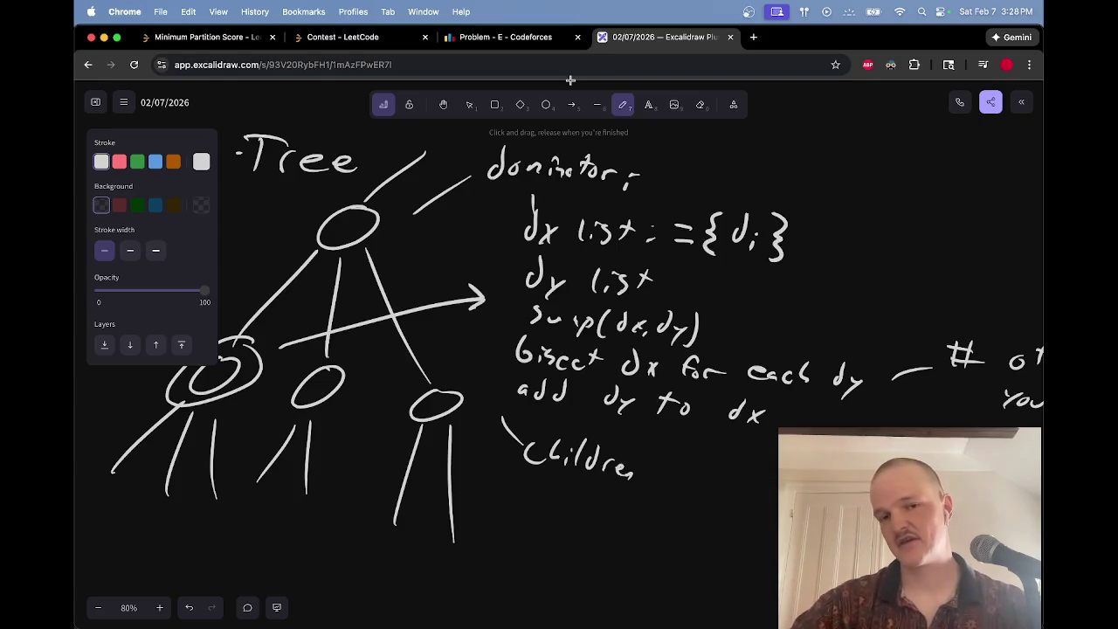
# Step: Start writing 'Create' above the D-Tree drawing
pyautogui.scroll(5, 580, 323)
pyautogui.hscroll(-1, 579, 324)
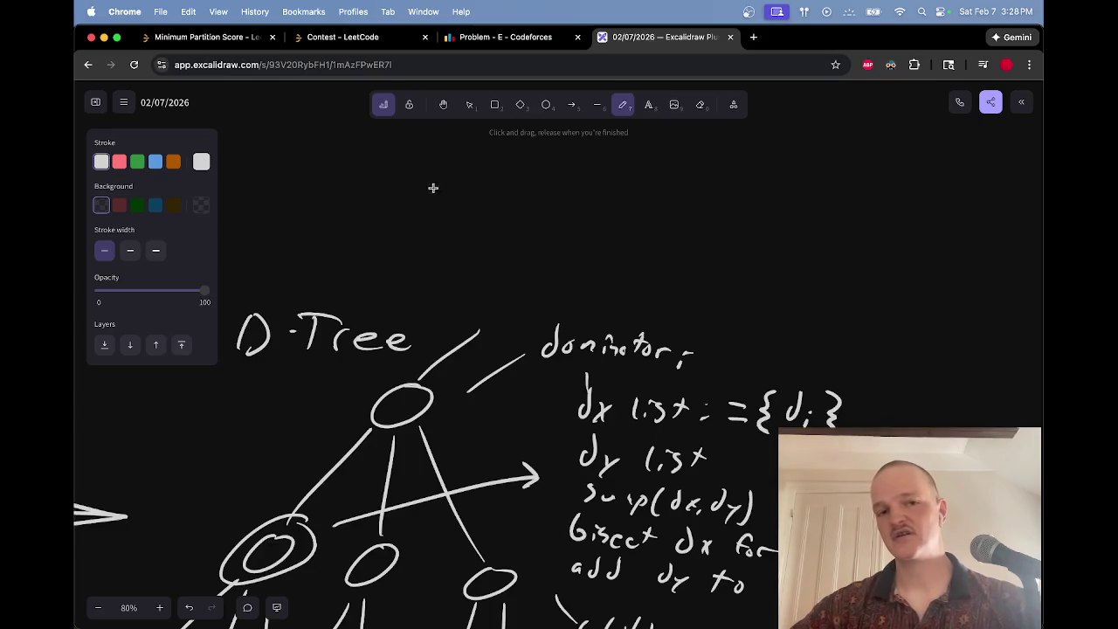
pyautogui.moveTo(410, 149)
pyautogui.mouseDown()
pyautogui.moveTo(437, 171)
pyautogui.moveTo(649, 171)
pyautogui.mouseUp()
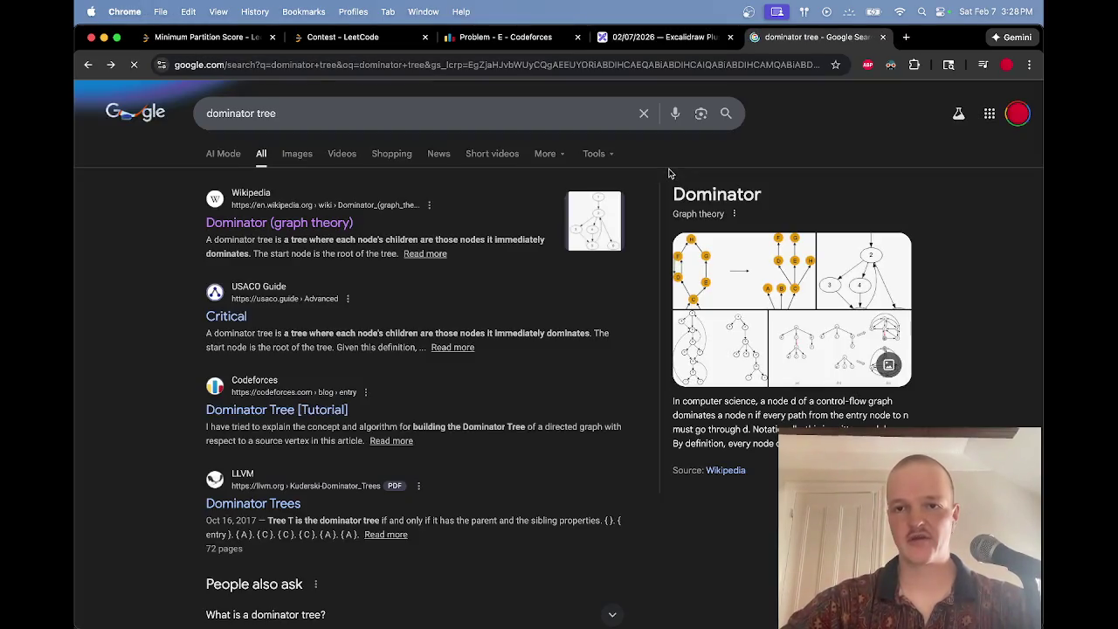
# Step: Glance at the Codeforces Dominator Tree tutorial, then open the LLVM Dominator Trees slides instead
pyautogui.click(270, 410)
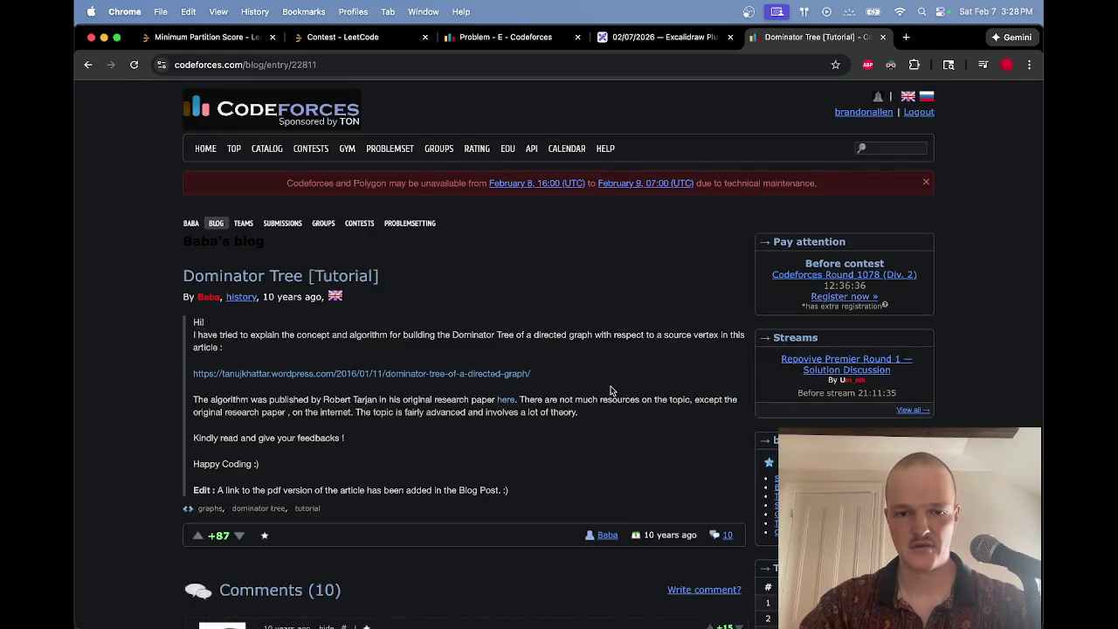
pyautogui.press('super+bracketleft')
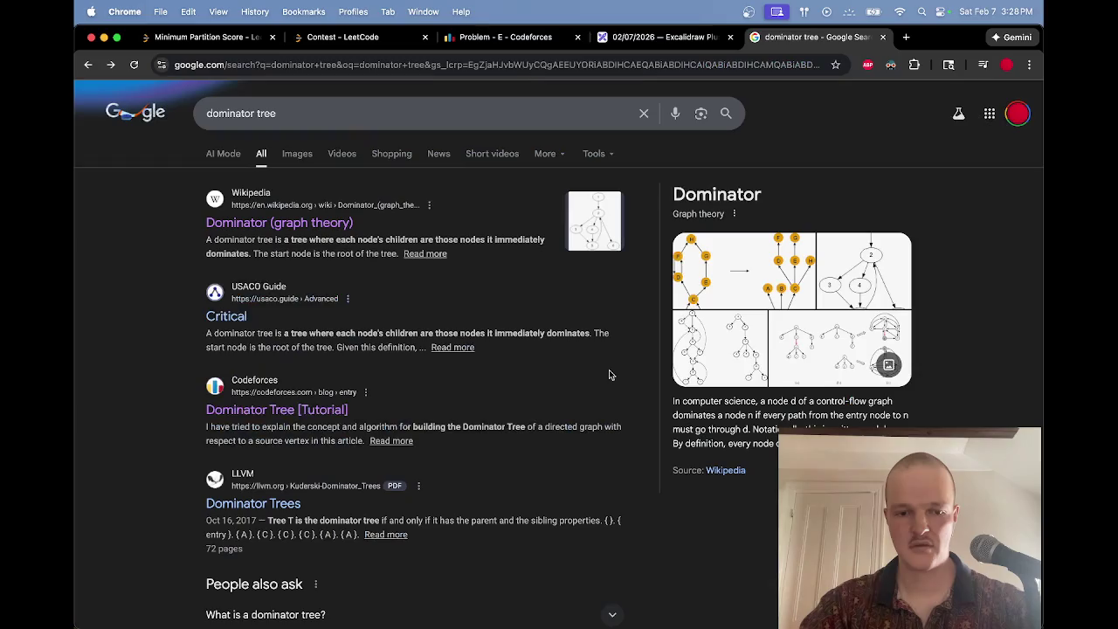
pyautogui.click(253, 505)
# Step: Scroll through the LLVM Dominator Trees slides
pyautogui.scroll(-7, 831, 424)
pyautogui.scroll(-6, 831, 424)
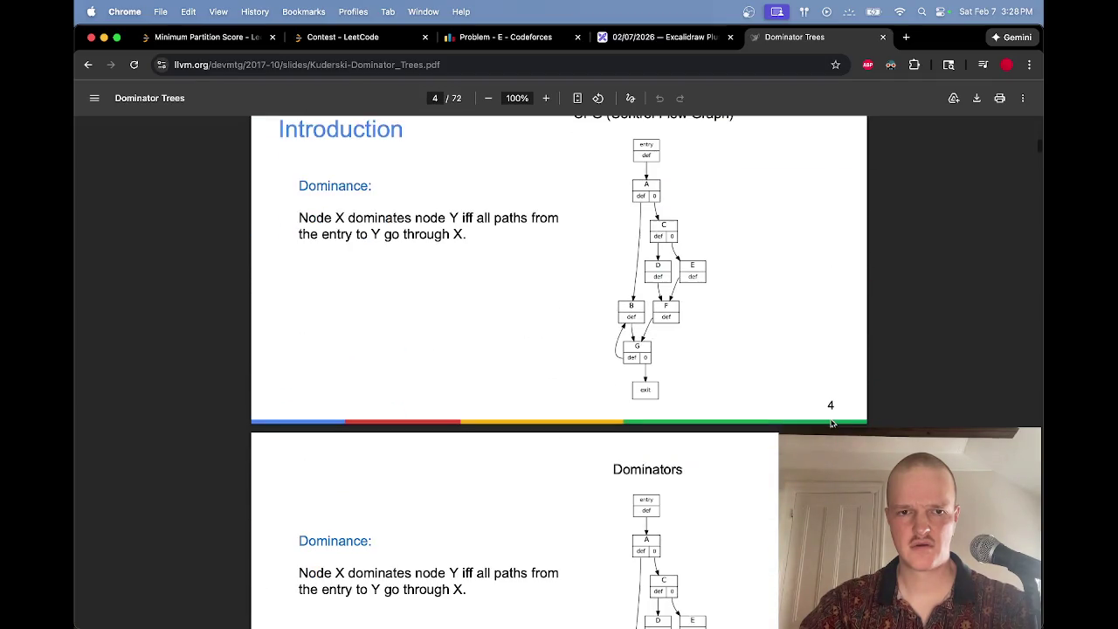
pyautogui.scroll(-20, 830, 424)
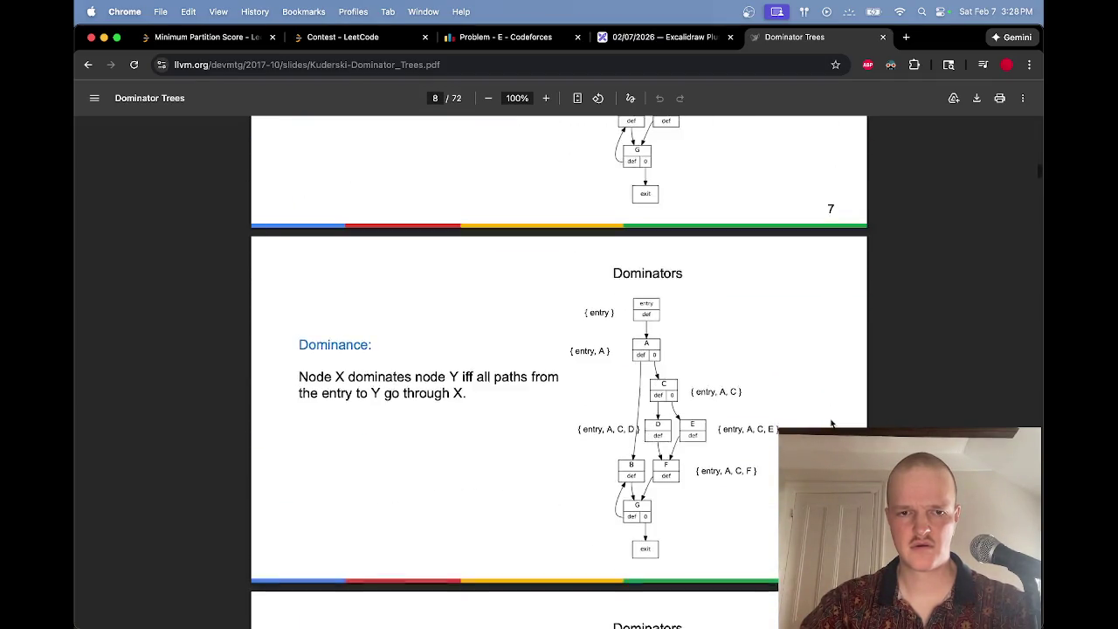
pyautogui.scroll(-10, 831, 424)
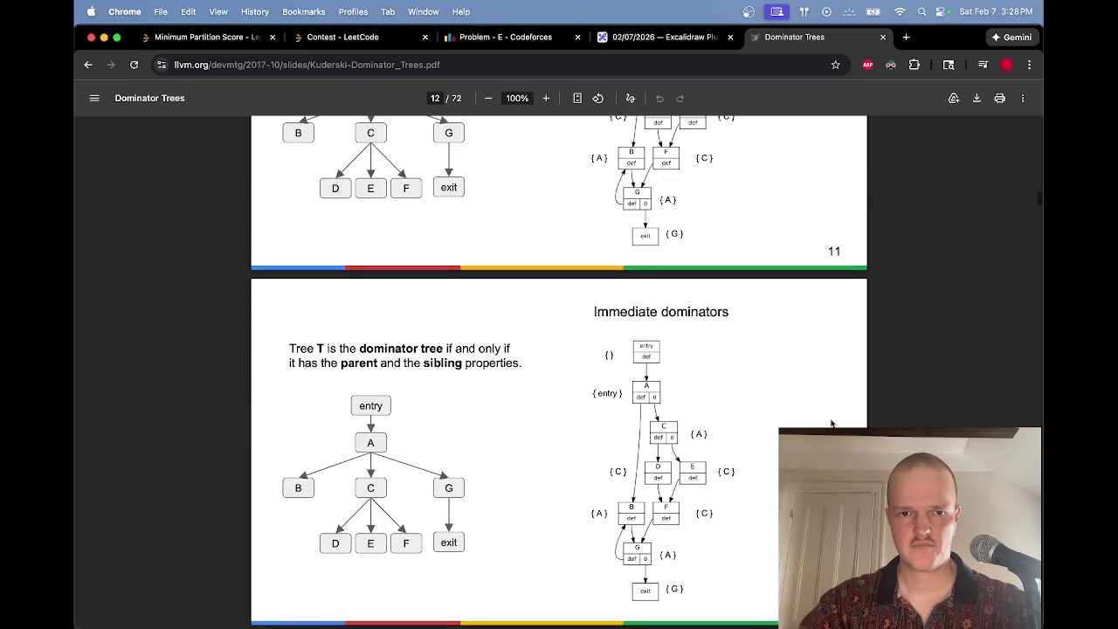
pyautogui.scroll(-10, 831, 424)
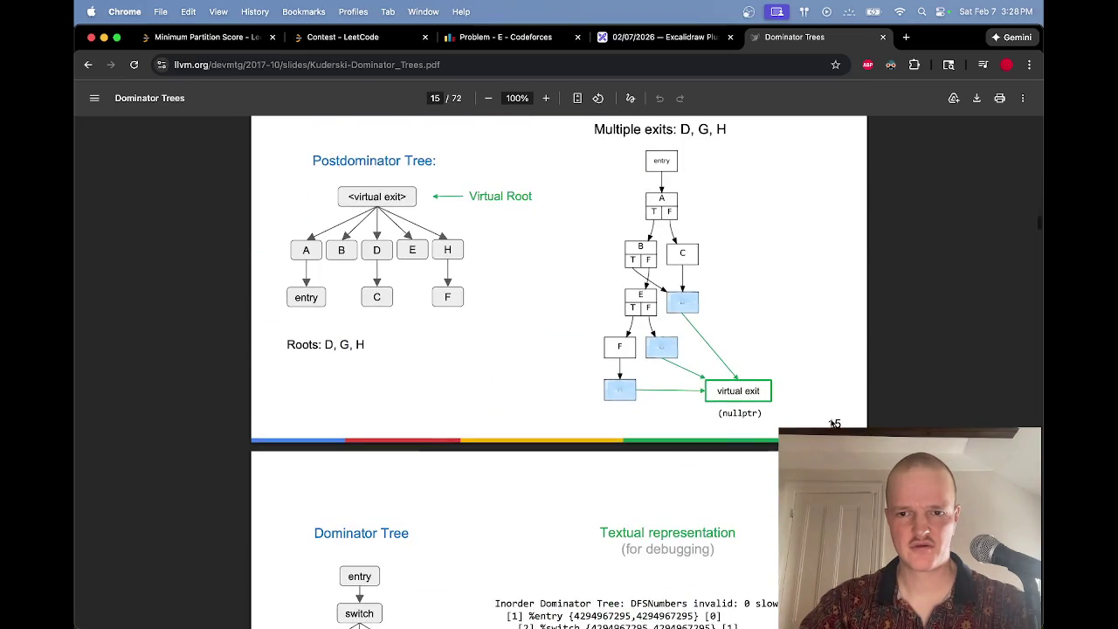
pyautogui.scroll(-10, 831, 424)
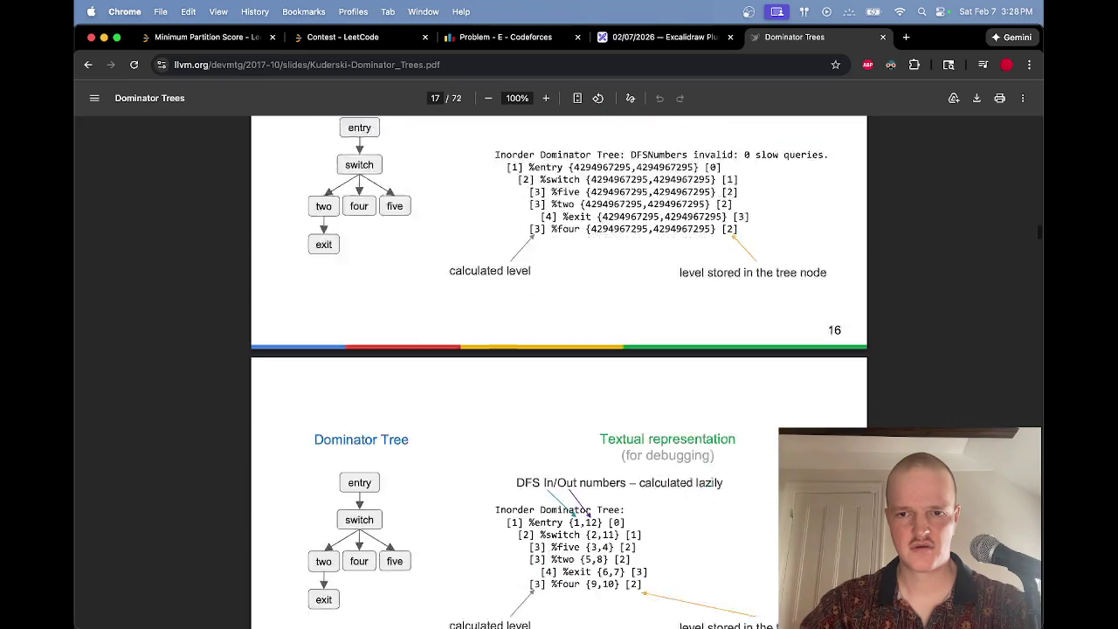
pyautogui.scroll(-10, 559, 367)
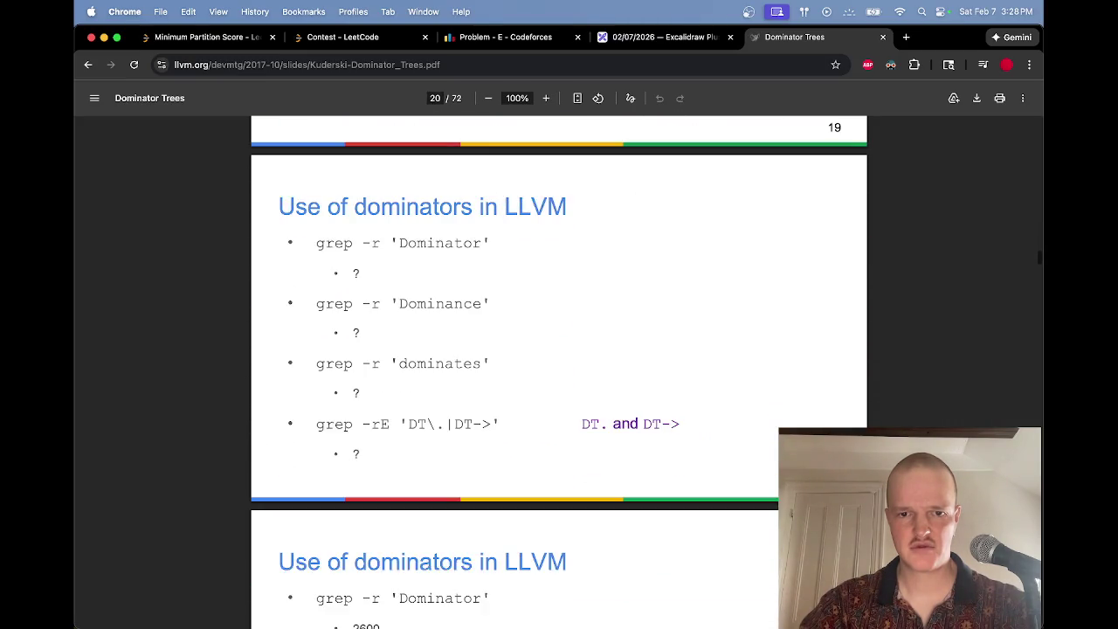
pyautogui.scroll(-10, 560, 367)
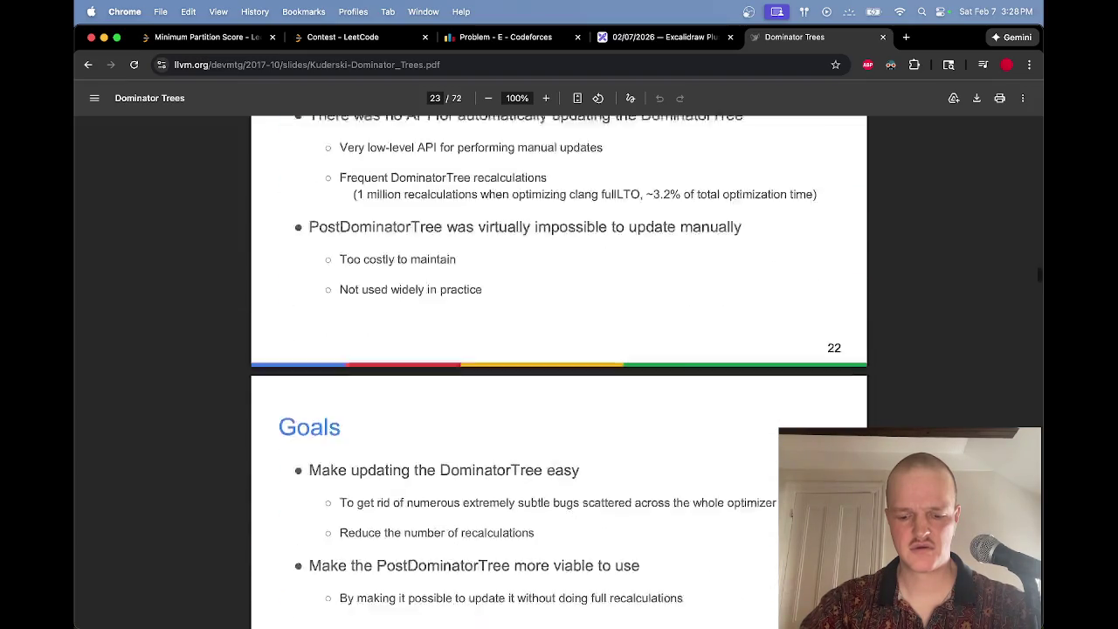
# Step: Search the slides for 'complex' to find the complexity comparison, then close the PDF
pyautogui.hotkey('ctrl', 'f')
pyautogui.write('complex')
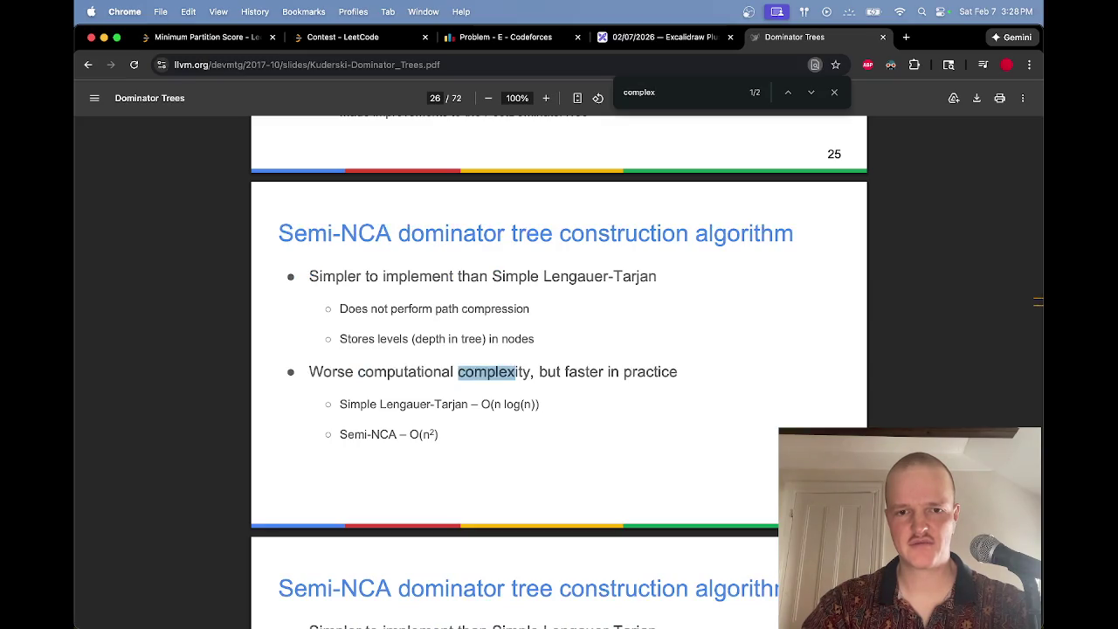
pyautogui.press('BackSpace')
pyautogui.press('BackSpace')
pyautogui.press('BackSpace')
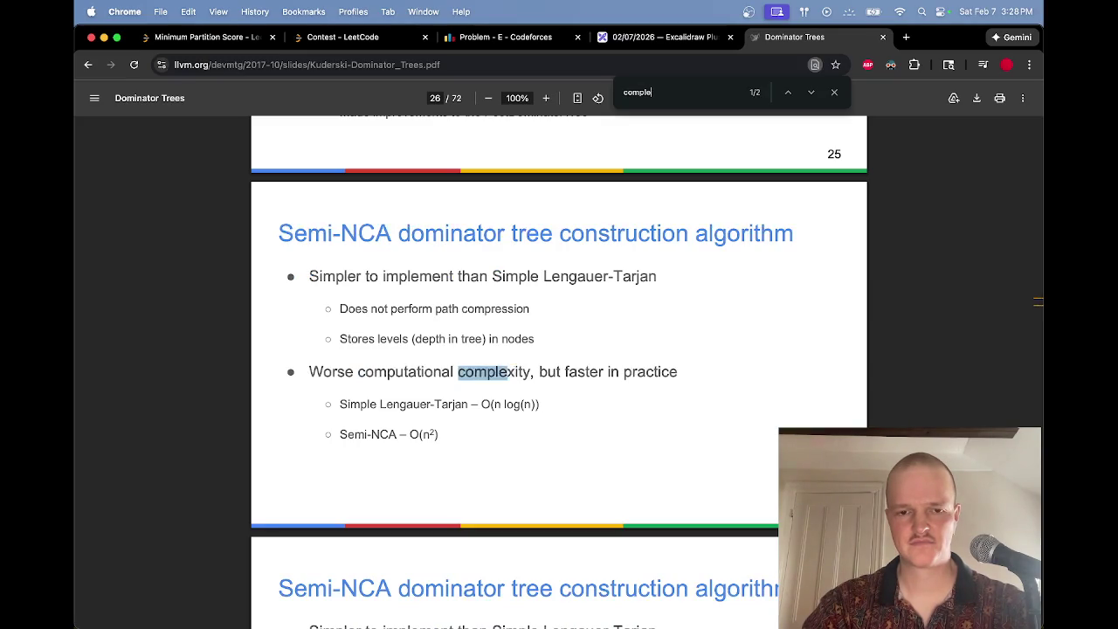
pyautogui.write('complex')
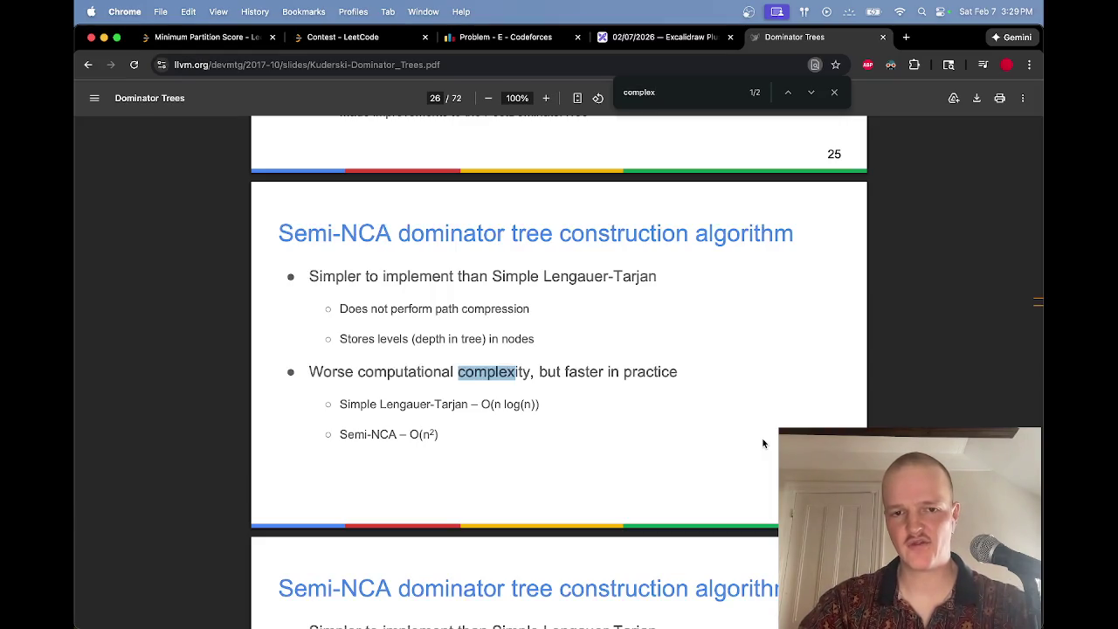
pyautogui.press('super+w')
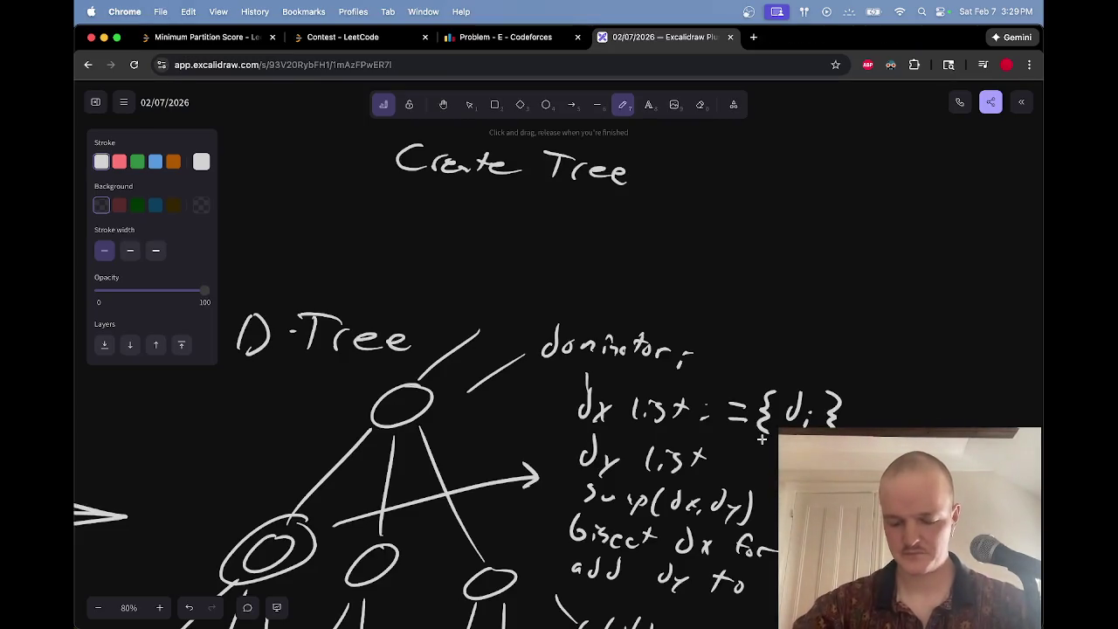
# Step: Write ': nlogn' after 'Create Tree'
pyautogui.click(651, 168)
pyautogui.click(651, 181)
pyautogui.moveTo(703, 179)
pyautogui.mouseDown()
pyautogui.moveTo(706, 170)
pyautogui.moveTo(732, 179)
pyautogui.mouseUp()
pyautogui.moveTo(748, 170); pyautogui.dragTo(758, 171)
pyautogui.moveTo(772, 170)
pyautogui.mouseDown()
pyautogui.moveTo(768, 193)
pyautogui.moveTo(754, 192)
pyautogui.mouseUp()
pyautogui.moveTo(780, 180); pyautogui.dragTo(795, 181)
pyautogui.press('e')
pyautogui.press('p')
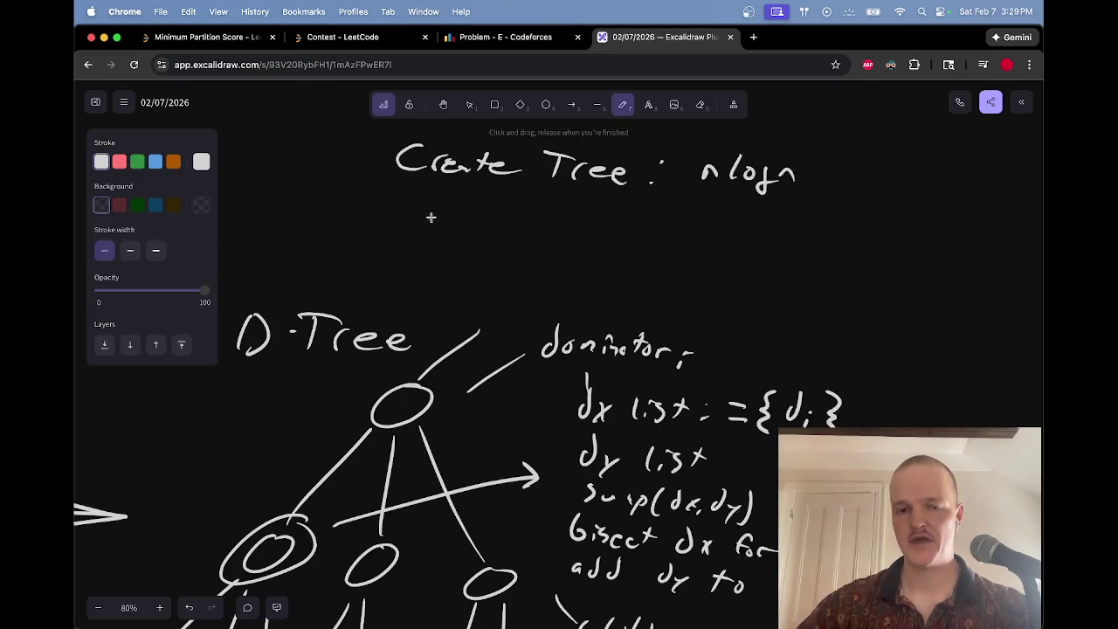
# Step: Wrap nlogn in O( ) and write 'dfs = O(n log² n)' below it
pyautogui.moveTo(407, 221)
pyautogui.mouseDown()
pyautogui.moveTo(409, 237)
pyautogui.moveTo(423, 241)
pyautogui.moveTo(458, 225)
pyautogui.moveTo(434, 221)
pyautogui.moveTo(423, 233)
pyautogui.moveTo(428, 206)
pyautogui.moveTo(444, 203)
pyautogui.mouseUp()
pyautogui.press('e')
pyautogui.press('p')
pyautogui.press('e')
pyautogui.press('p')
pyautogui.moveTo(423, 220)
pyautogui.mouseDown()
pyautogui.moveTo(443, 232)
pyautogui.moveTo(500, 217)
pyautogui.mouseUp()
pyautogui.moveTo(489, 226)
pyautogui.mouseDown()
pyautogui.moveTo(555, 208)
pyautogui.moveTo(599, 223)
pyautogui.mouseUp()
pyautogui.moveTo(681, 155); pyautogui.dragTo(697, 182)
pyautogui.moveTo(797, 150); pyautogui.dragTo(795, 194)
pyautogui.moveTo(603, 229); pyautogui.dragTo(657, 229)
pyautogui.moveTo(671, 221)
pyautogui.mouseDown()
pyautogui.moveTo(674, 237)
pyautogui.moveTo(703, 220)
pyautogui.moveTo(737, 247)
pyautogui.mouseUp()
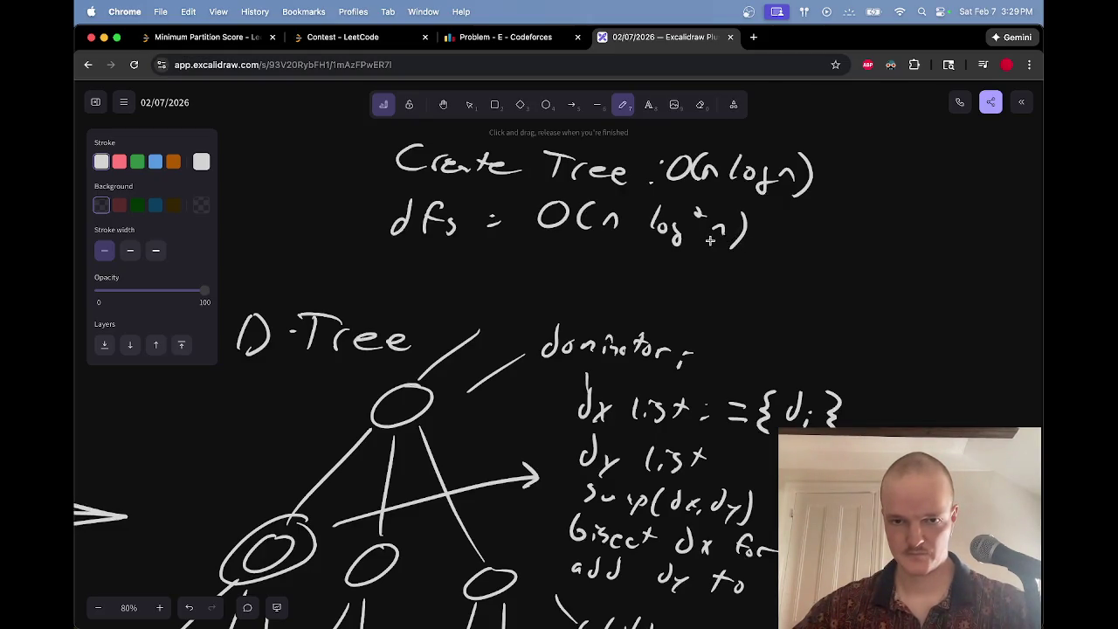
# Step: Write 'Maintain set, join by size' below the dfs line, then show all windows
pyautogui.moveTo(465, 267)
pyautogui.mouseDown()
pyautogui.moveTo(541, 262)
pyautogui.moveTo(669, 280)
pyautogui.mouseUp()
pyautogui.moveTo(659, 273); pyautogui.dragTo(860, 306)
pyautogui.moveTo(874, 292)
pyautogui.mouseDown()
pyautogui.moveTo(875, 304)
pyautogui.moveTo(919, 306)
pyautogui.mouseUp()
pyautogui.press('e')
pyautogui.press('p')
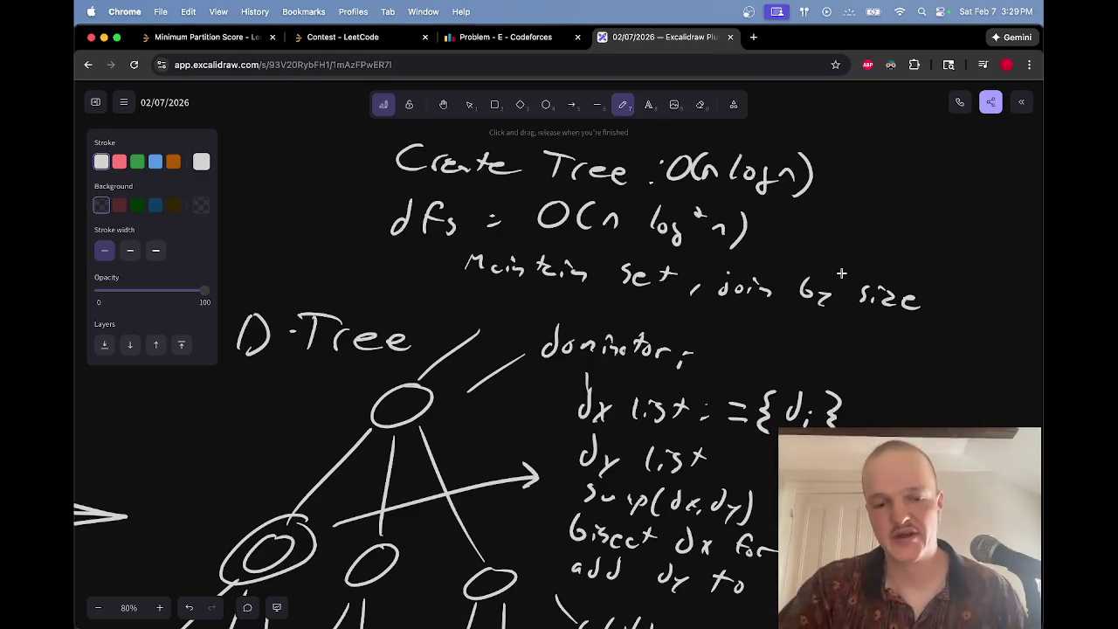
pyautogui.hotkey('ctrl', 'Up')
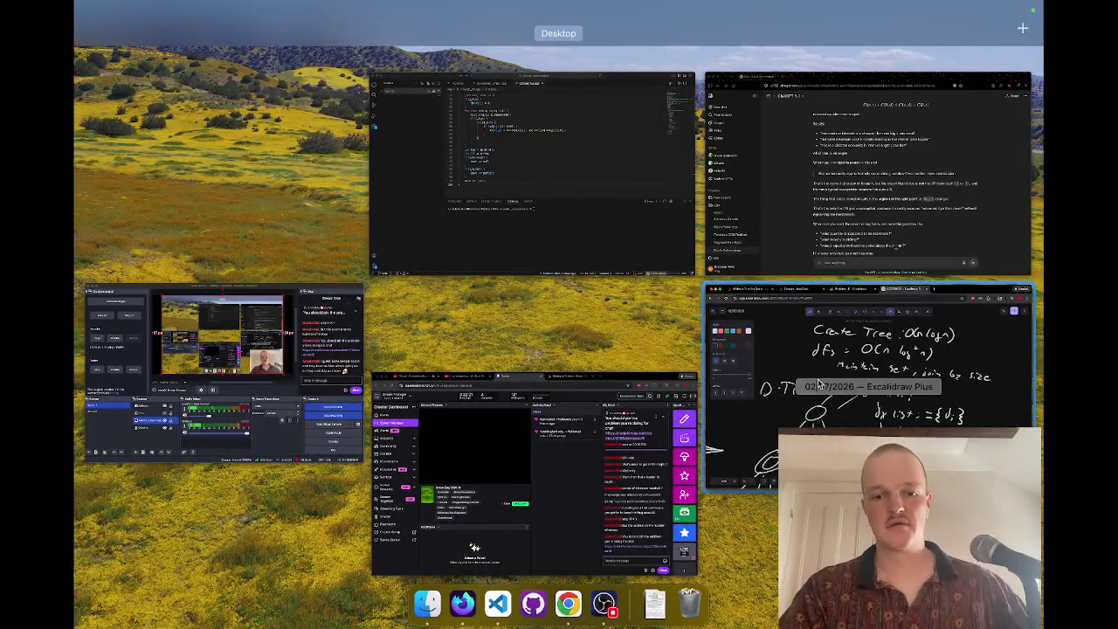
# Step: Check the YouTube Studio and Twitch stream manager pages in Chrome
pyautogui.click(529, 476)
pyautogui.hotkey('ctrl', 'shift', 'Tab')
pyautogui.hotkey('ctrl', 'Tab')
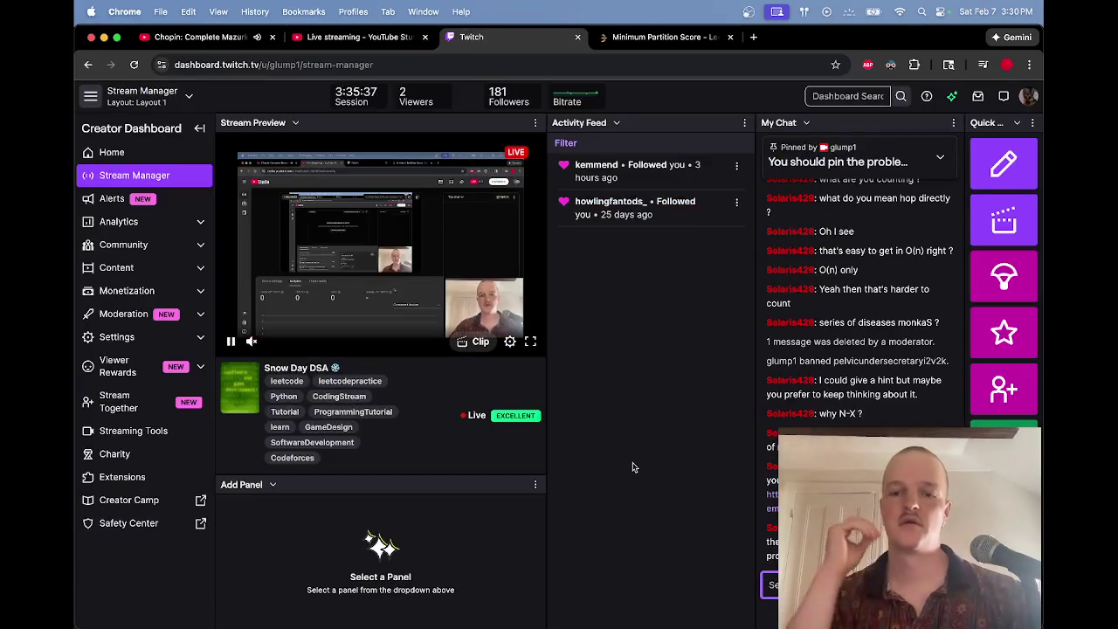
pyautogui.press('super+grave')
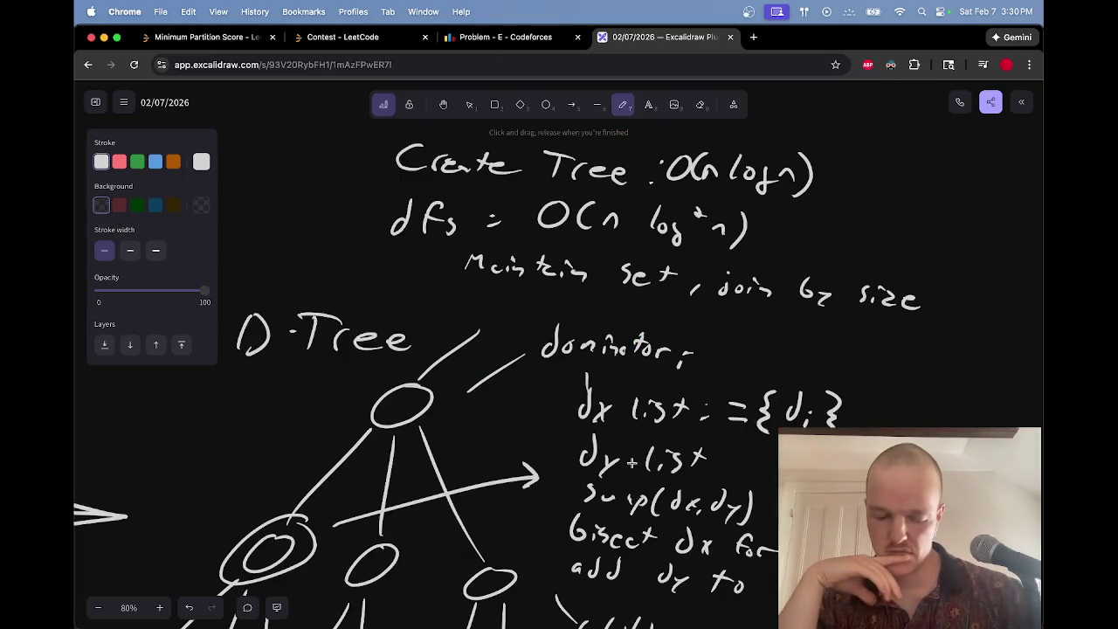
# Step: From Problem E, open the Round 1077 editorial in a new tab and switch to it
pyautogui.hotkey('ctrl', 'shift', 'Tab')
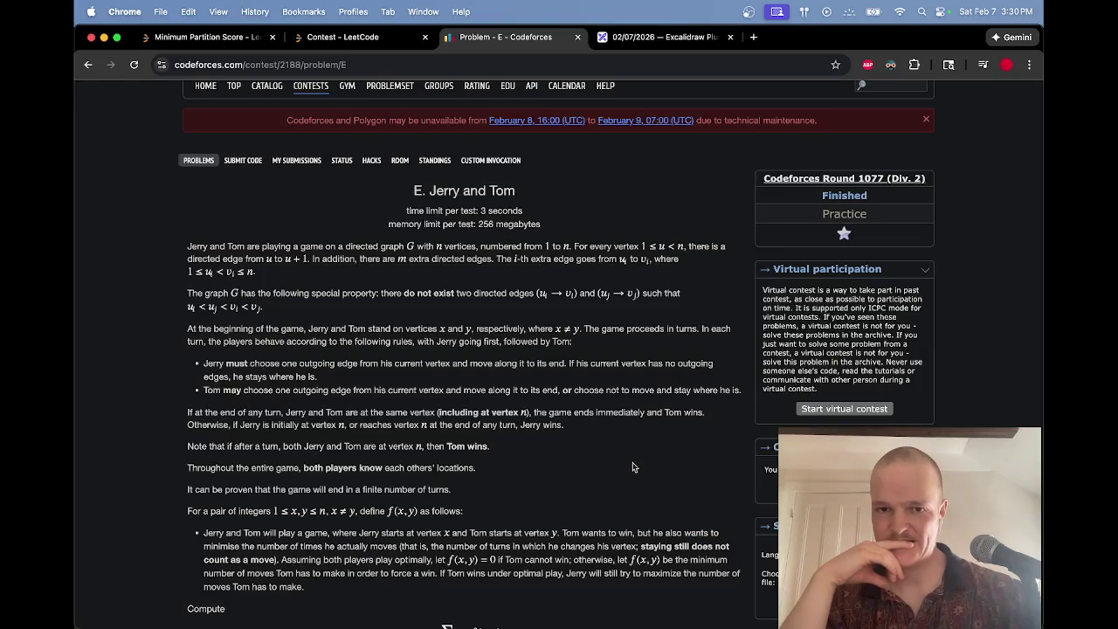
pyautogui.scroll(-5, 633, 468)
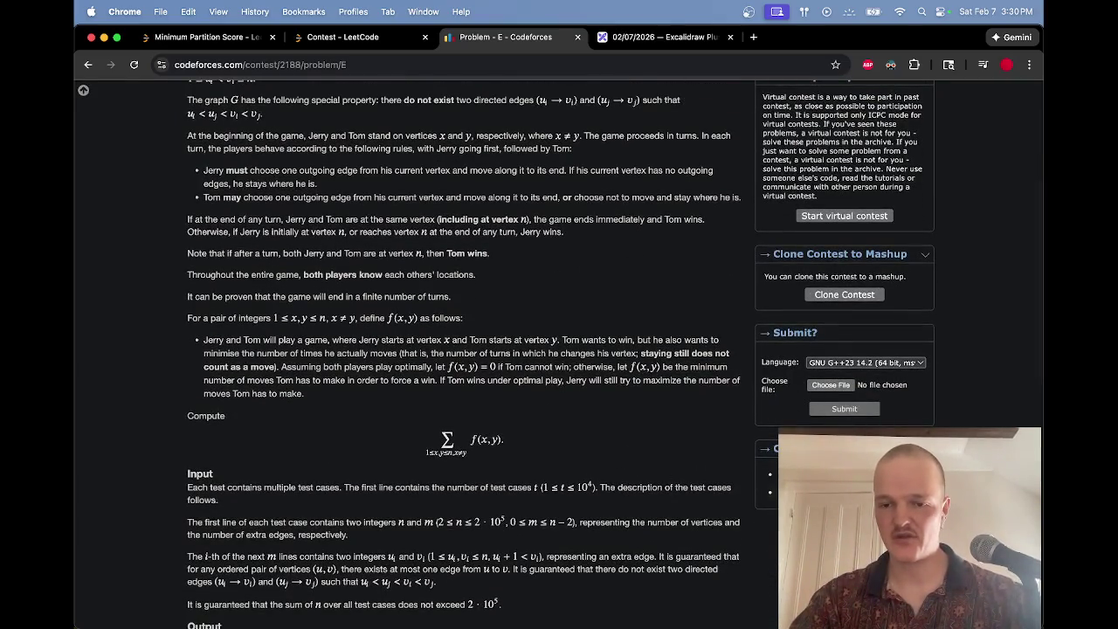
pyautogui.middleClick(786, 492)
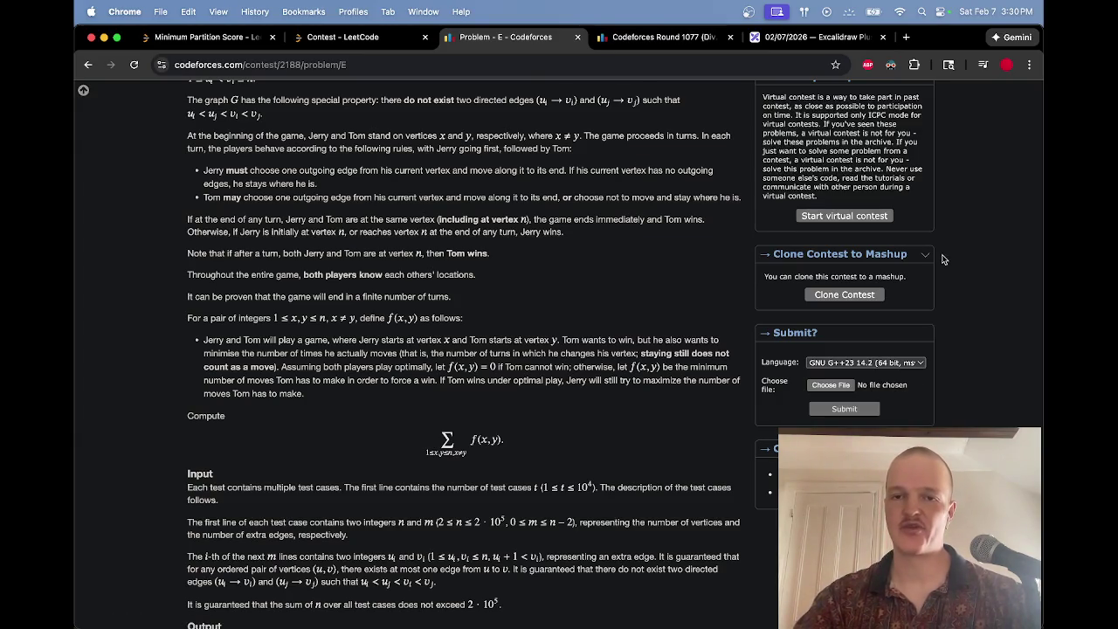
pyautogui.scroll(8, 942, 259)
pyautogui.hotkey('ctrl', 'Tab')
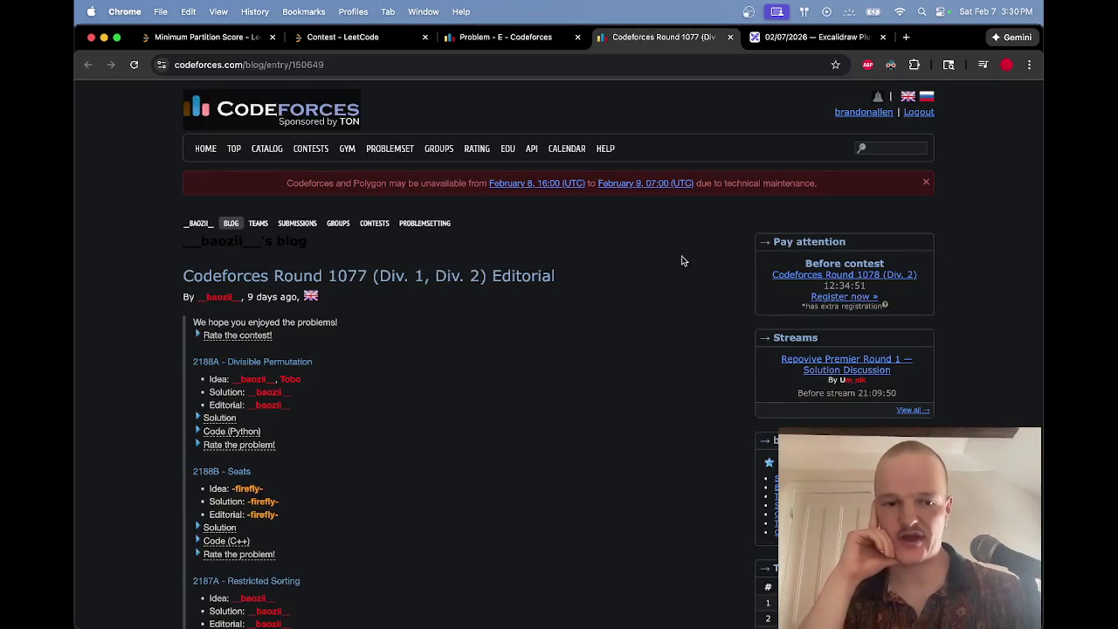
# Step: At 2187C Jerry and Tom, peek at Hints 1 and 2, then expand the Solution
pyautogui.scroll(-10, 476, 276)
pyautogui.scroll(-10, 476, 281)
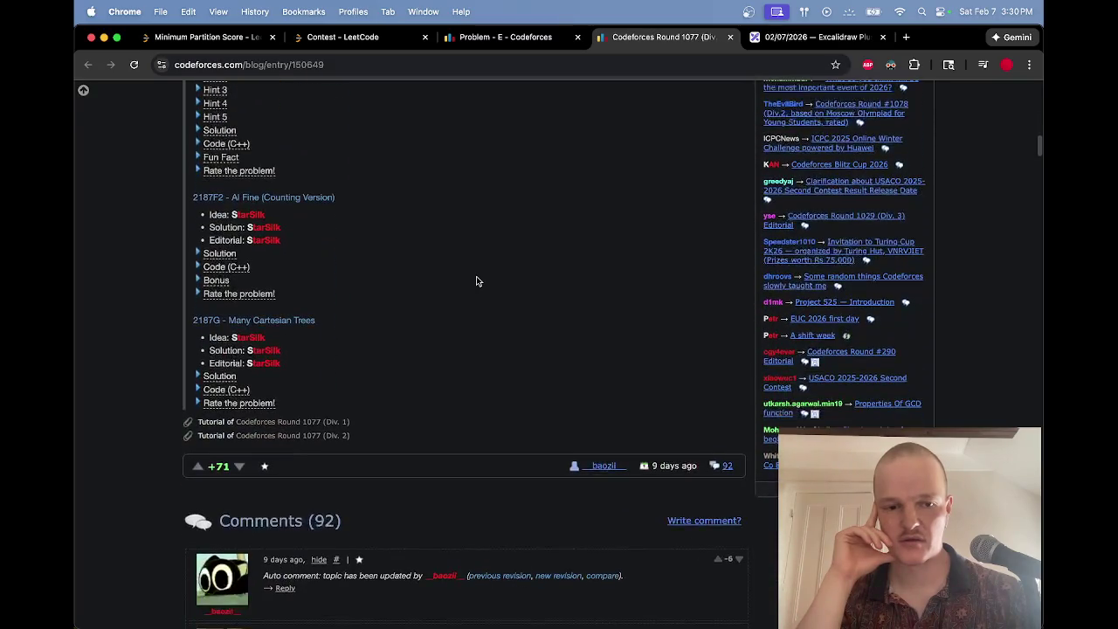
pyautogui.scroll(10, 476, 281)
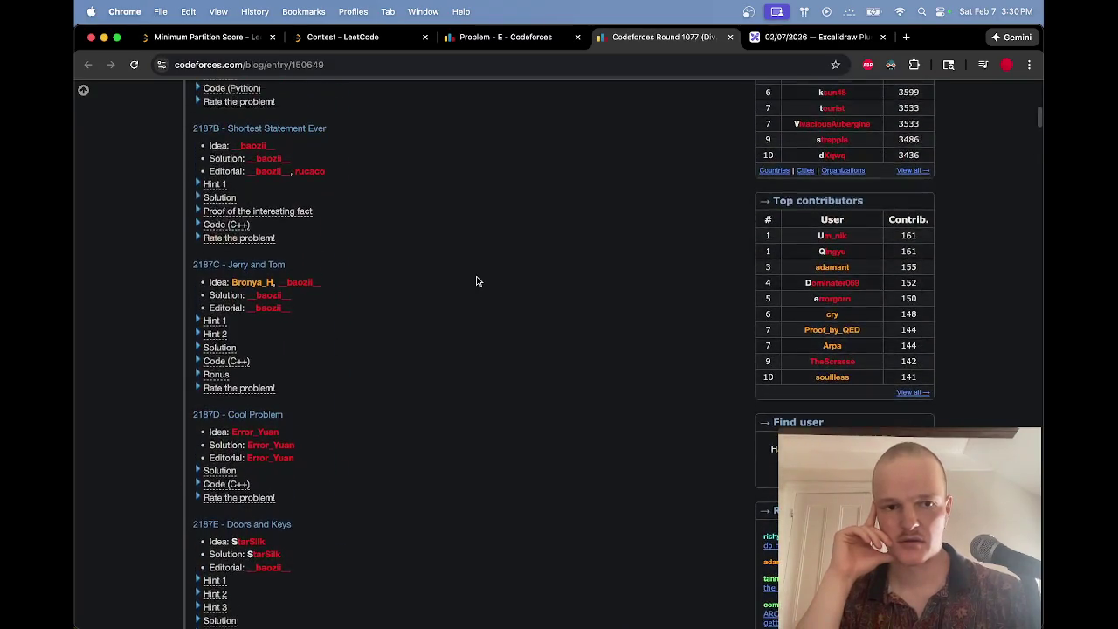
pyautogui.click(217, 324)
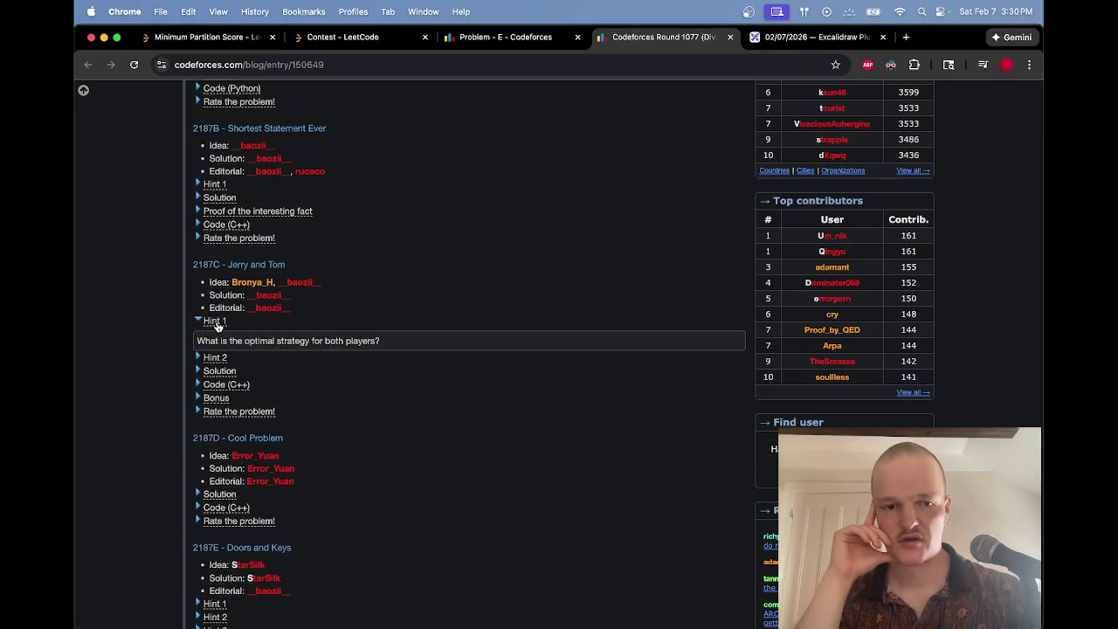
pyautogui.click(216, 322)
pyautogui.click(214, 335)
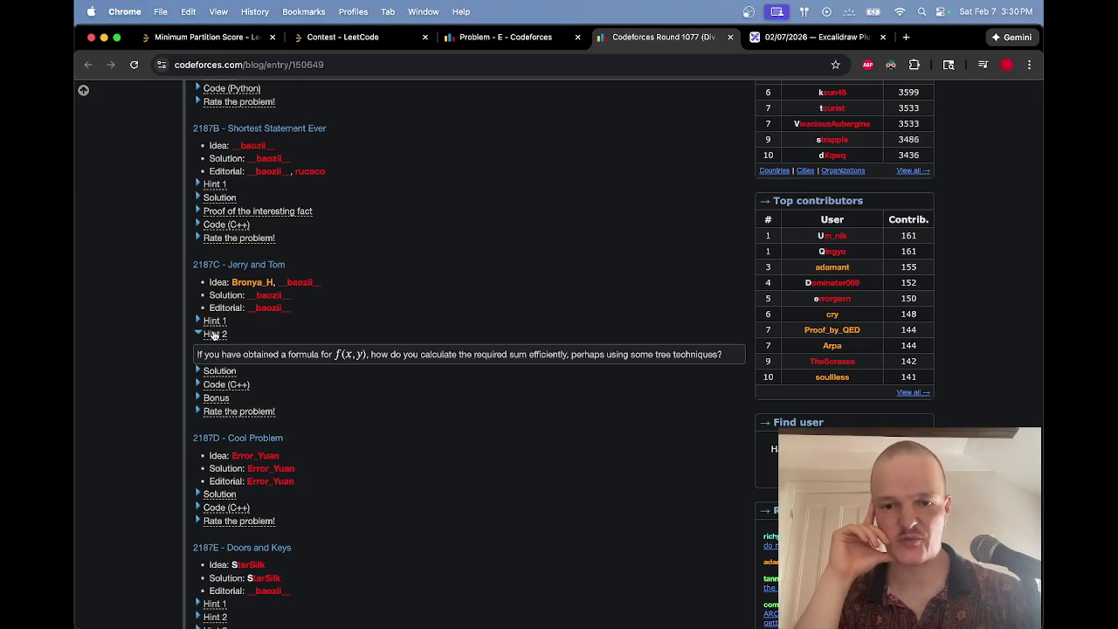
pyautogui.click(214, 335)
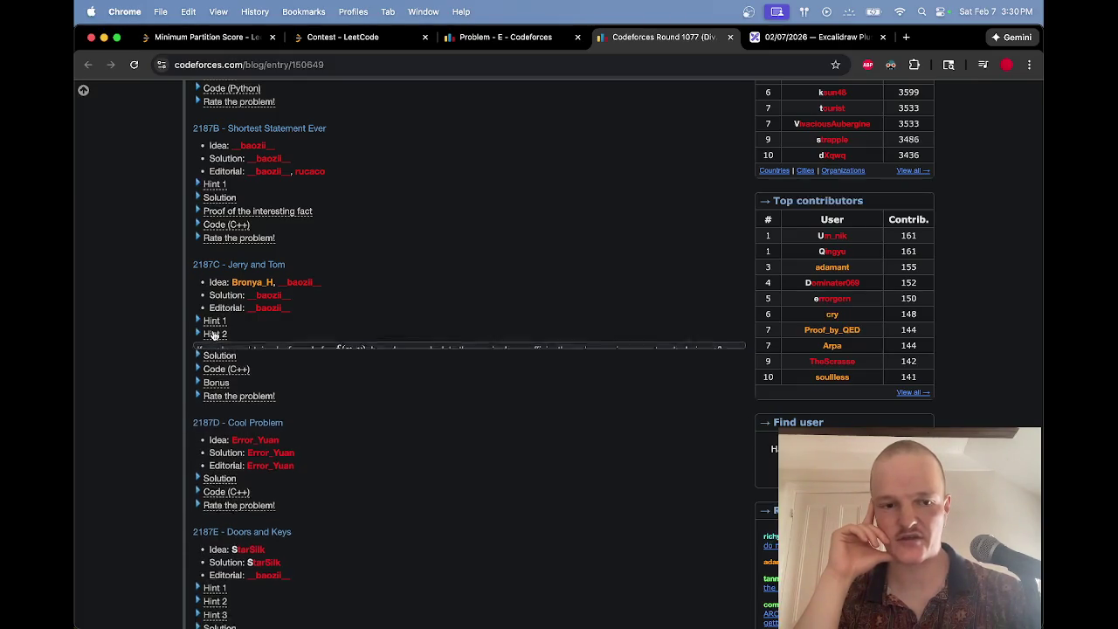
pyautogui.click(209, 349)
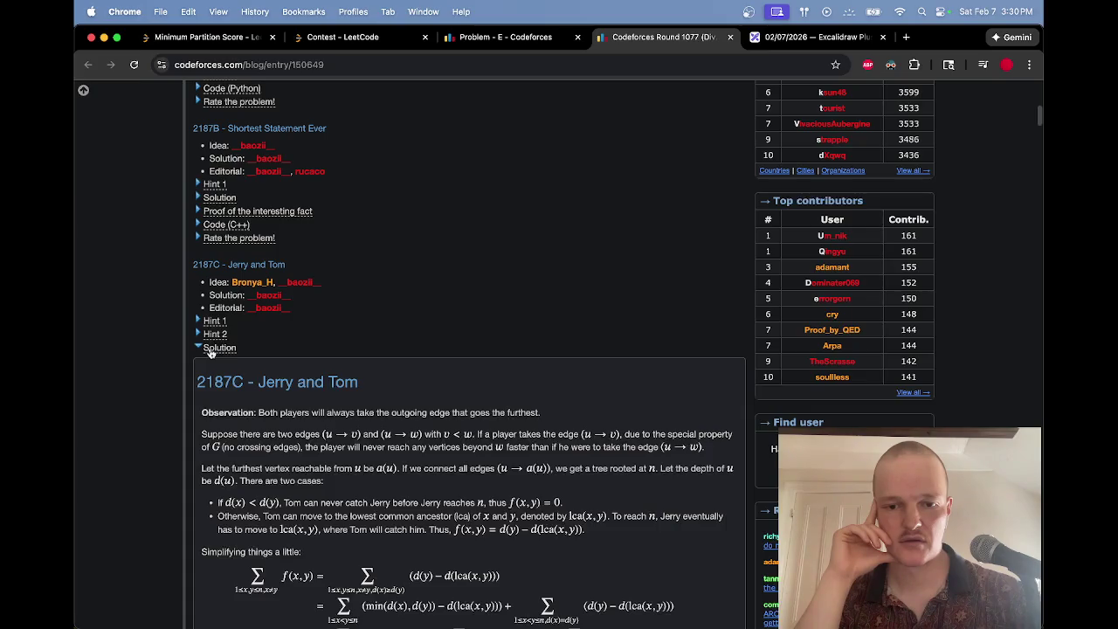
pyautogui.scroll(-5, 209, 353)
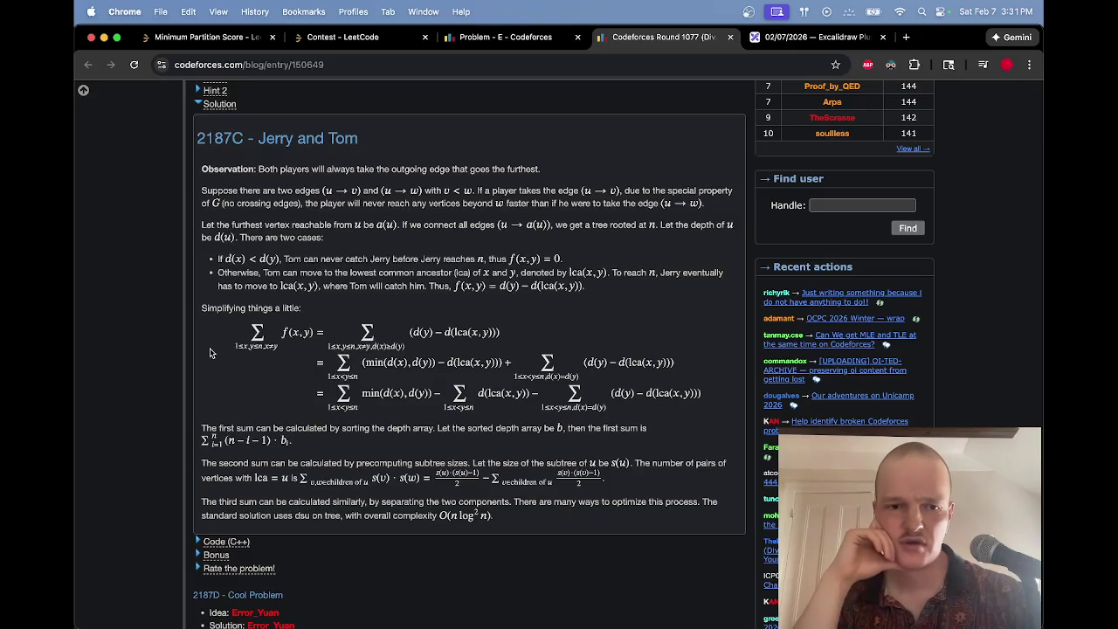
pyautogui.scroll(-2, 210, 352)
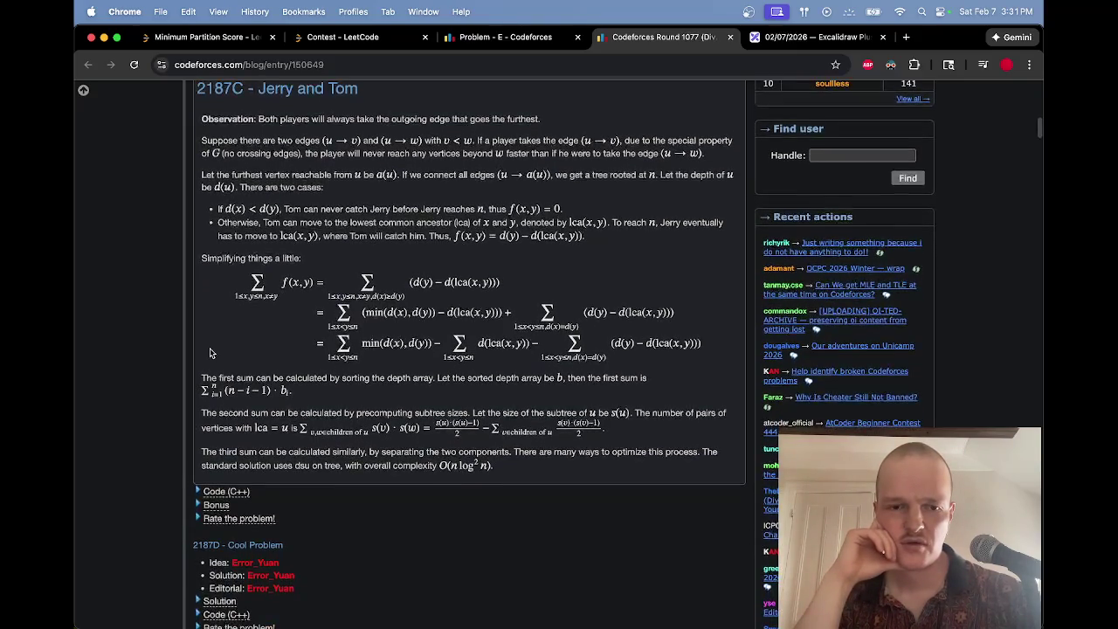
pyautogui.scroll(-1, 209, 352)
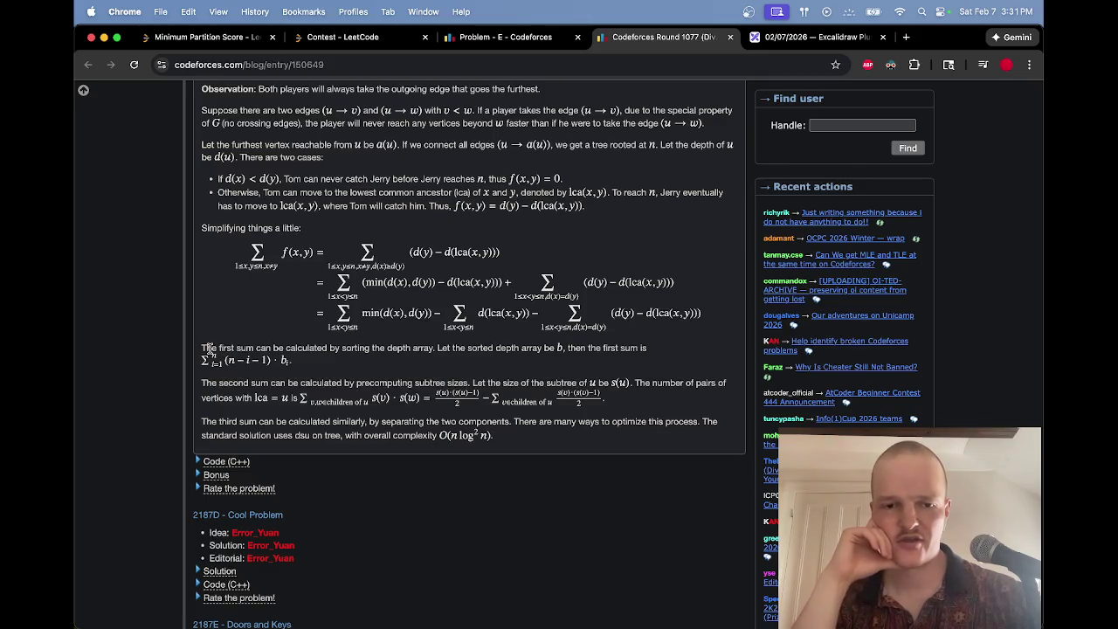
pyautogui.scroll(-2, 210, 352)
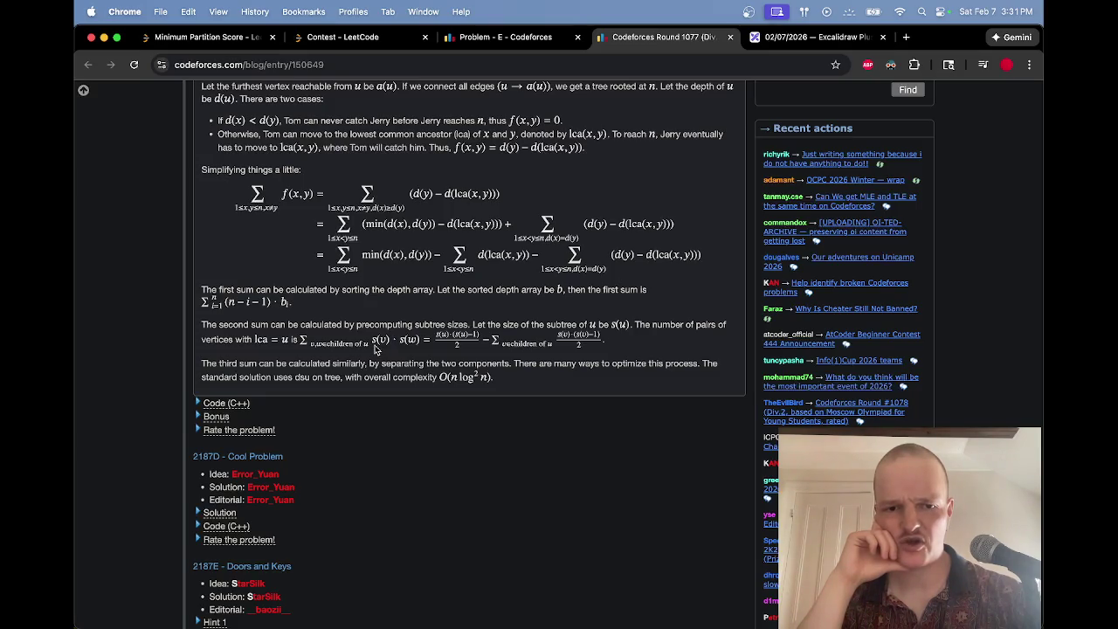
pyautogui.moveTo(375, 348)
pyautogui.mouseDown()
pyautogui.moveTo(437, 350)
pyautogui.moveTo(424, 348)
pyautogui.mouseUp()
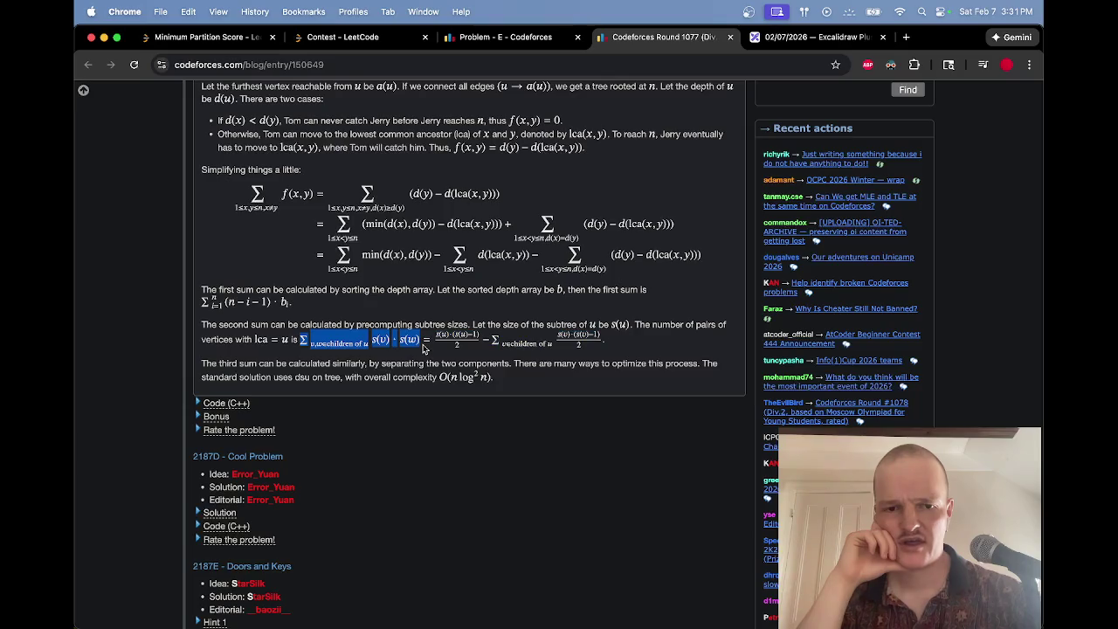
pyautogui.click(423, 348)
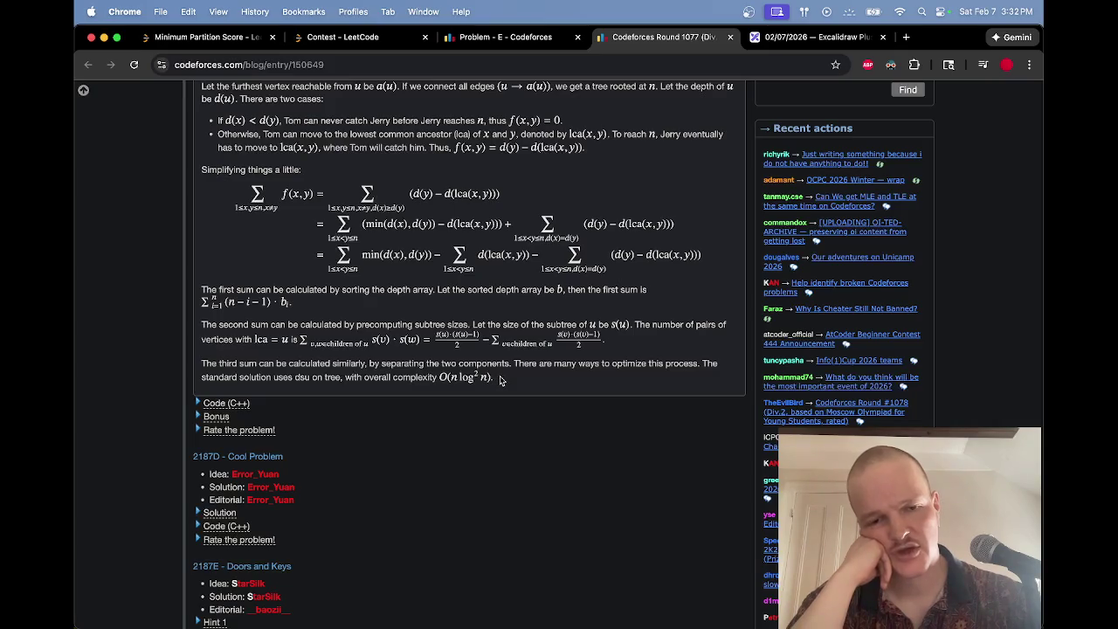
pyautogui.tripleClick(501, 383)
pyautogui.click(661, 349)
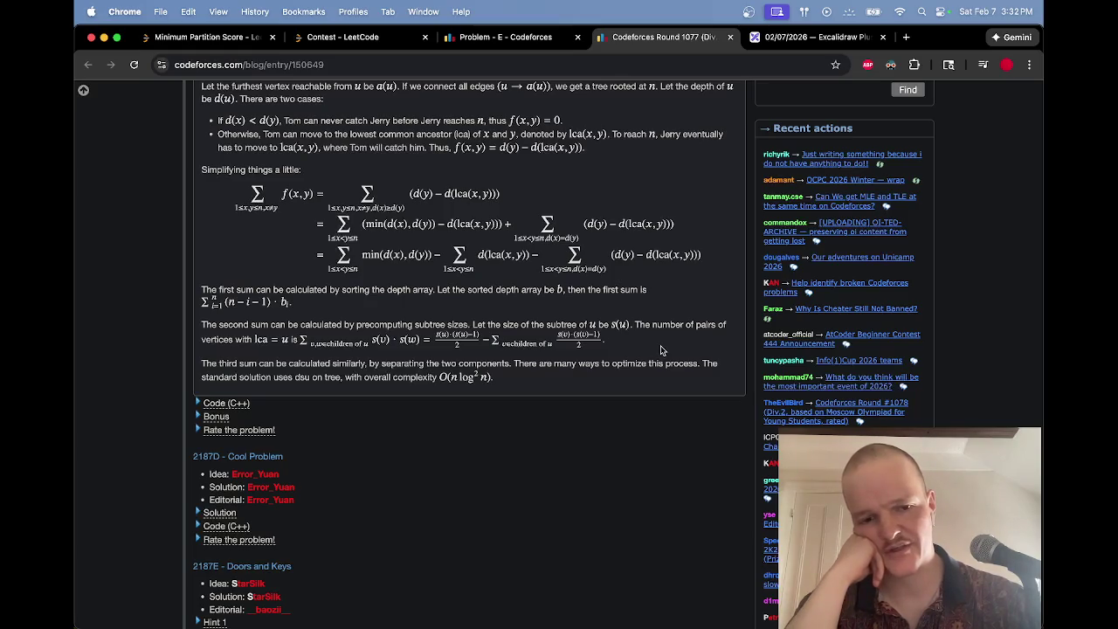
pyautogui.click(208, 417)
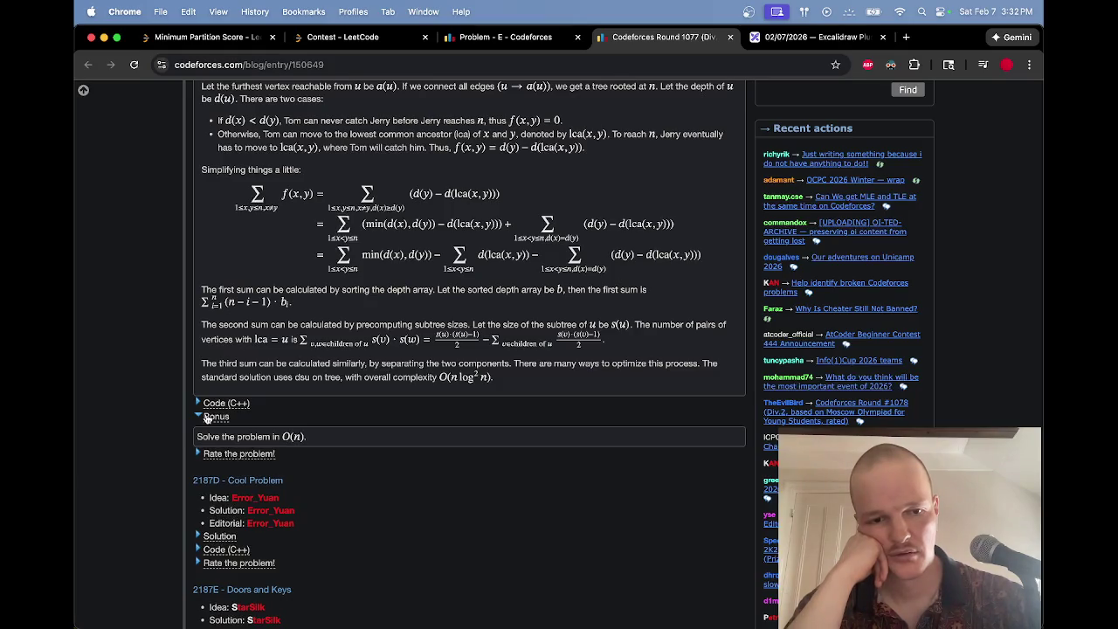
# Step: Collapse Bonus, expand 'Rate the problem!', check Quality and Difficulty votes, and return to 2187C
pyautogui.click(207, 416)
pyautogui.click(210, 431)
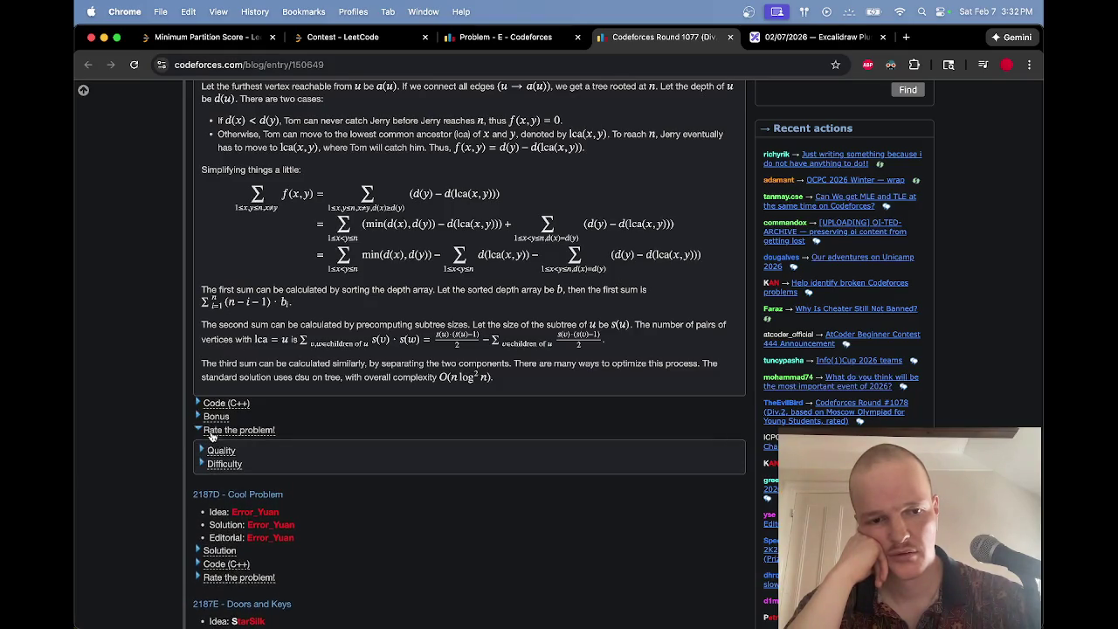
pyautogui.click(216, 456)
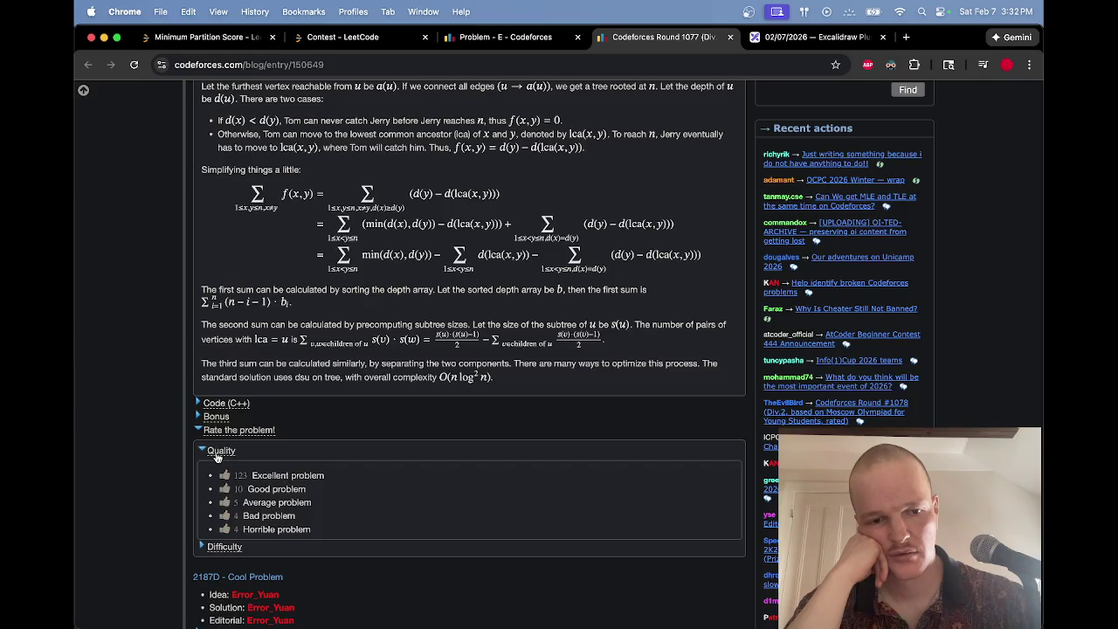
pyautogui.click(216, 453)
pyautogui.click(217, 465)
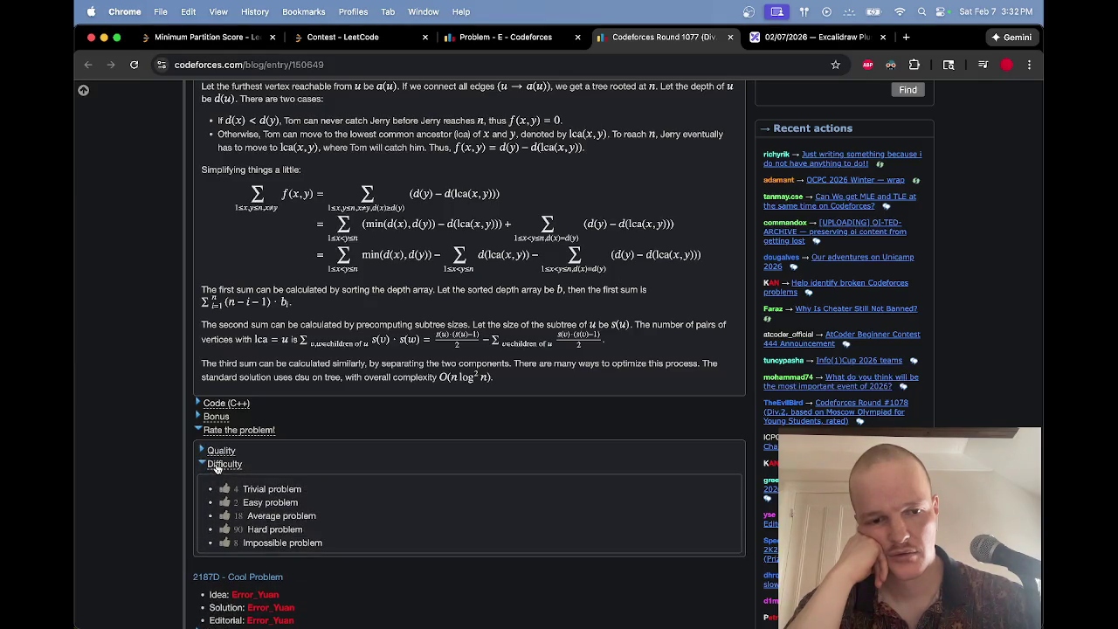
pyautogui.click(218, 466)
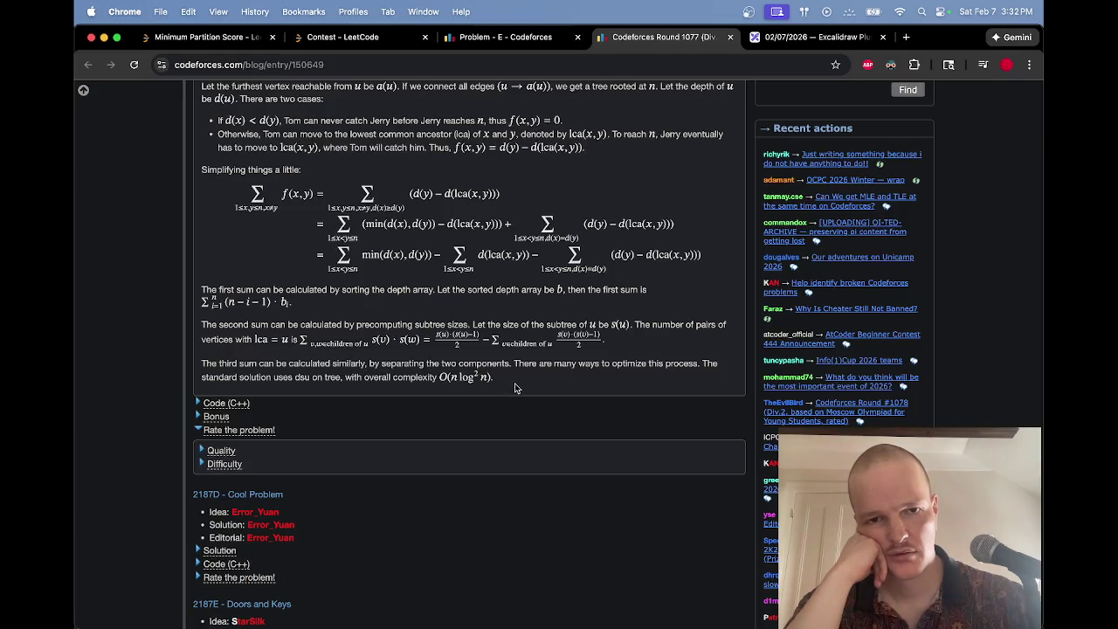
pyautogui.scroll(3, 516, 388)
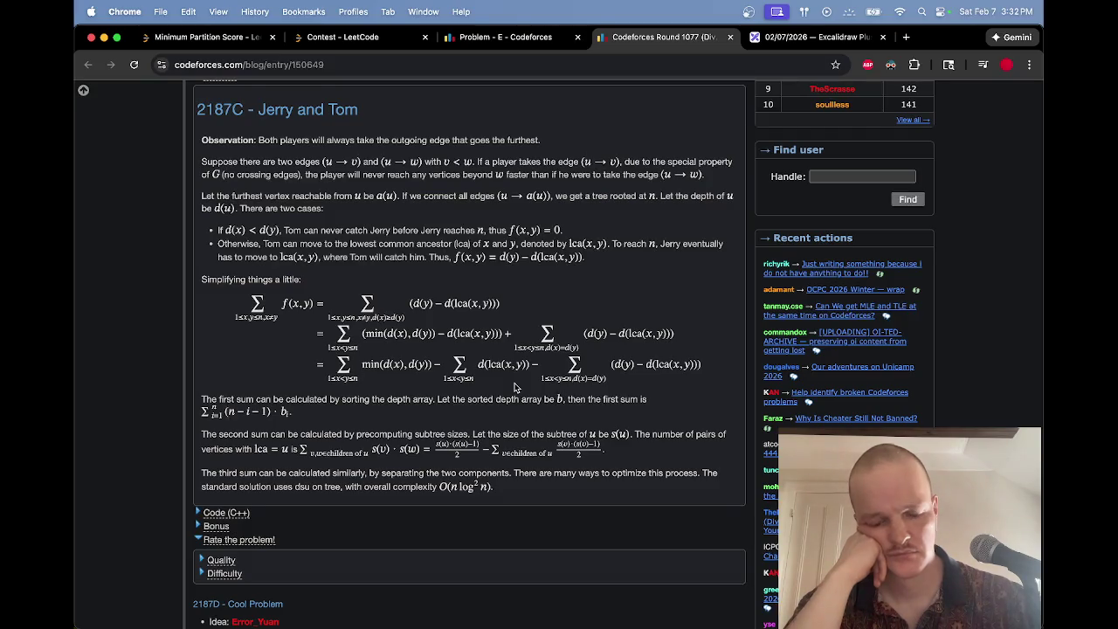
pyautogui.scroll(1, 515, 387)
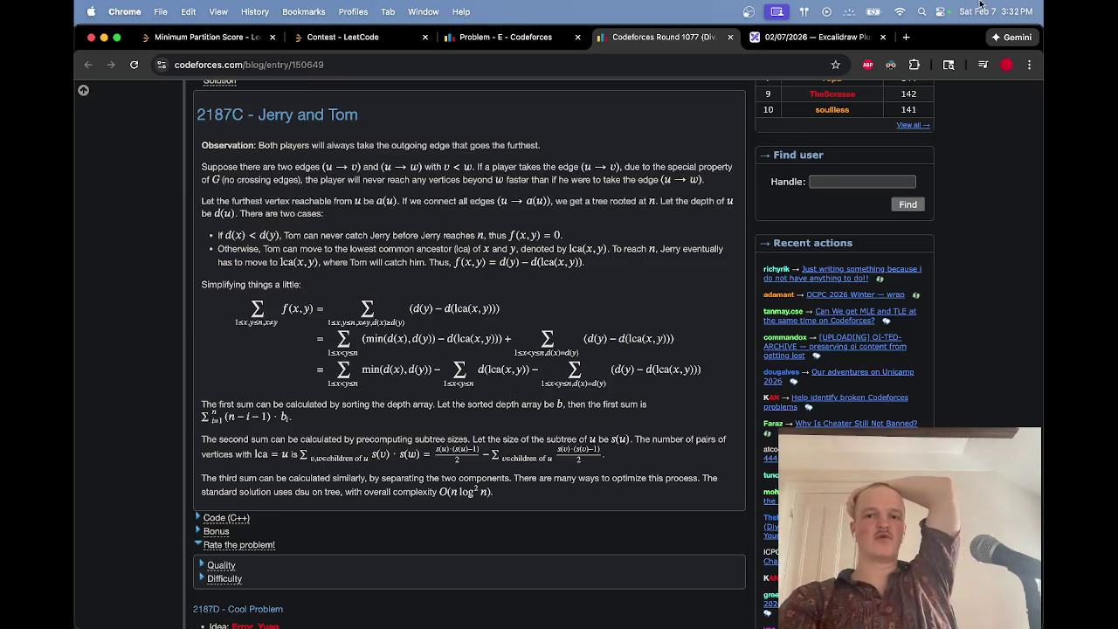
pyautogui.click(835, 38)
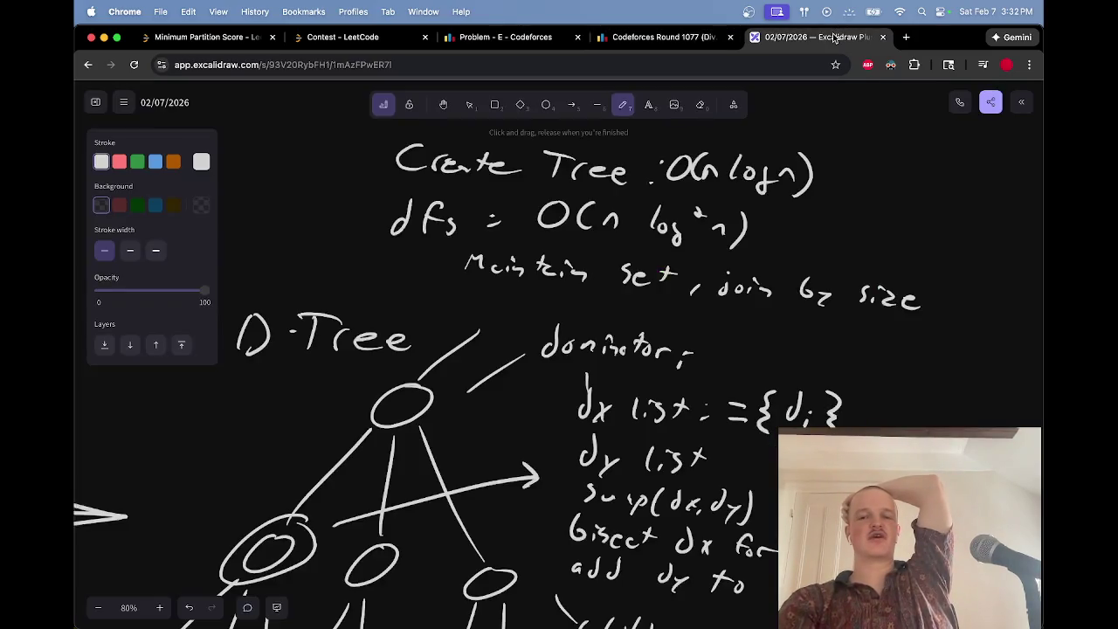
pyautogui.click(658, 40)
pyautogui.moveTo(621, 427); pyautogui.dragTo(648, 374)
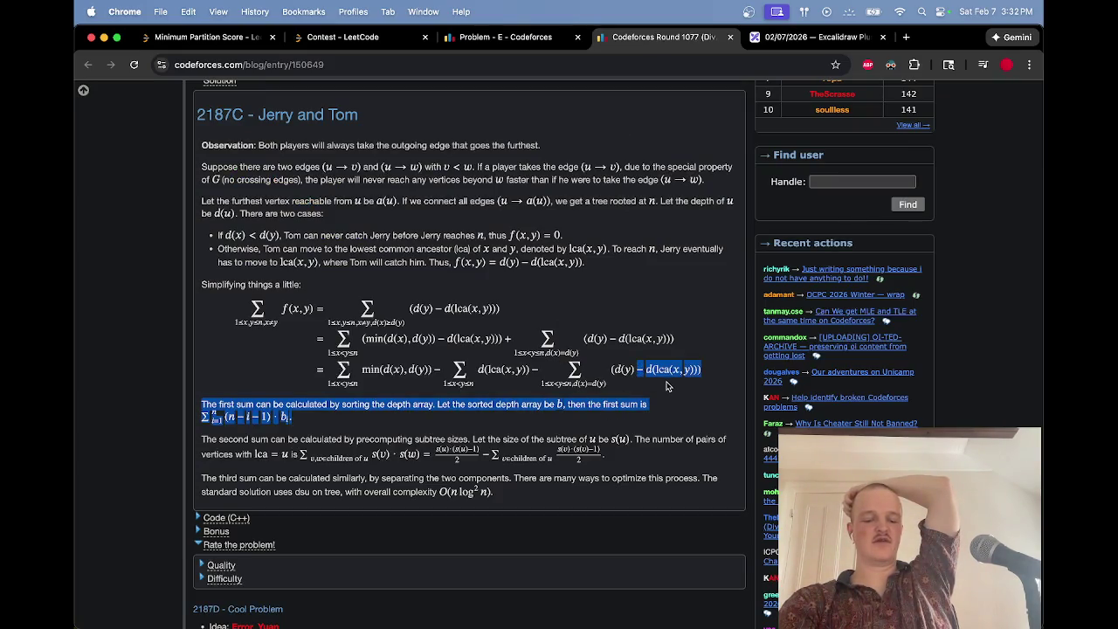
pyautogui.click(665, 409)
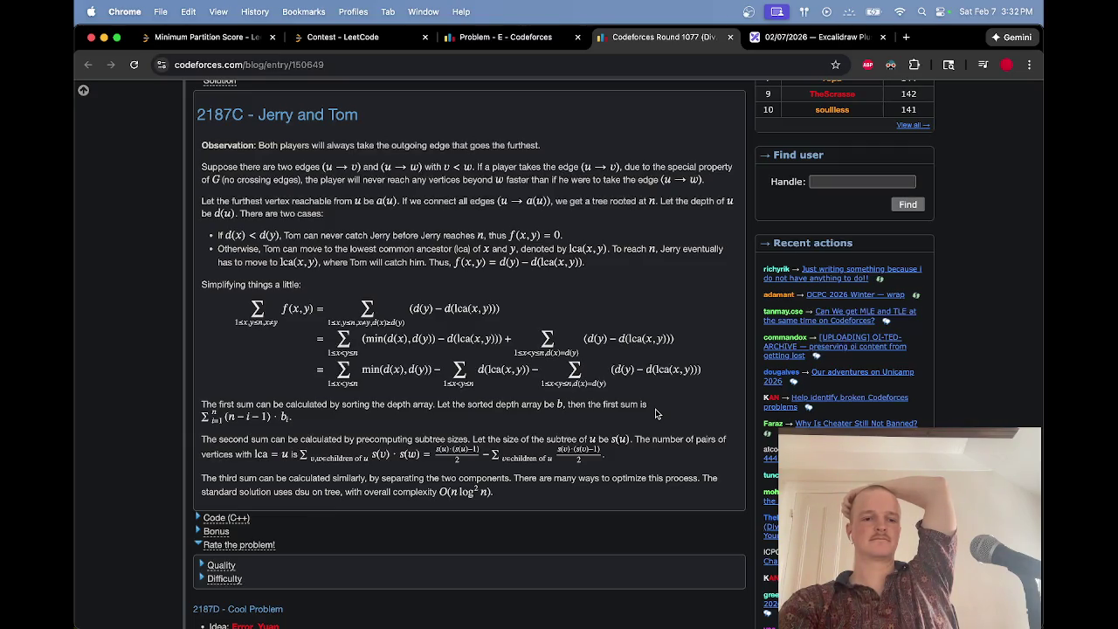
pyautogui.moveTo(644, 460); pyautogui.dragTo(651, 421)
pyautogui.click(650, 421)
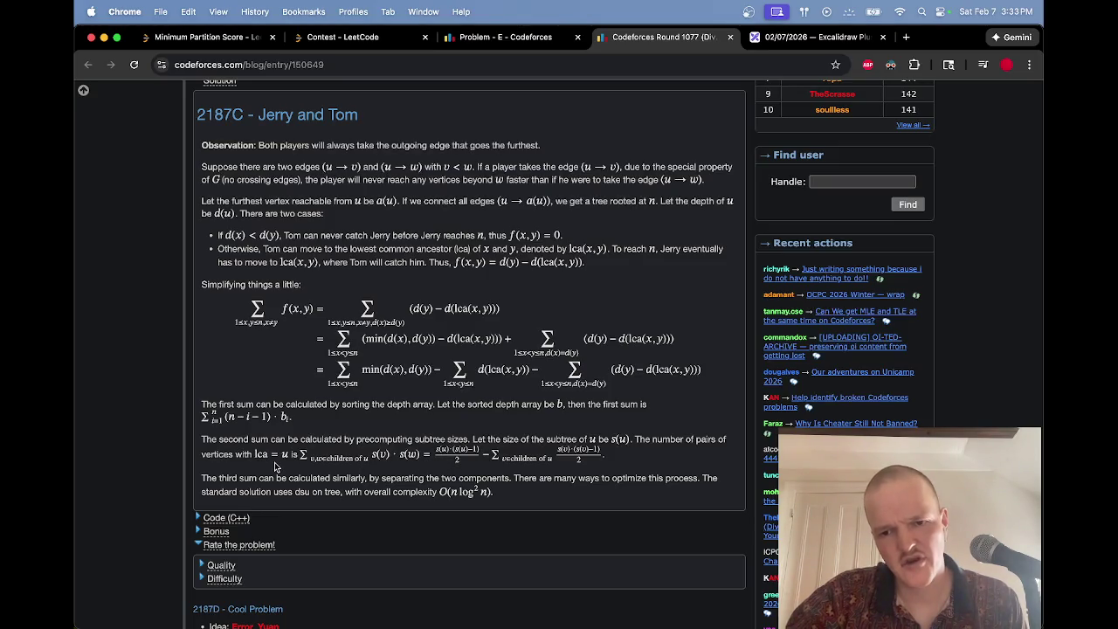
pyautogui.moveTo(289, 454)
pyautogui.mouseDown()
pyautogui.moveTo(704, 438)
pyautogui.moveTo(631, 440)
pyautogui.mouseUp()
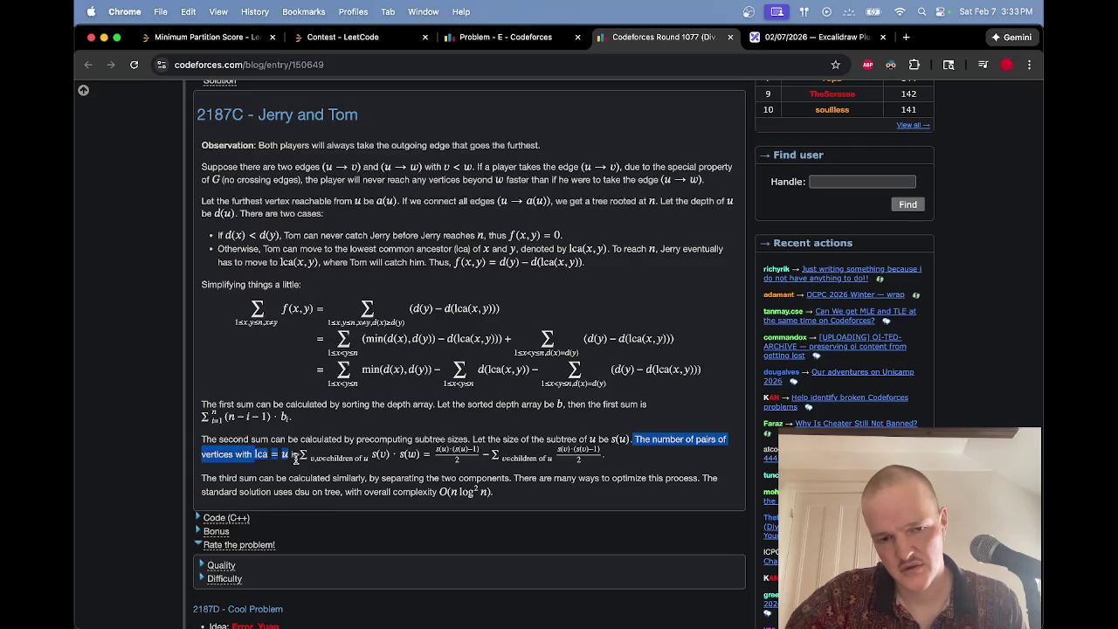
pyautogui.moveTo(297, 455); pyautogui.dragTo(423, 461)
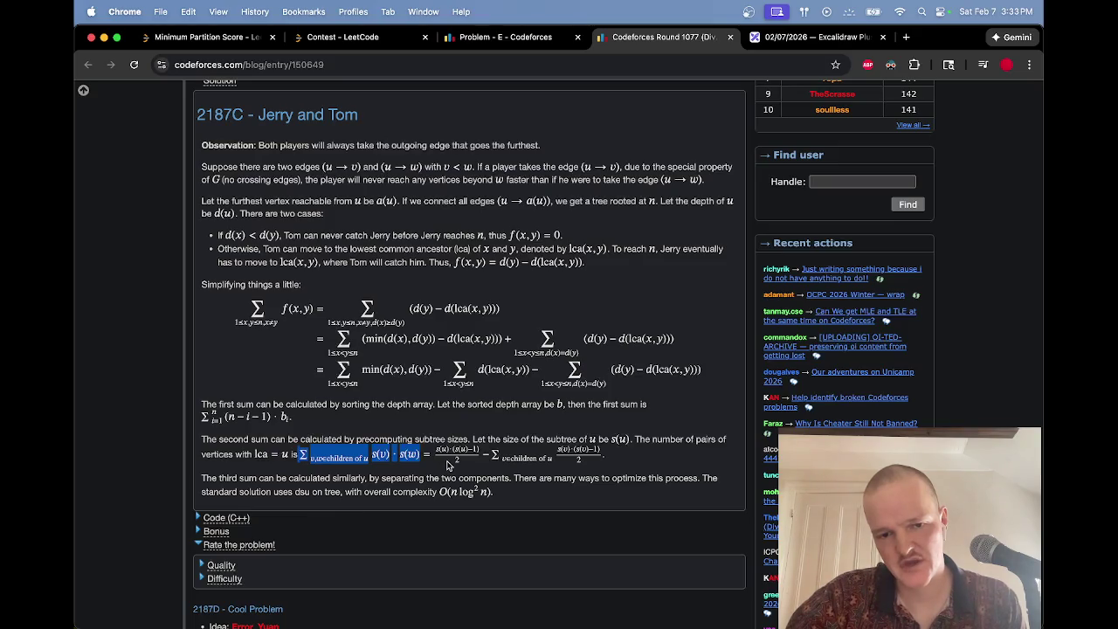
pyautogui.click(446, 465)
pyautogui.moveTo(428, 456); pyautogui.dragTo(611, 459)
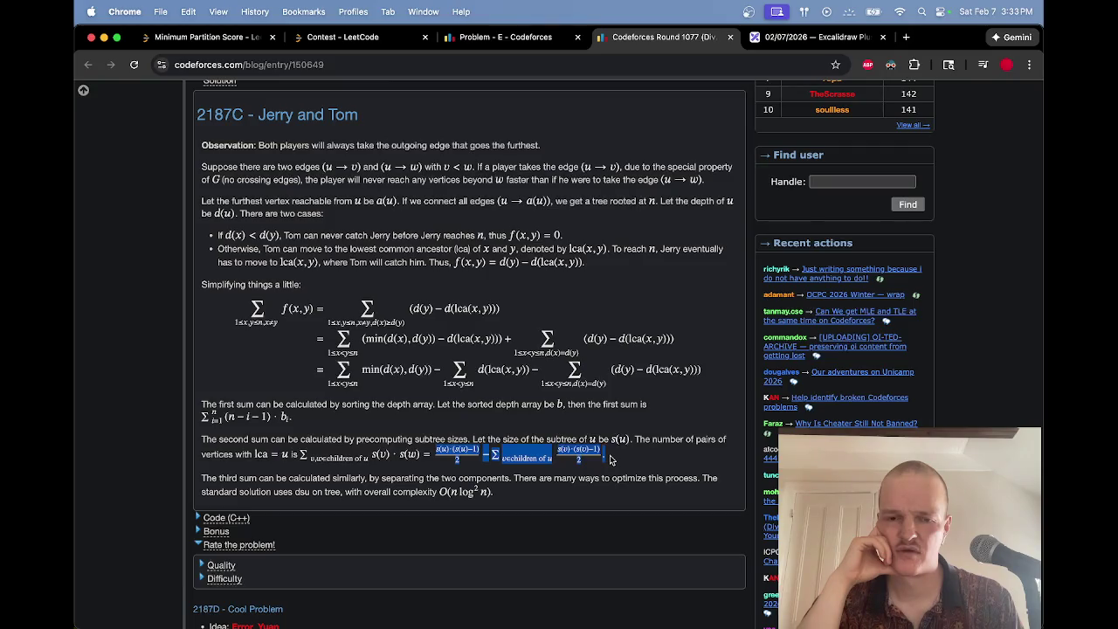
pyautogui.click(612, 459)
pyautogui.moveTo(611, 460)
pyautogui.mouseDown()
pyautogui.moveTo(411, 456)
pyautogui.moveTo(428, 456)
pyautogui.mouseUp()
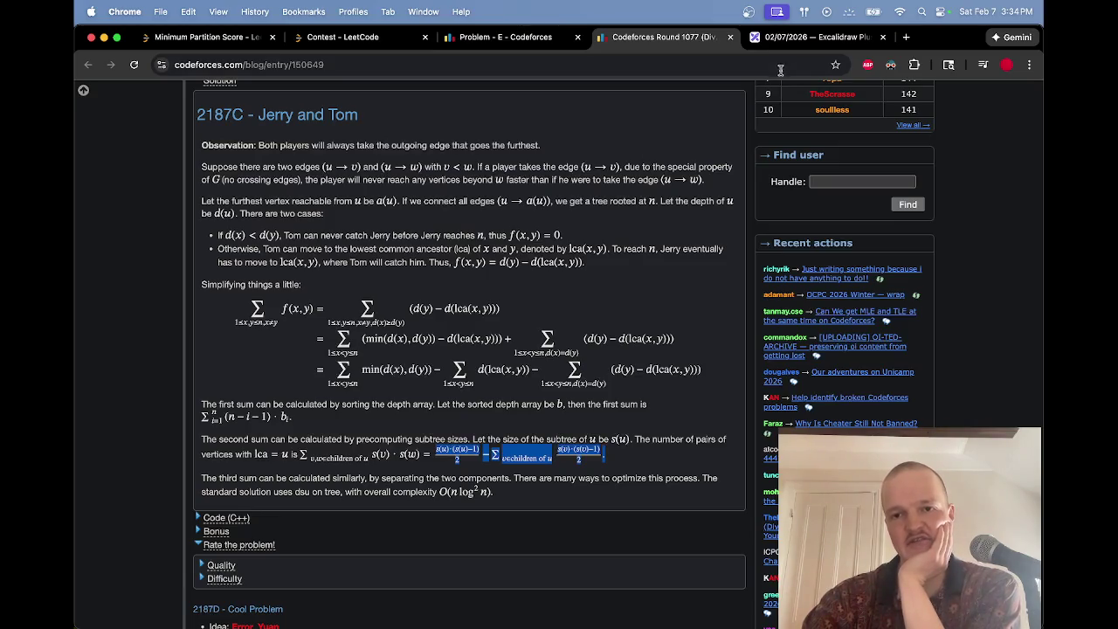
pyautogui.click(808, 37)
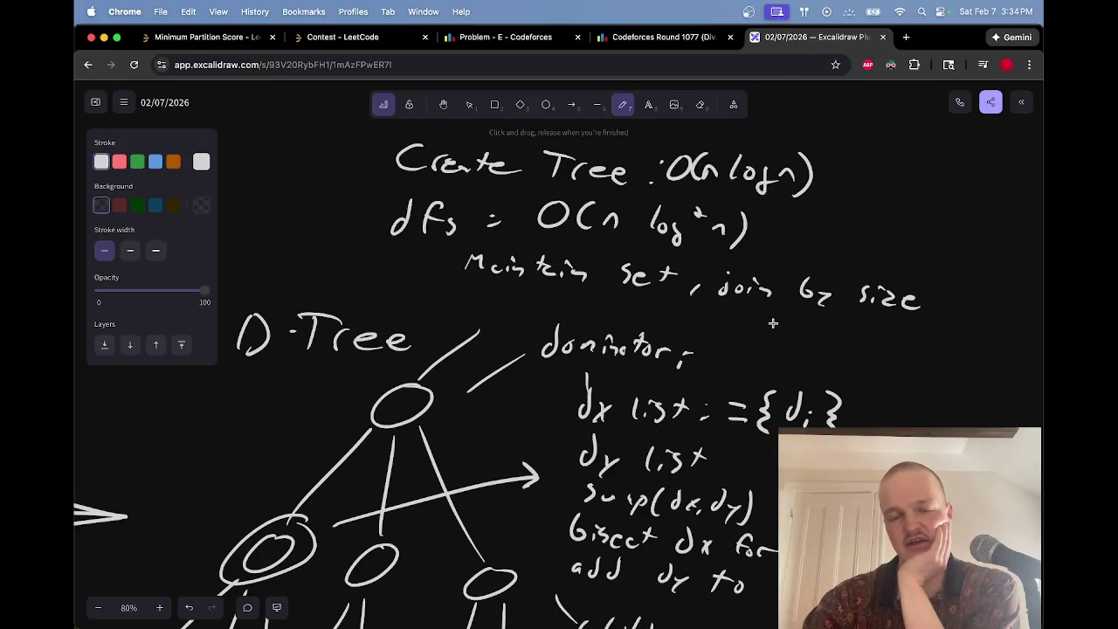
pyautogui.scroll(-5, 830, 336)
pyautogui.scroll(-1, 830, 337)
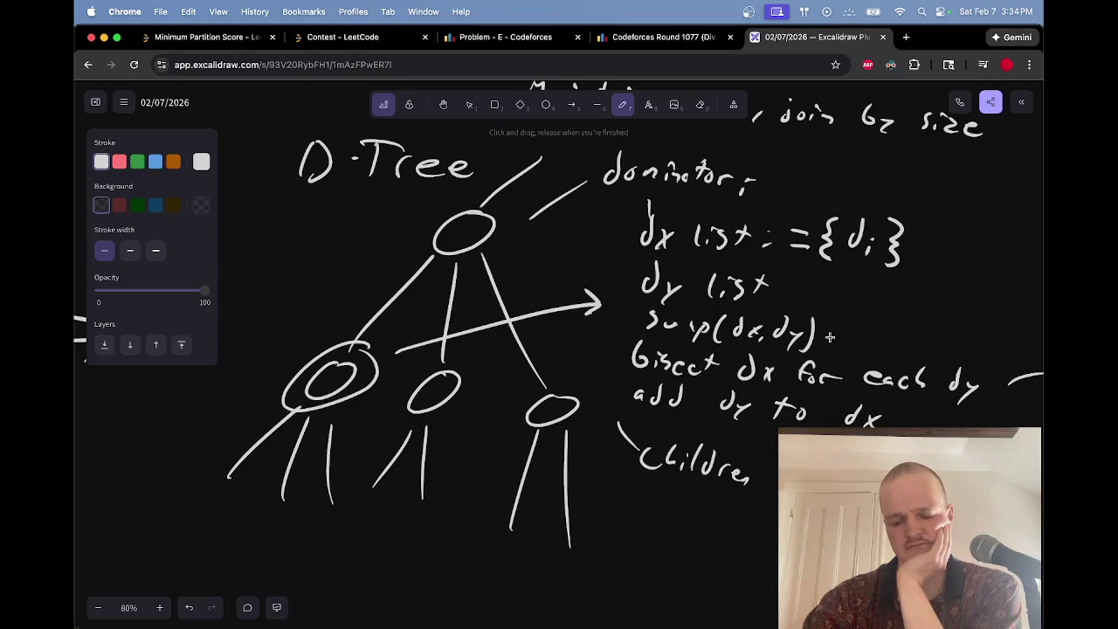
pyautogui.scroll(2, 830, 336)
pyautogui.hscroll(3, 830, 336)
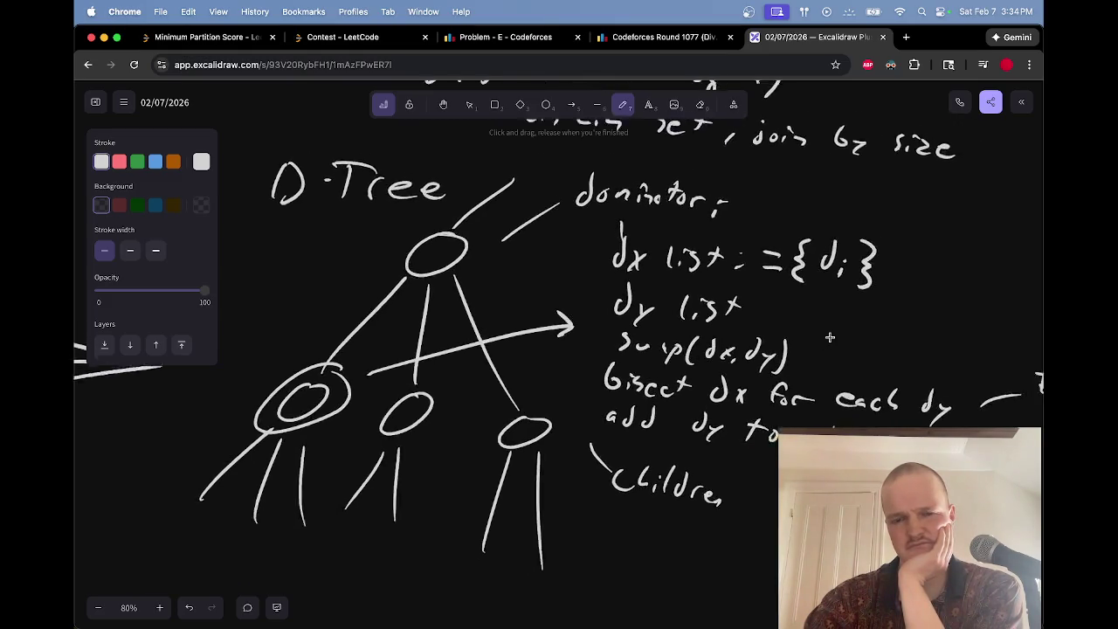
pyautogui.scroll(-1, 830, 337)
pyautogui.hscroll(3, 830, 337)
pyautogui.scroll(2, 831, 336)
pyautogui.hscroll(-20, 830, 336)
pyautogui.scroll(2, 830, 337)
pyautogui.scroll(-8, 830, 337)
pyautogui.scroll(-10, 830, 336)
pyautogui.scroll(5, 830, 336)
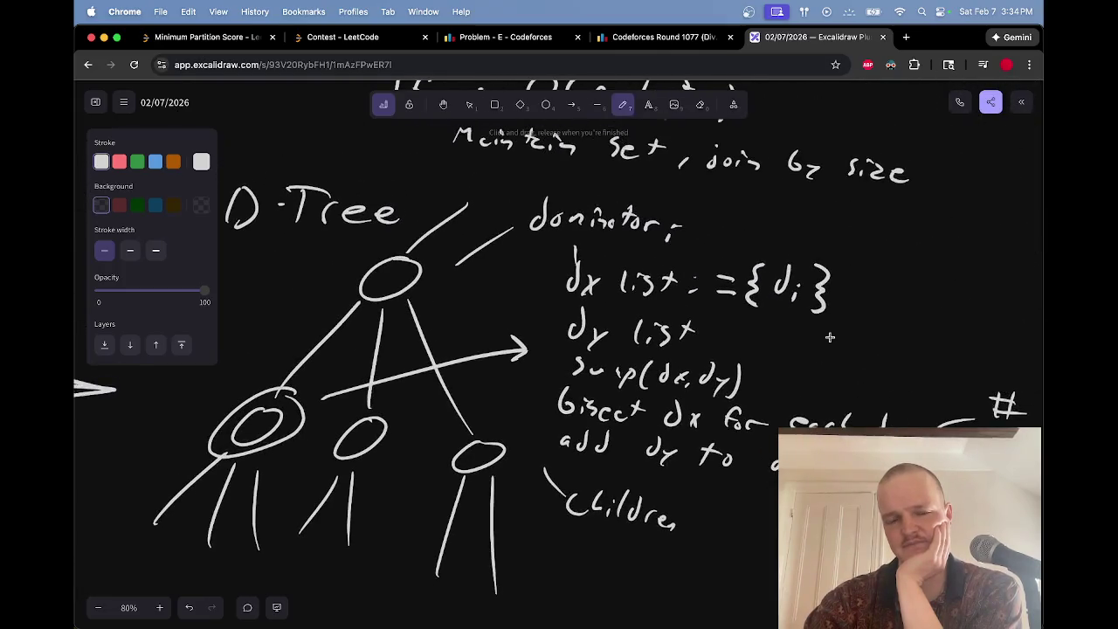
pyautogui.scroll(1, 830, 336)
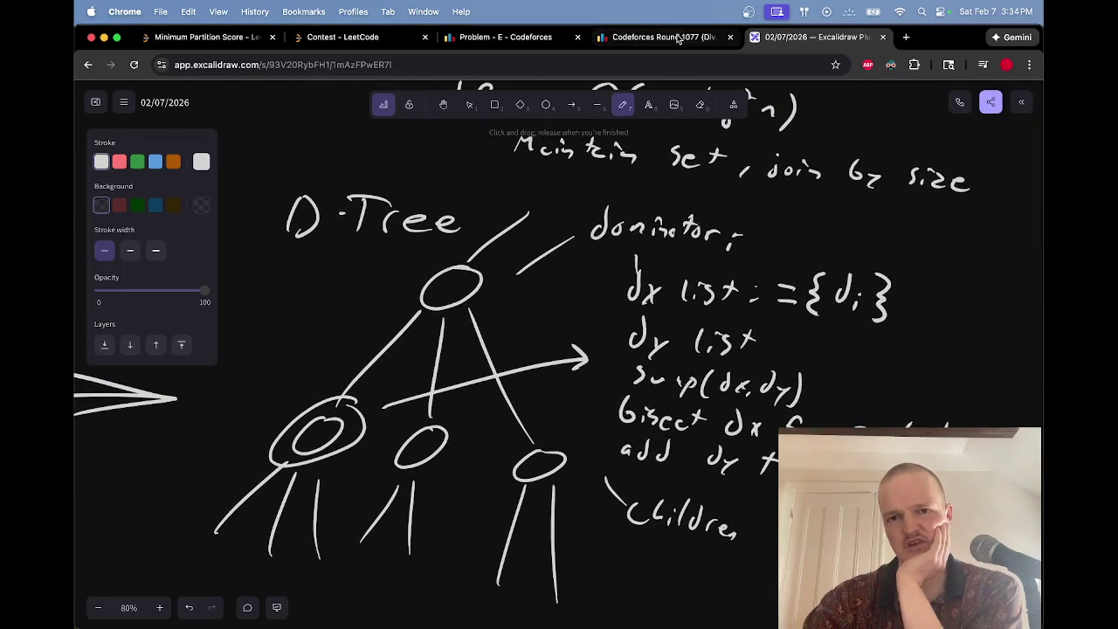
pyautogui.click(664, 36)
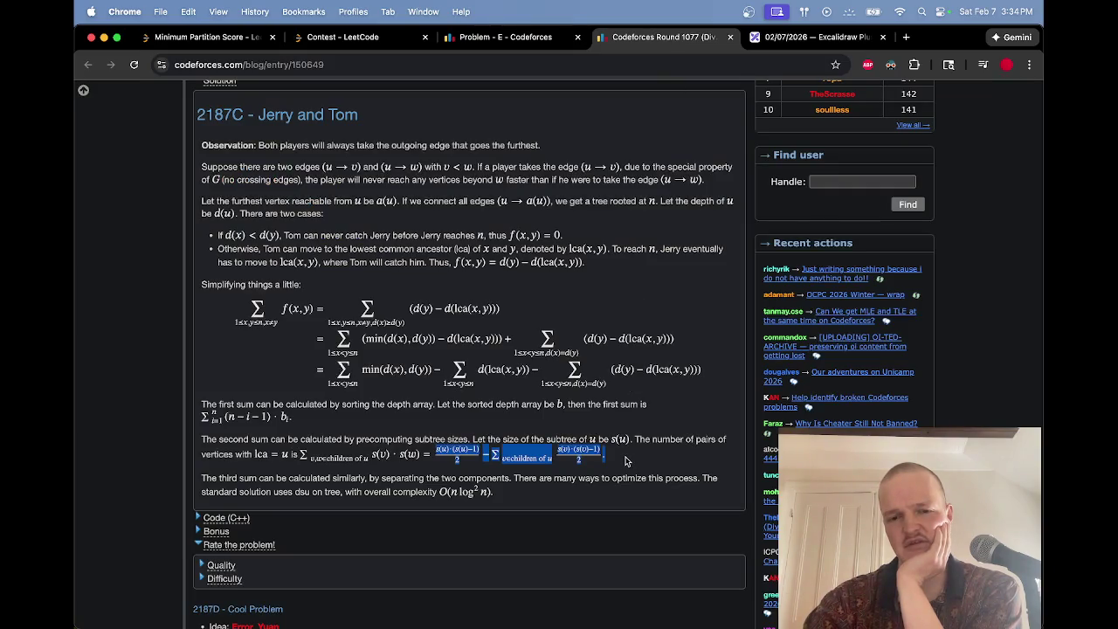
pyautogui.click(524, 465)
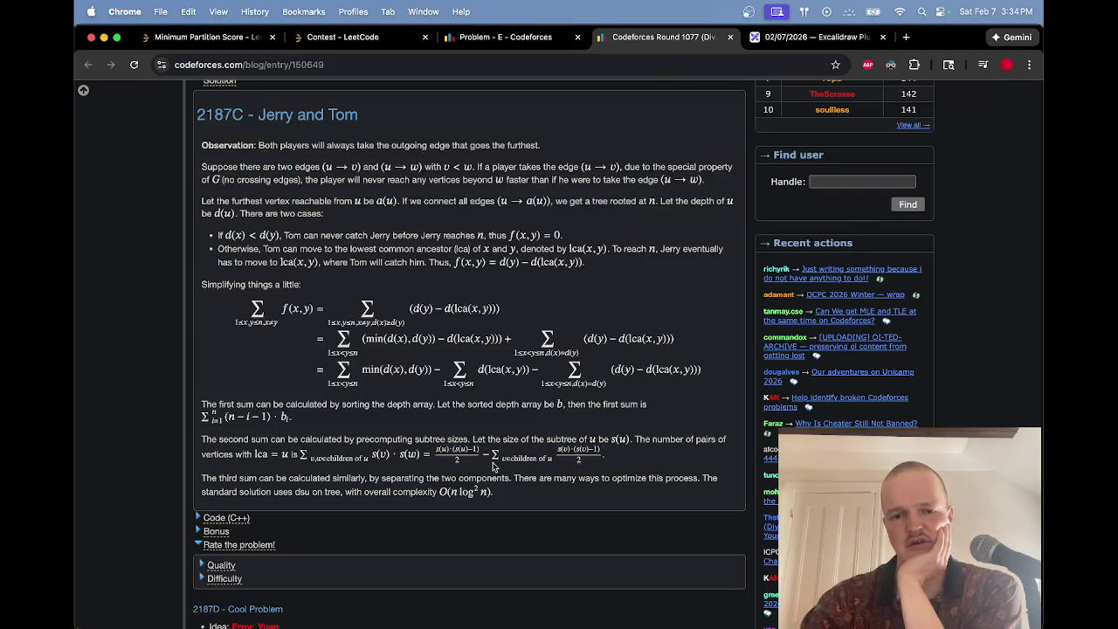
pyautogui.moveTo(494, 467); pyautogui.dragTo(602, 458)
pyautogui.click(625, 463)
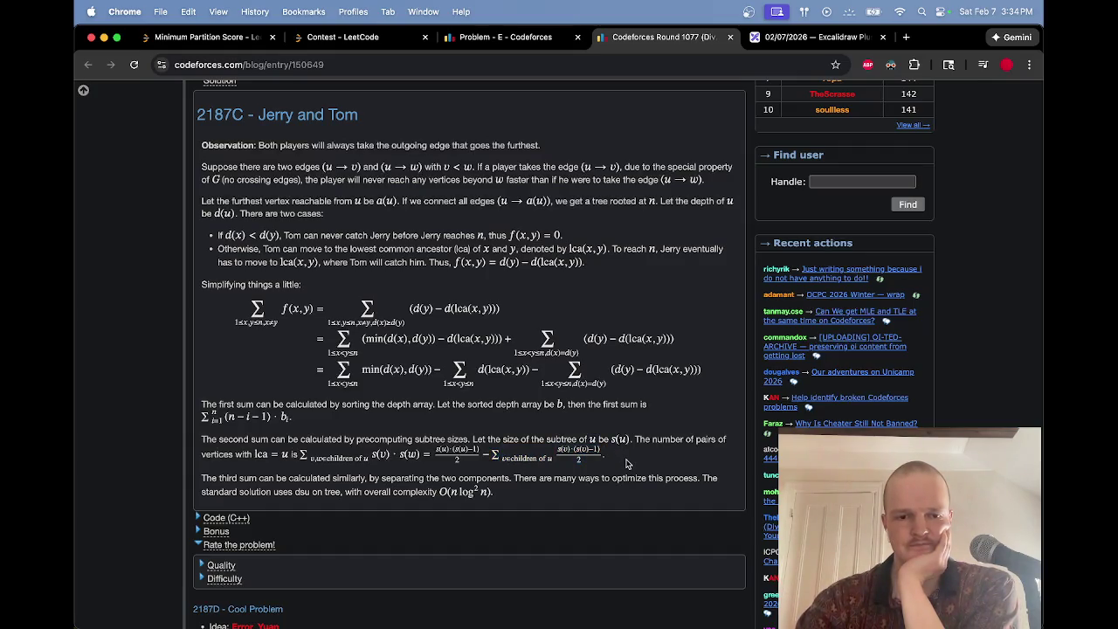